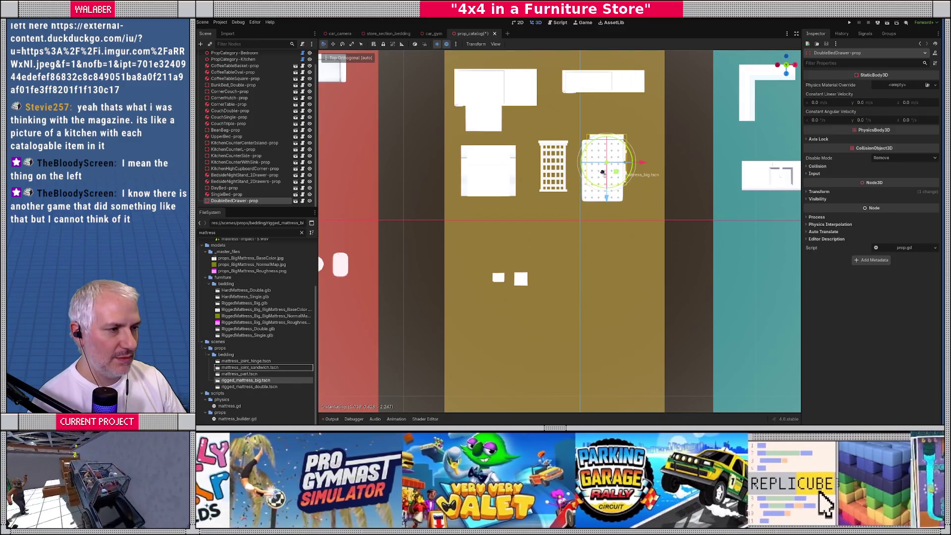
# Drop a RiggedMattress_Double instance into the bedroom, then delete it again
pyautogui.middleClick(604, 171)
pyautogui.scroll(4, 535, 203)
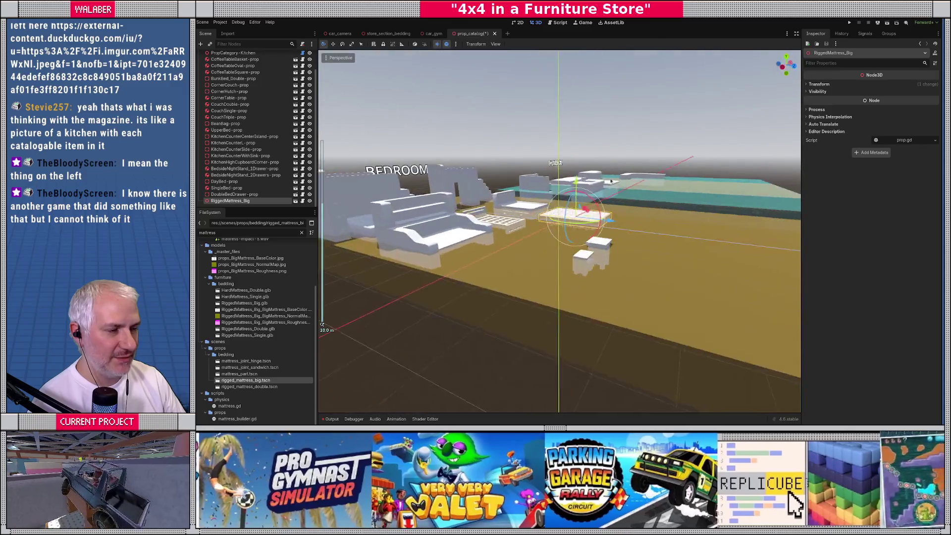
pyautogui.moveTo(538, 216)
pyautogui.mouseDown()
pyautogui.moveTo(513, 214)
pyautogui.moveTo(564, 180)
pyautogui.moveTo(345, 290)
pyautogui.mouseUp()
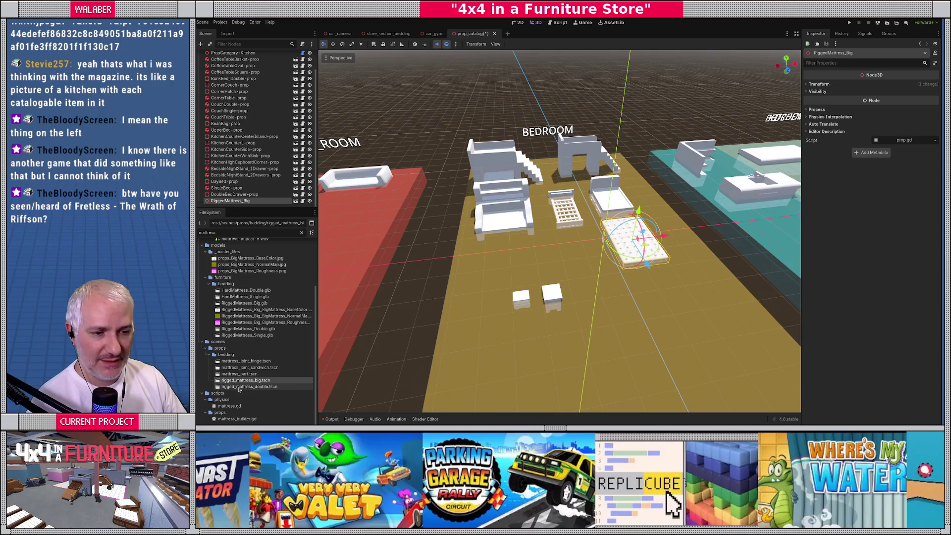
pyautogui.moveTo(248, 388); pyautogui.dragTo(556, 256)
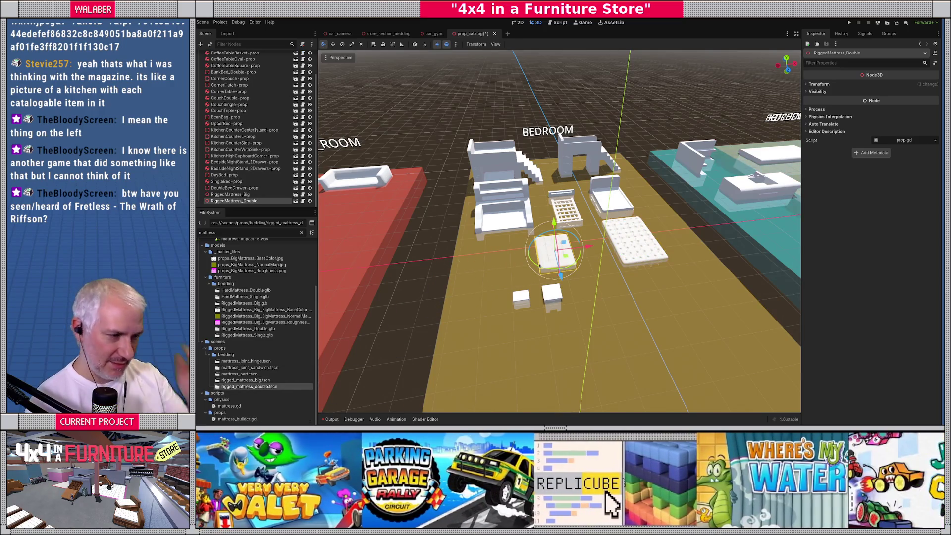
pyautogui.press('Delete')
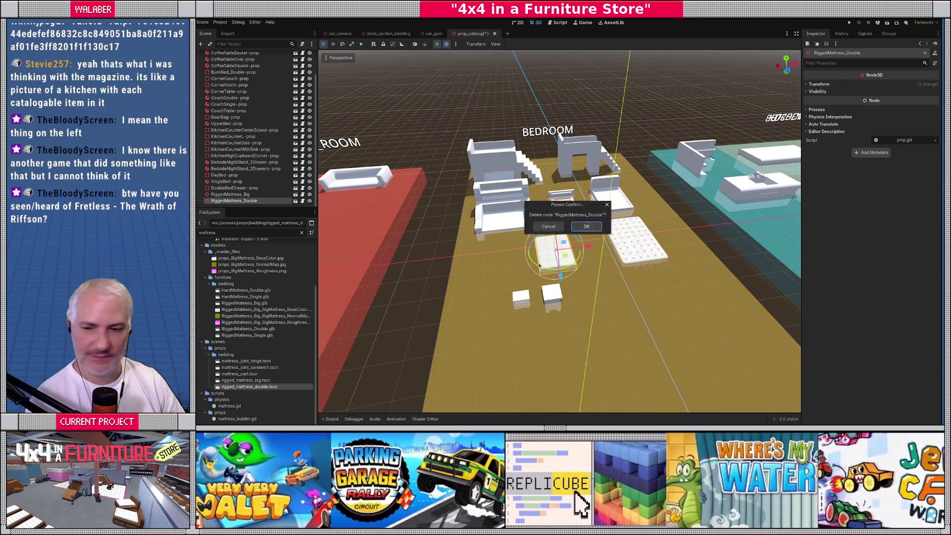
pyautogui.click(588, 227)
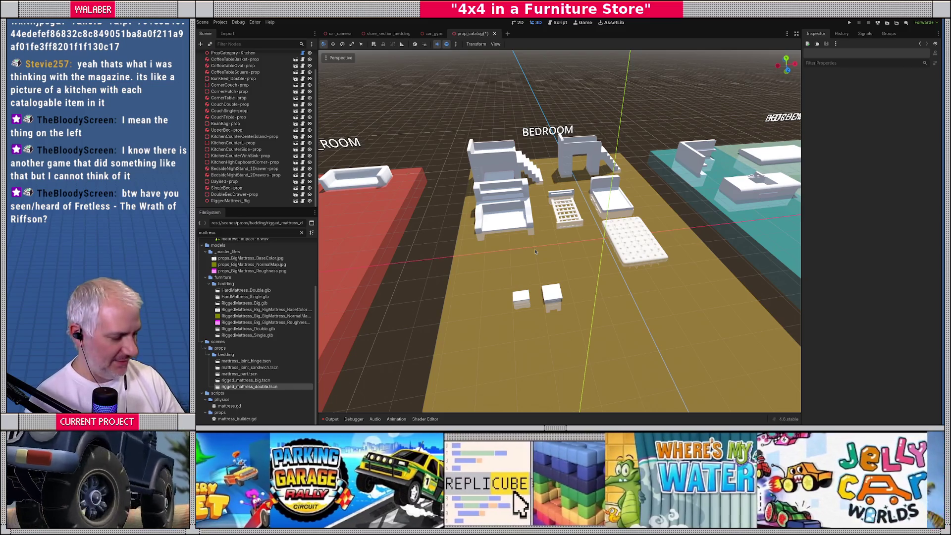
# In Top view, move both bedside nightstands up side by side near the big mattress
pyautogui.press('KP_7')
pyautogui.click(518, 292)
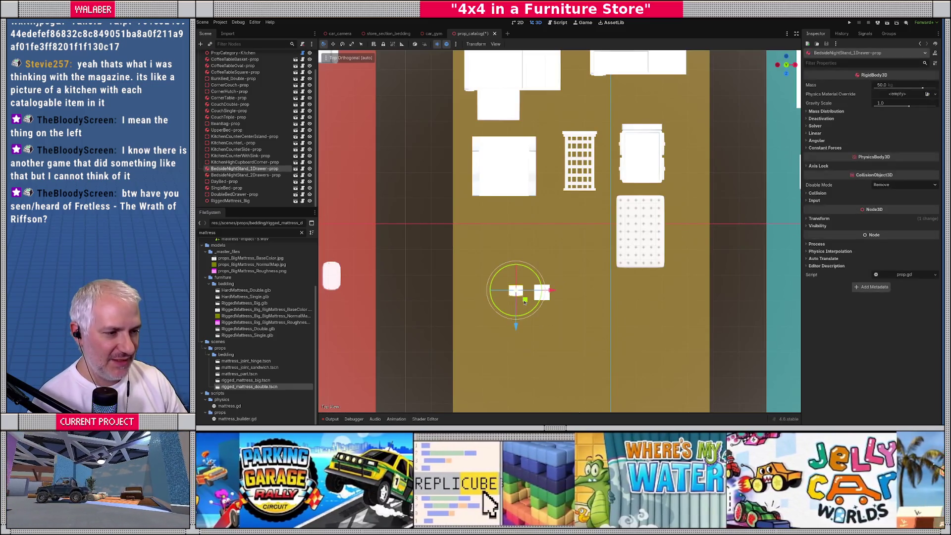
pyautogui.moveTo(519, 293); pyautogui.dragTo(497, 232)
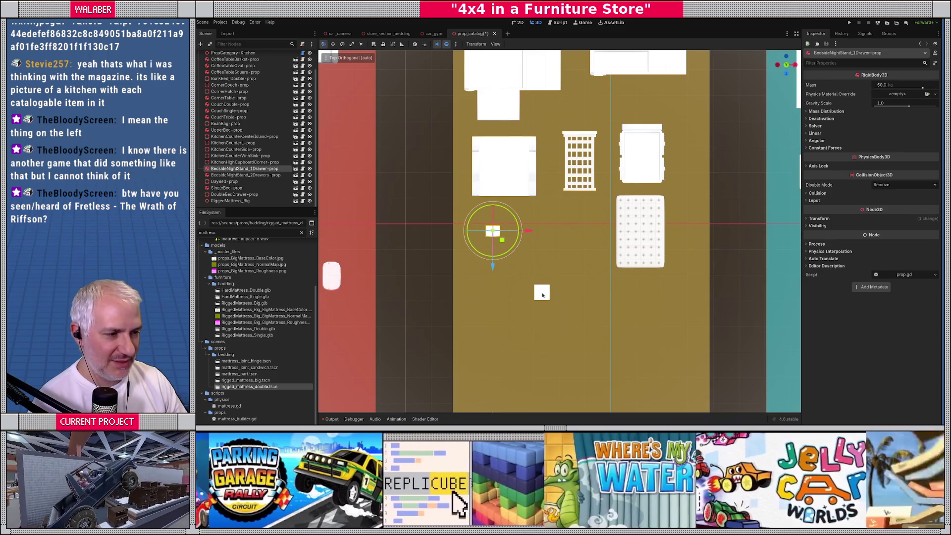
pyautogui.moveTo(542, 294); pyautogui.dragTo(523, 231)
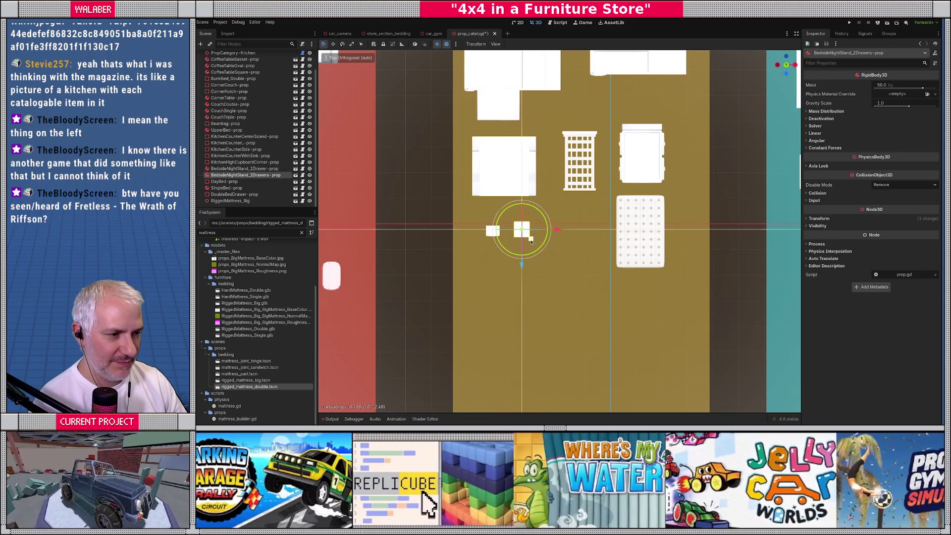
pyautogui.press('KP_5')
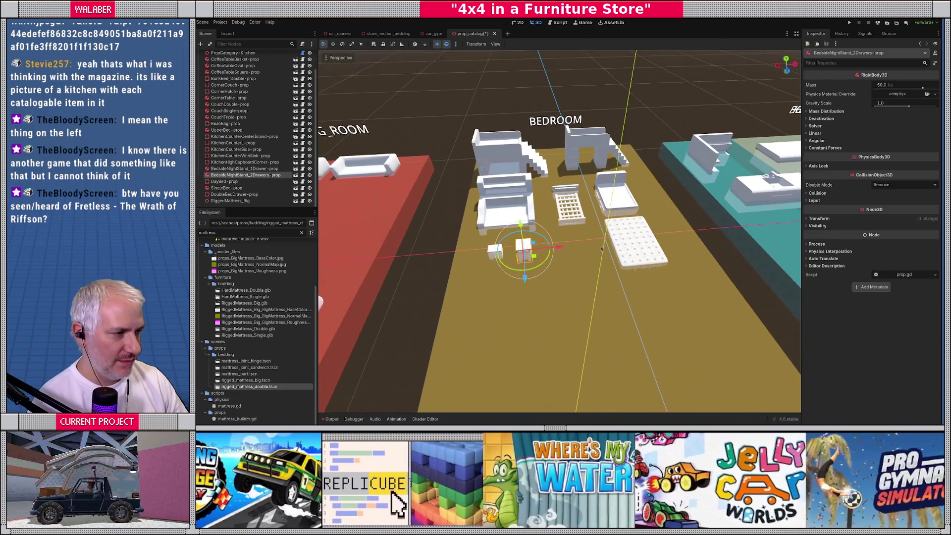
pyautogui.scroll(-5, 602, 249)
pyautogui.scroll(2, 588, 237)
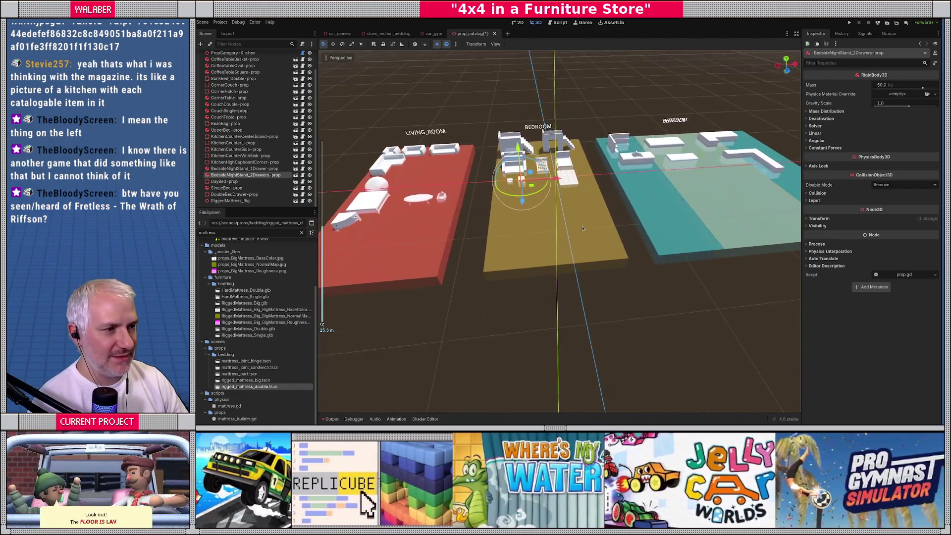
pyautogui.scroll(2, 582, 229)
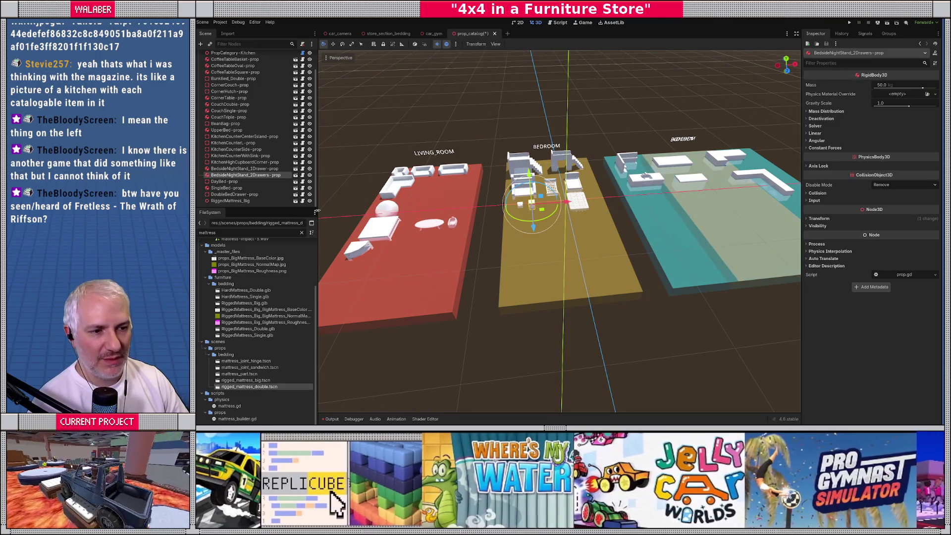
# Resize the 3D viewport and side docks slightly
pyautogui.moveTo(317, 214); pyautogui.dragTo(312, 217)
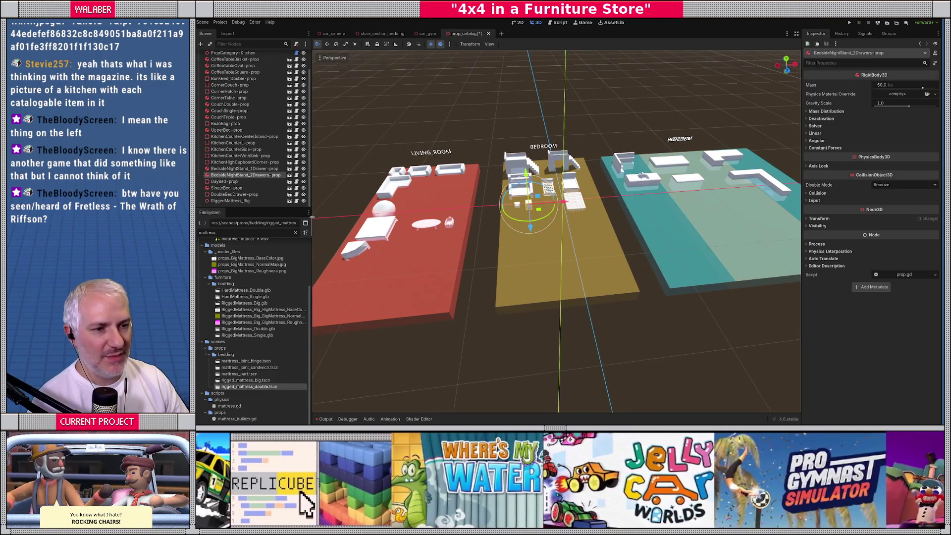
pyautogui.moveTo(310, 327); pyautogui.dragTo(322, 327)
pyautogui.scroll(-3, 564, 224)
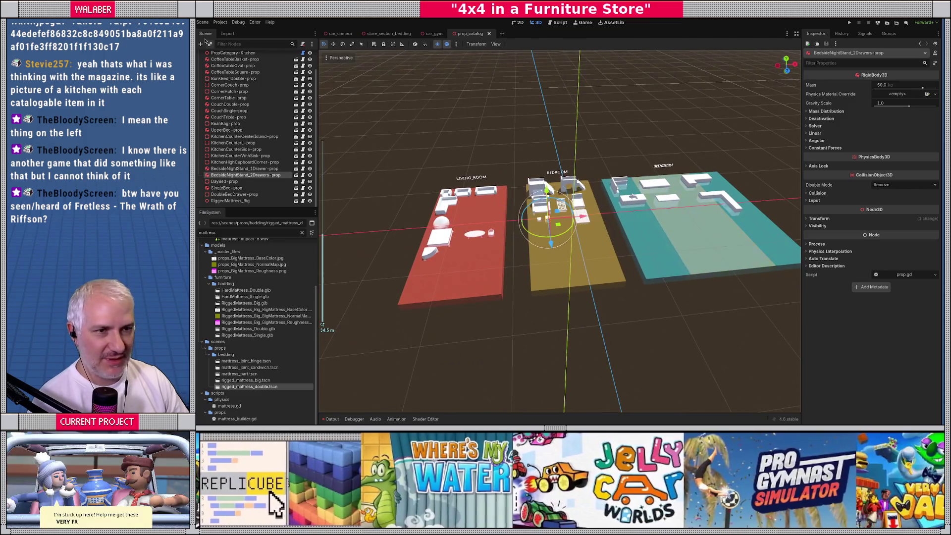
pyautogui.click(204, 22)
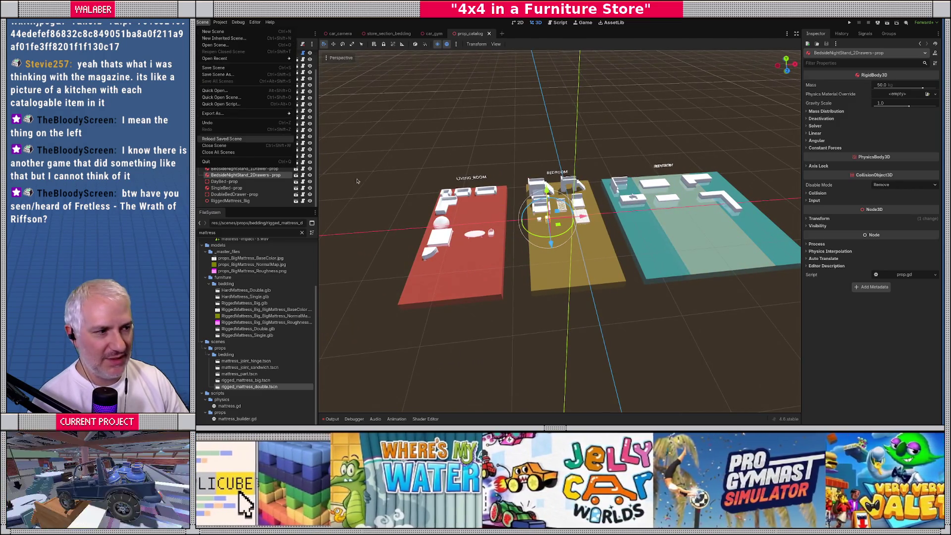
# Clear the mattress filter in the FileSystem dock and select the PropCatalog root node
pyautogui.click(245, 140)
pyautogui.middleClick(613, 235)
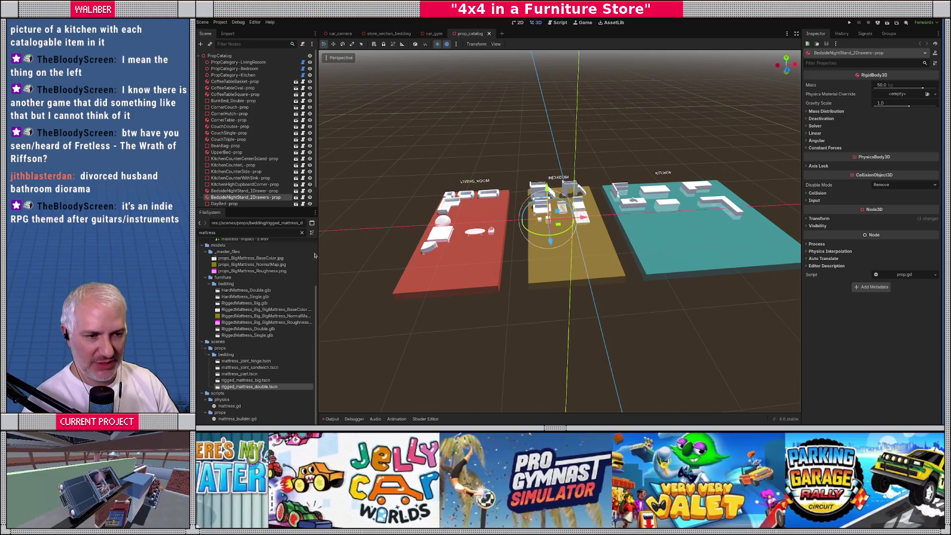
pyautogui.click(302, 232)
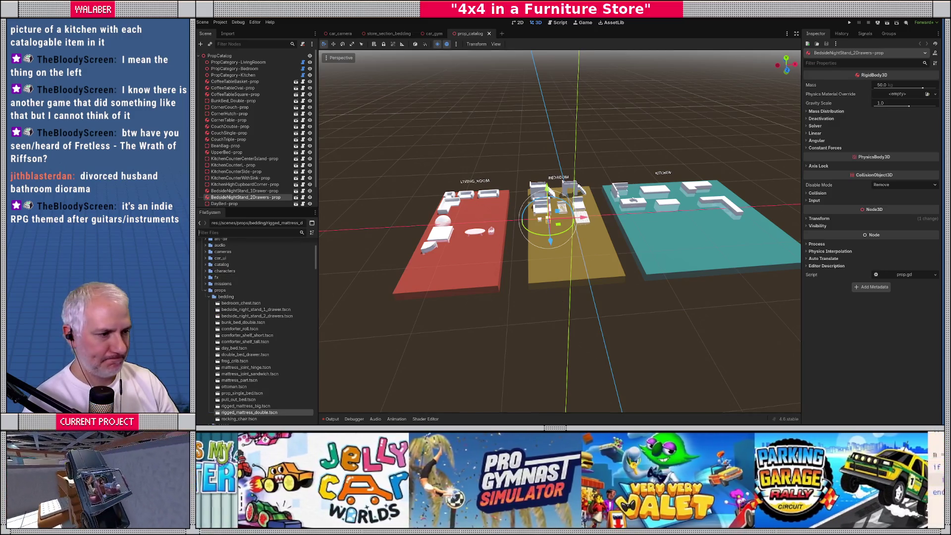
pyautogui.scroll(-1, 550, 223)
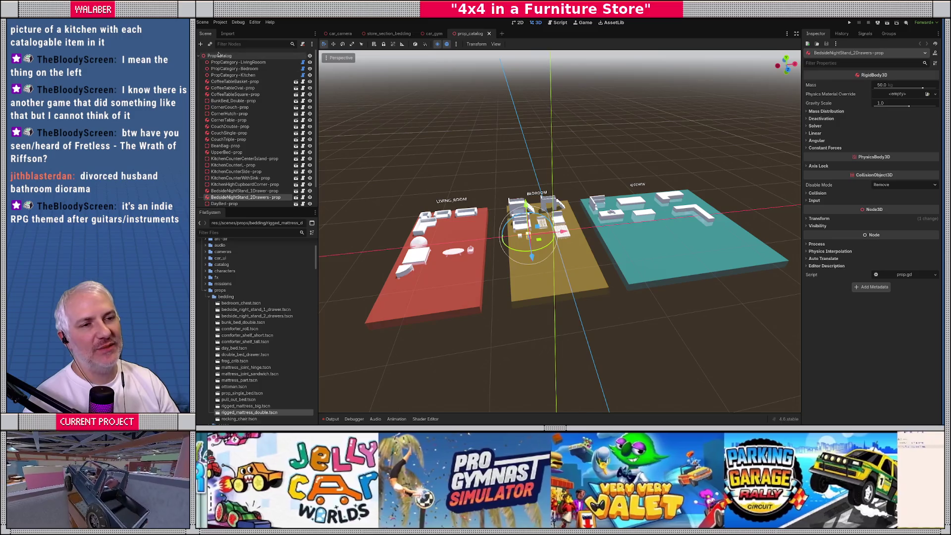
pyautogui.click(219, 55)
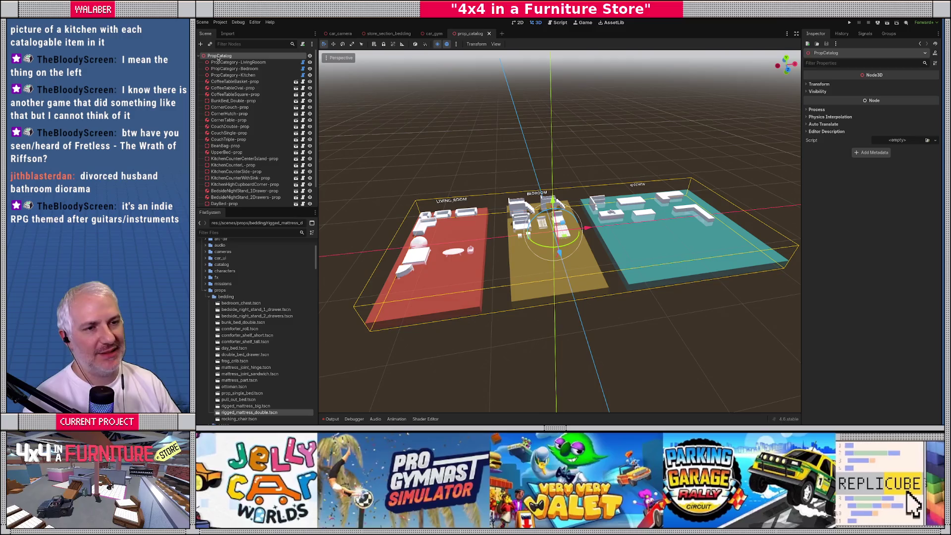
# Attach a new script to PropCatalog, saving it as catalog_scene.gd in res://scripts/catalog
pyautogui.rightClick(218, 56)
pyautogui.click(241, 101)
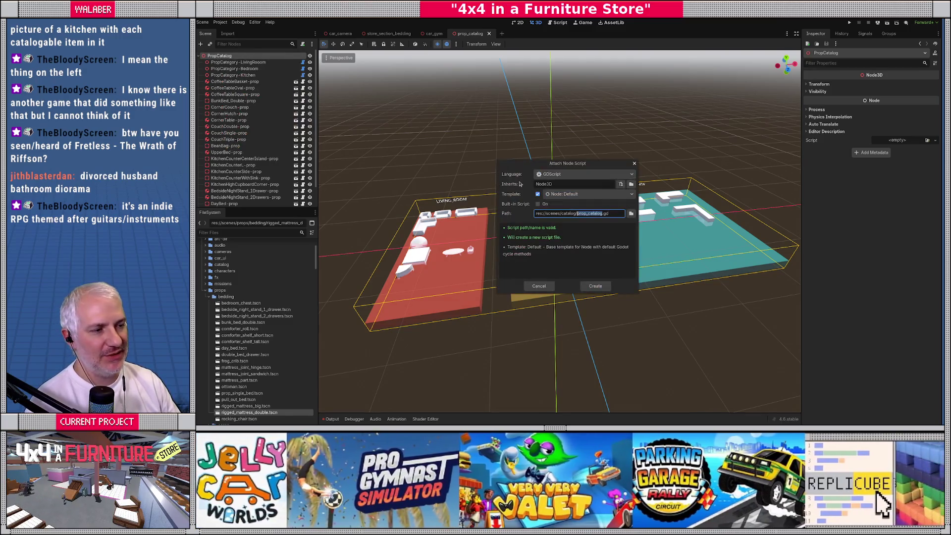
pyautogui.click(631, 213)
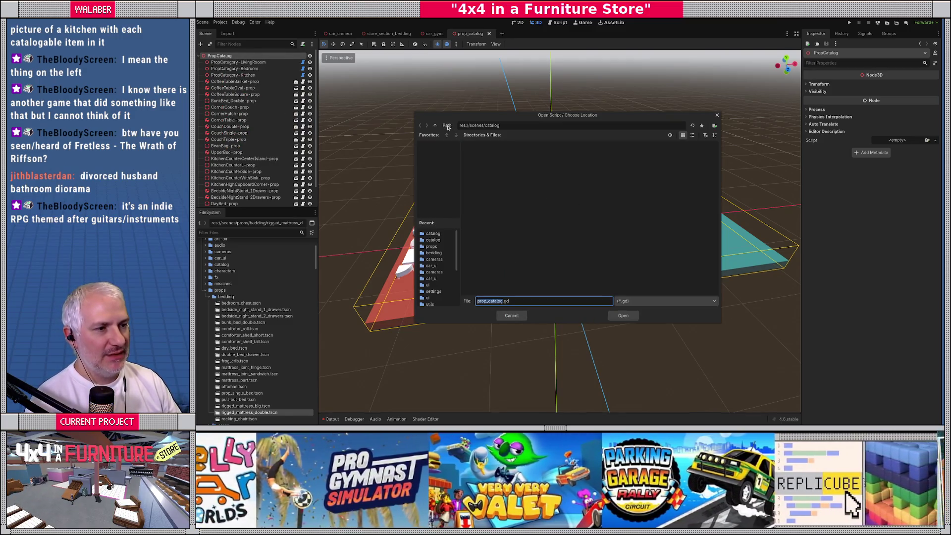
pyautogui.click(436, 126)
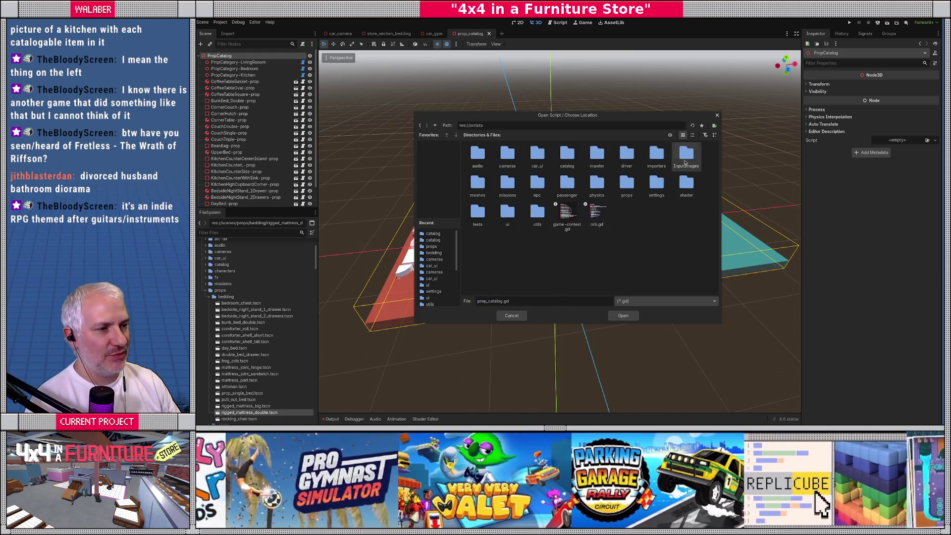
pyautogui.doubleClick(567, 156)
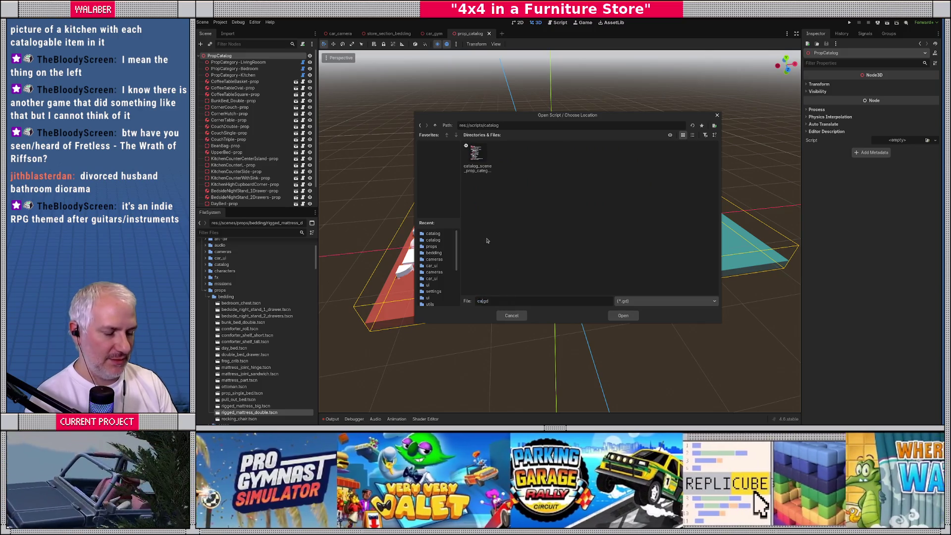
pyautogui.write('catalog_scene')
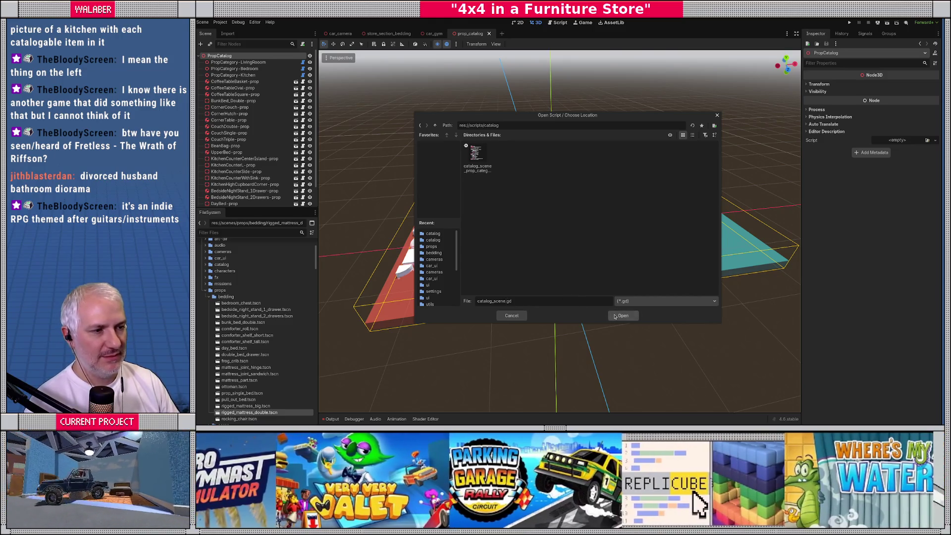
pyautogui.click(623, 316)
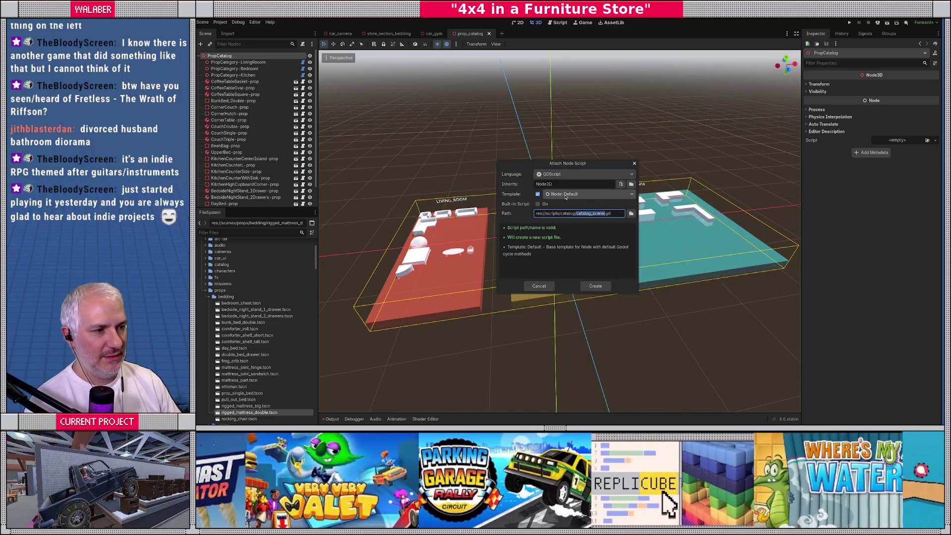
# Keep the Node: Default template and create the catalog_scene.gd script
pyautogui.click(585, 194)
pyautogui.click(586, 211)
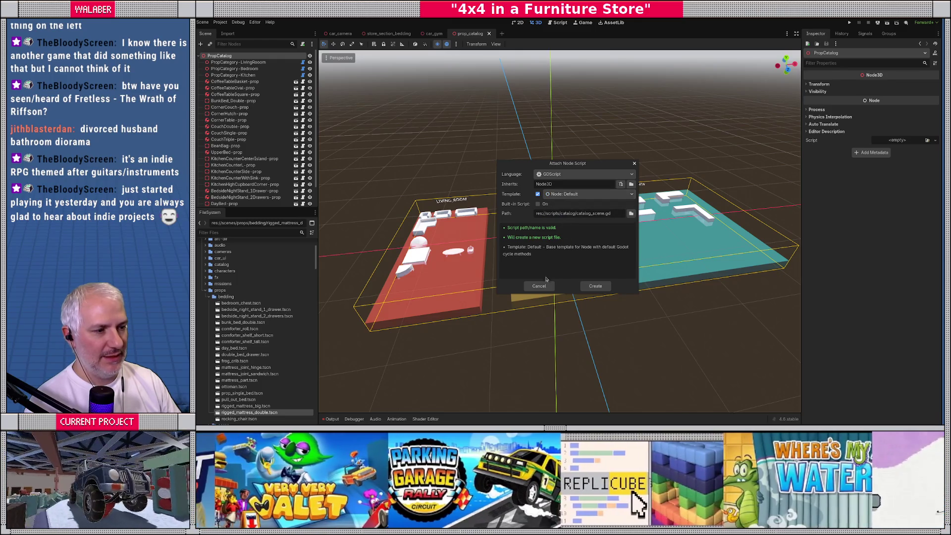
pyautogui.click(596, 286)
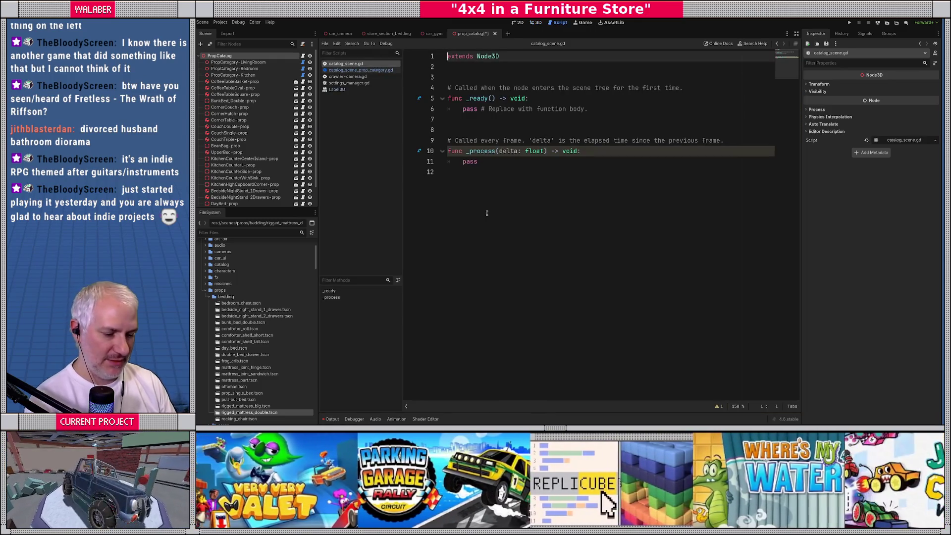
pyautogui.write('@tool ')
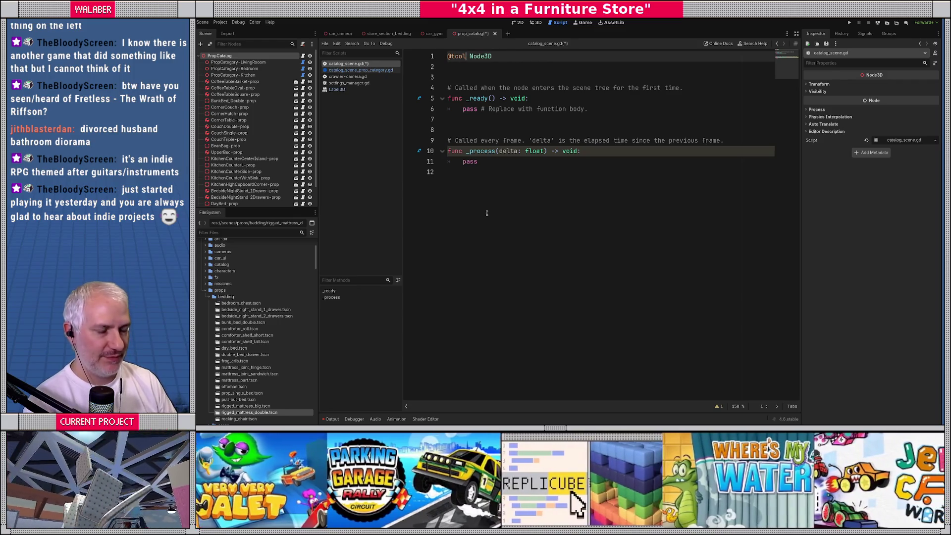
pyautogui.write('extends')
pyautogui.press('Return')
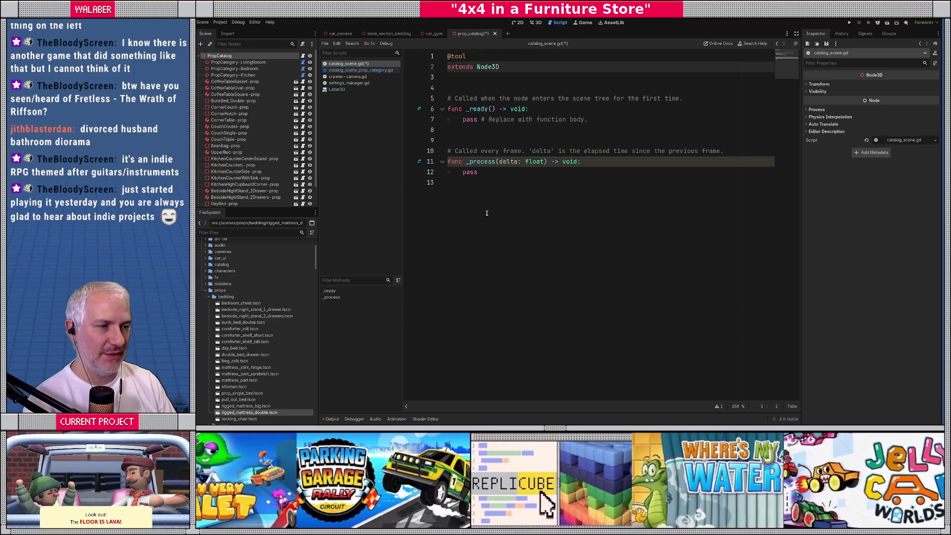
pyautogui.press('Down')
pyautogui.write('c')
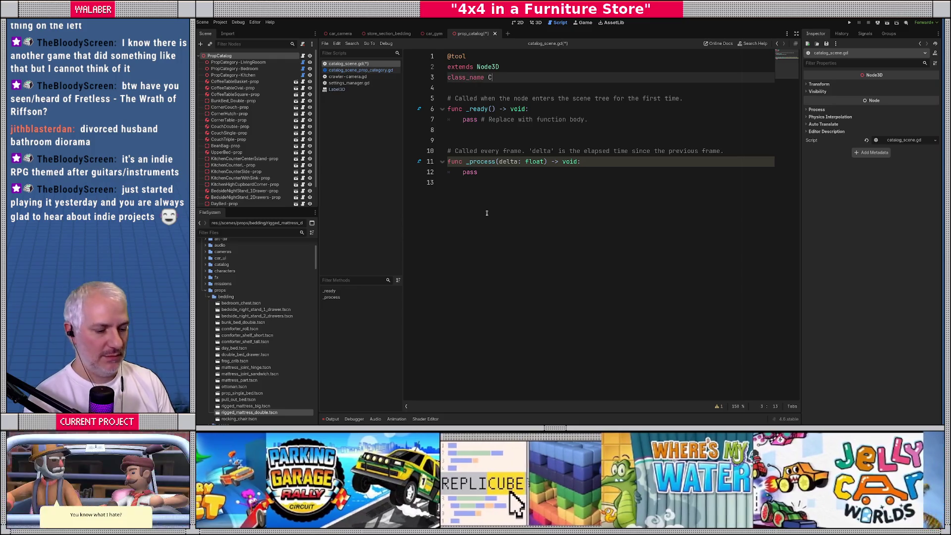
pyautogui.press('Return')
pyautogui.press('Return')
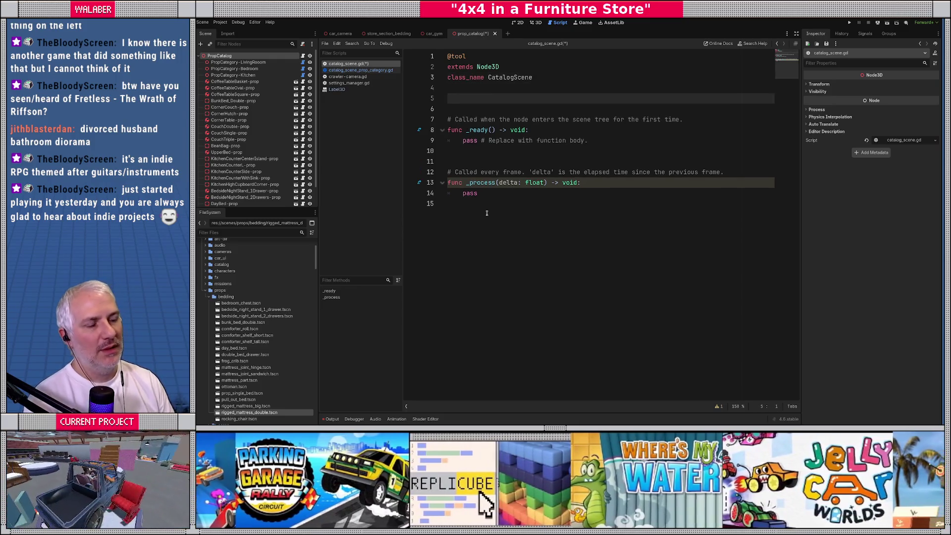
pyautogui.hotkey('shift', 'Down')
pyautogui.hotkey('shift', 'Down')
pyautogui.hotkey('shift', 'Down')
pyautogui.hotkey('shift', 'Down')
pyautogui.hotkey('shift', 'Down')
pyautogui.hotkey('shift', 'Down')
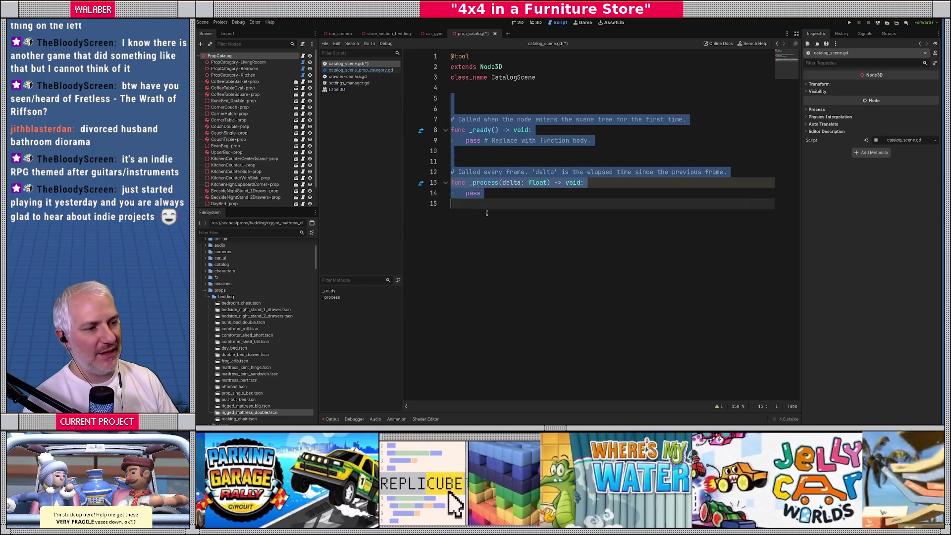
pyautogui.press('Delete')
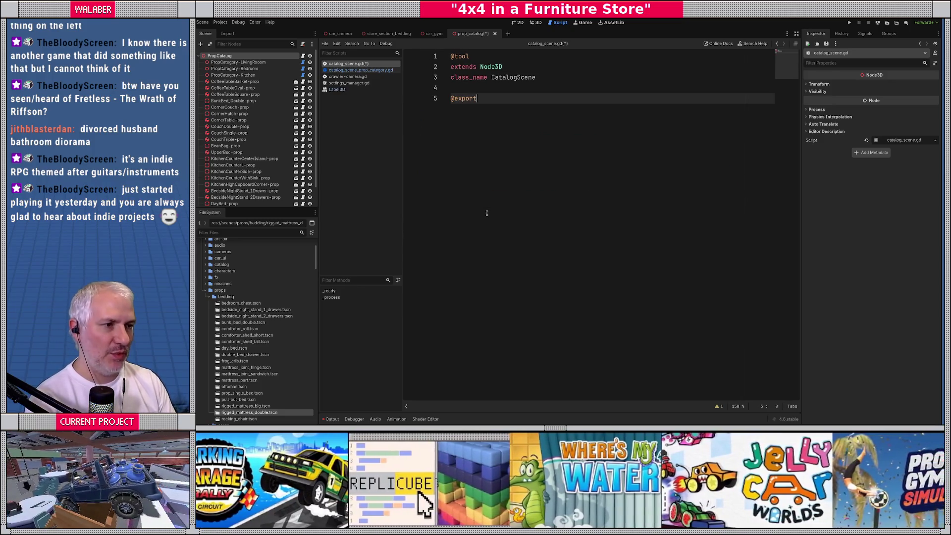
pyautogui.write('_bu')
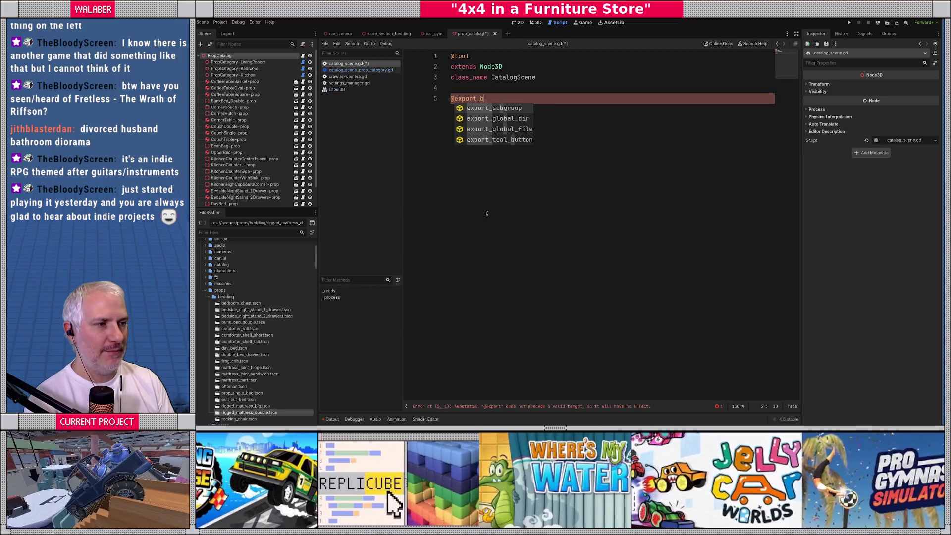
pyautogui.press('Tab')
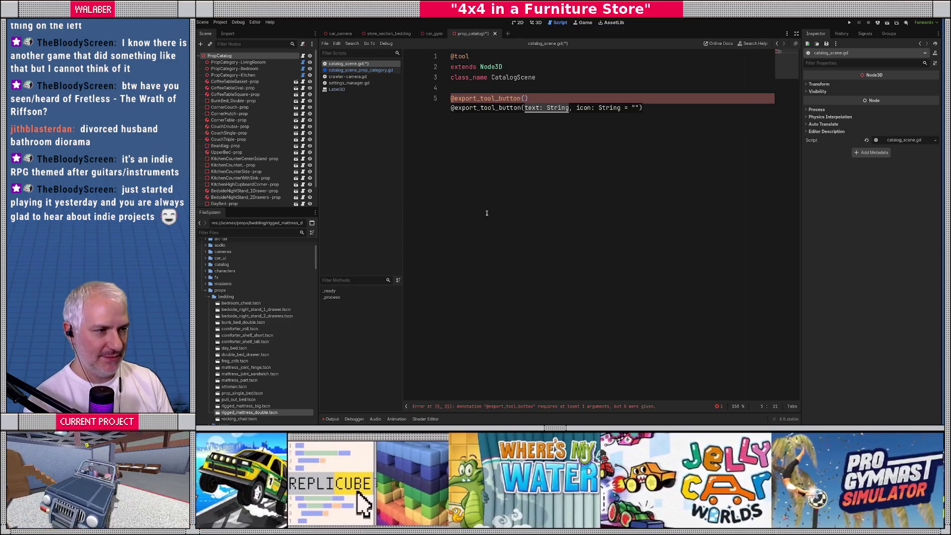
pyautogui.write('Build Catalog')
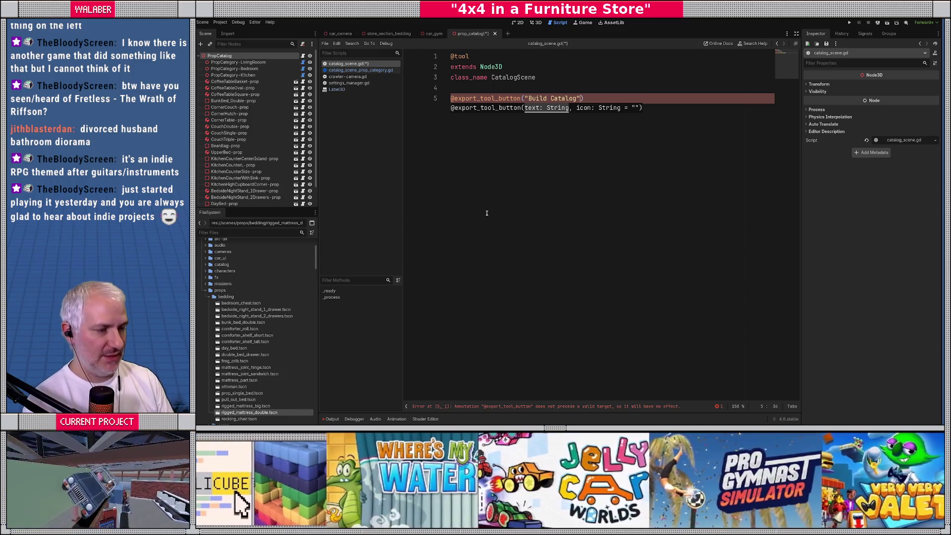
pyautogui.write(',')
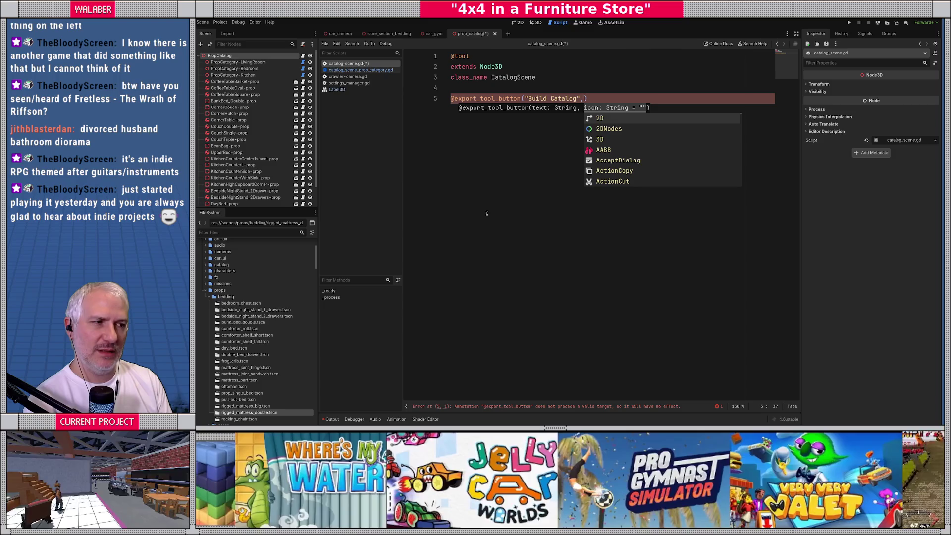
pyautogui.write('"",')
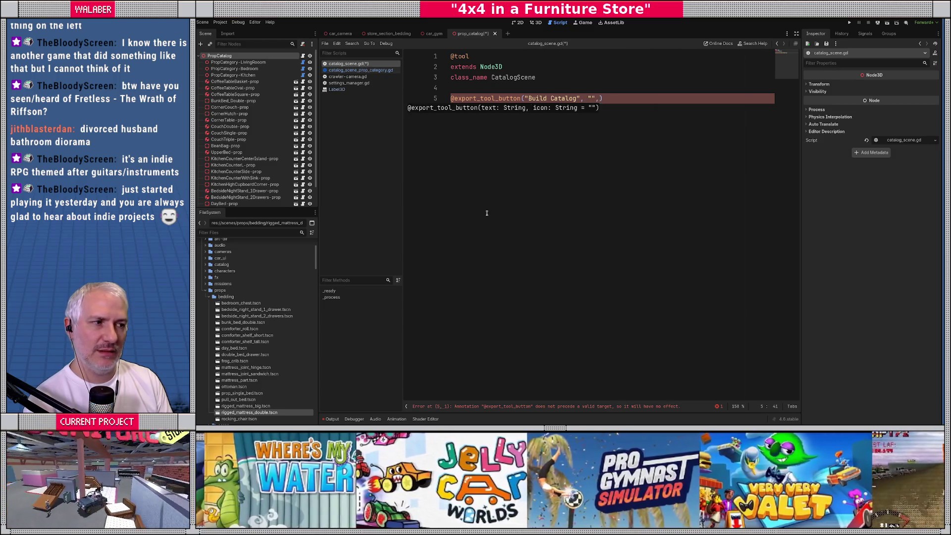
pyautogui.press('BackSpace')
pyautogui.press('BackSpace')
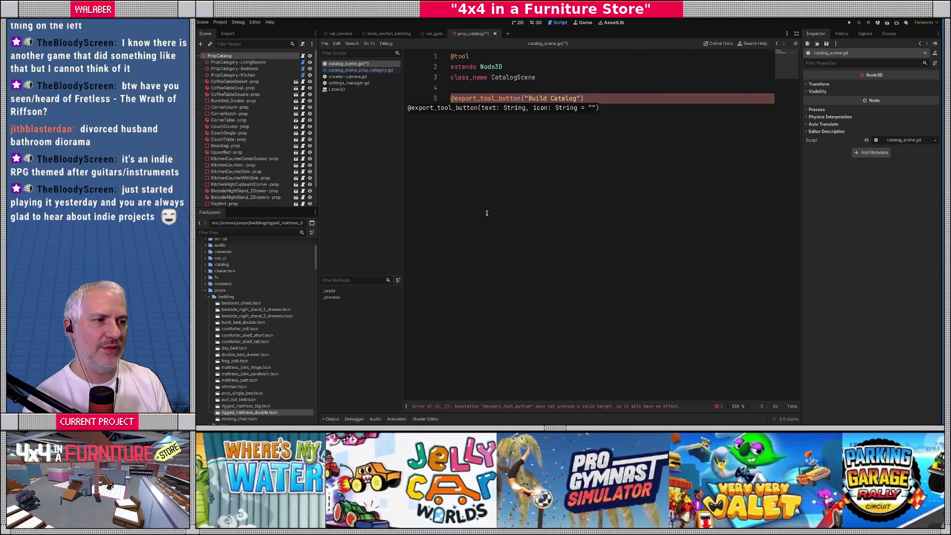
pyautogui.press('Escape')
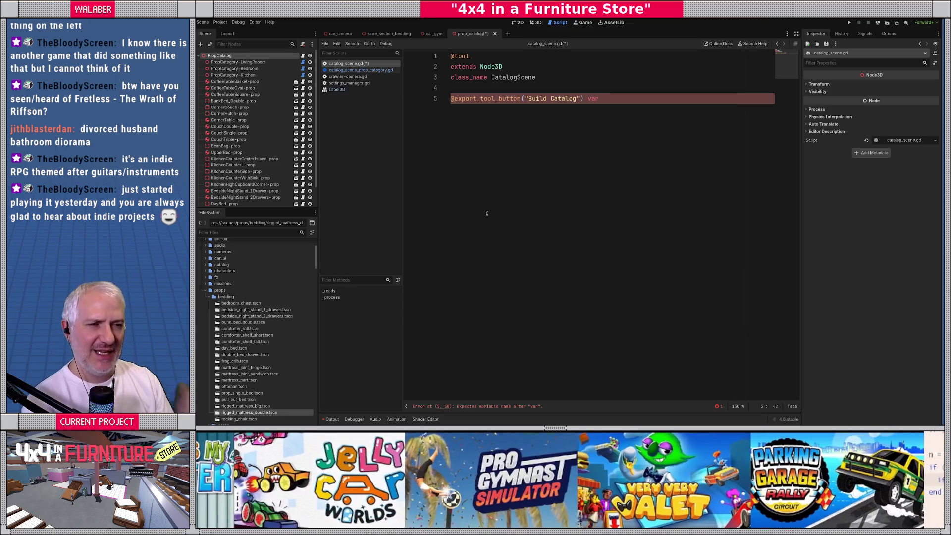
pyautogui.hotkey('ctrl', 'shift', 'f')
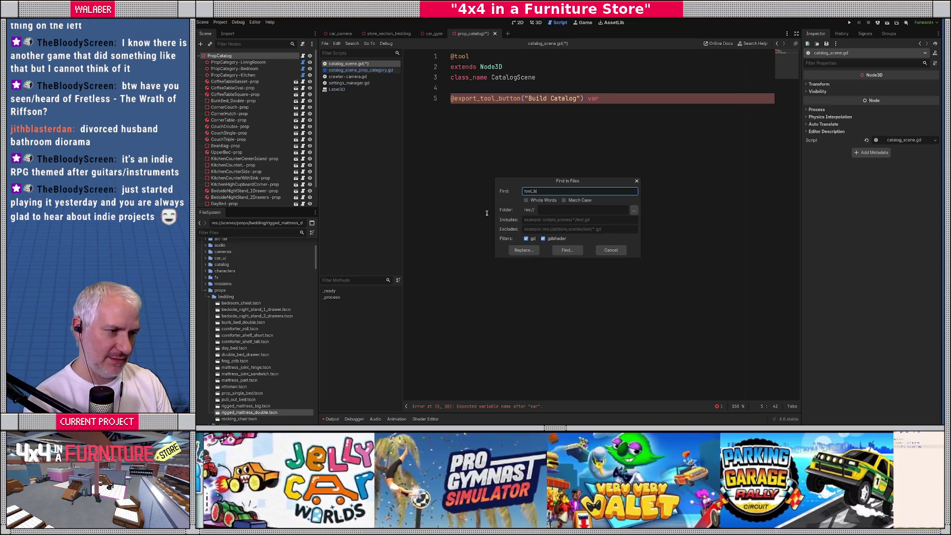
# Run the project-wide search to list existing tool-button export examples
pyautogui.press('Return')
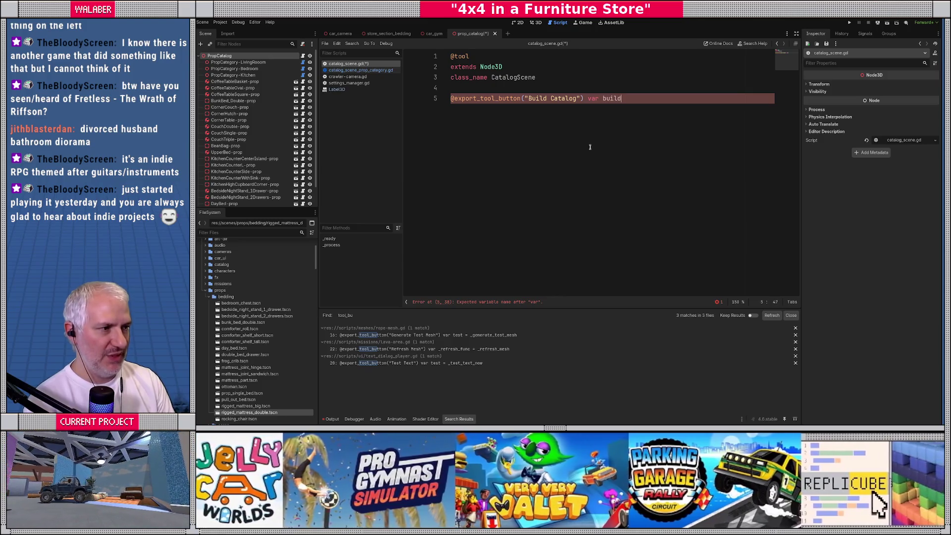
pyautogui.write('= _bu')
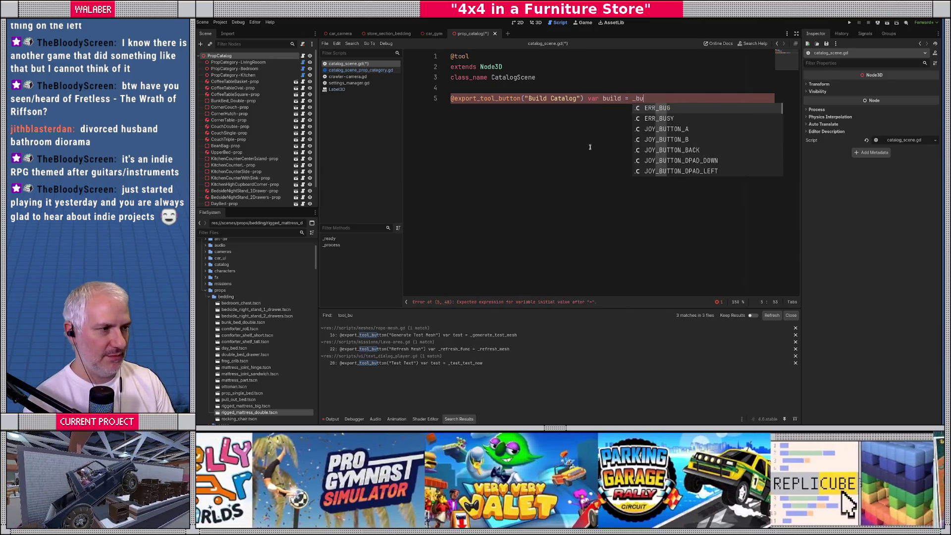
pyautogui.write('ild_catalog')
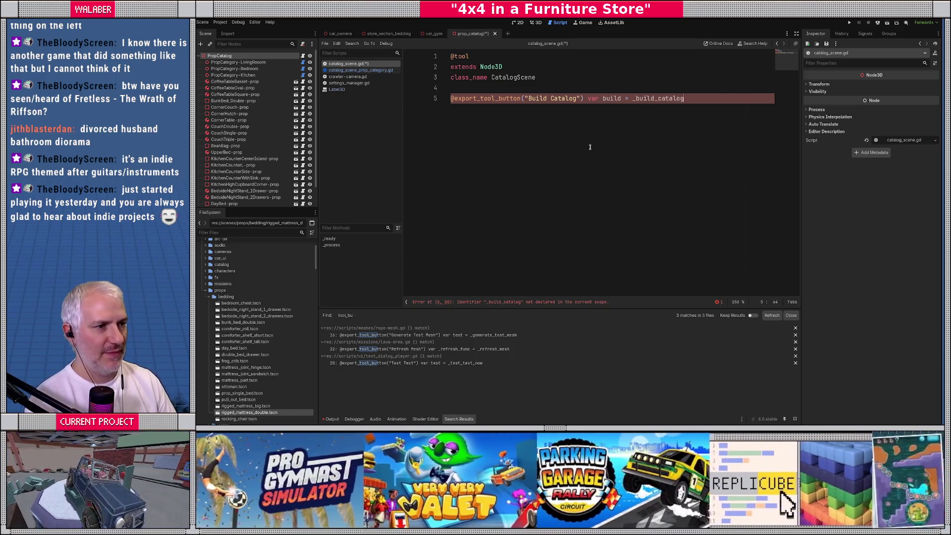
# Wire the export to a new func _build_catalog() that prints "WOW" and save the script
pyautogui.press('Return')
pyautogui.press('Return')
pyautogui.press('Return')
pyautogui.press('Return')
pyautogui.write('func')
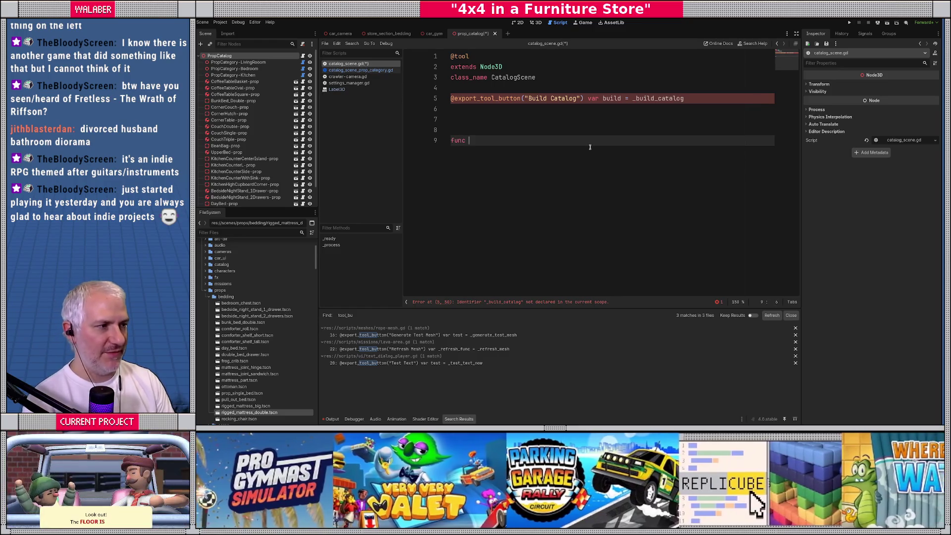
pyautogui.press('BackSpace')
pyautogui.press('BackSpace')
pyautogui.write('build_')
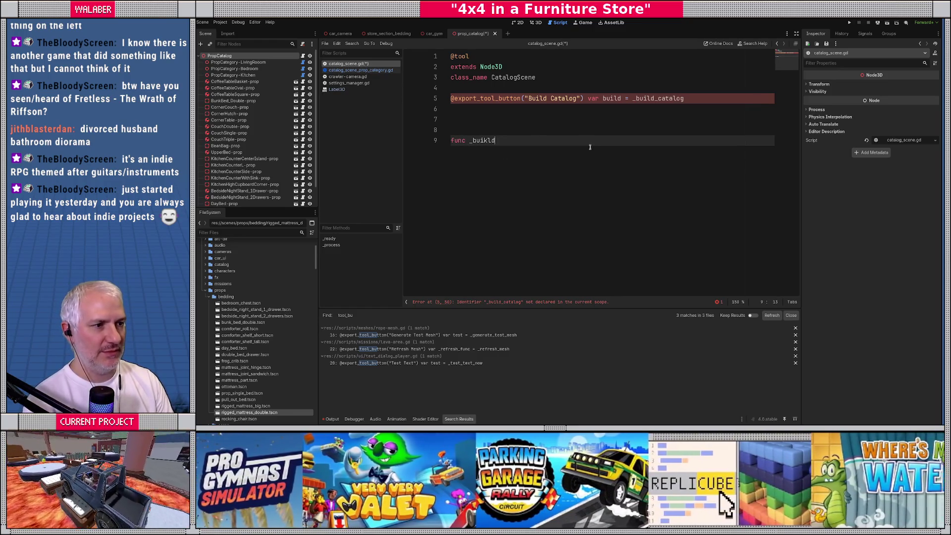
pyautogui.write('catalog() -> void:')
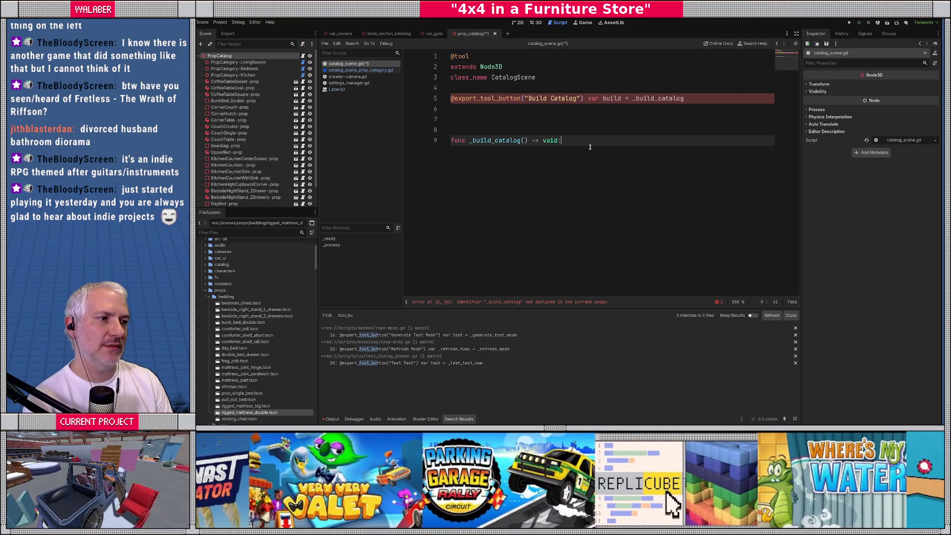
pyautogui.press('Return')
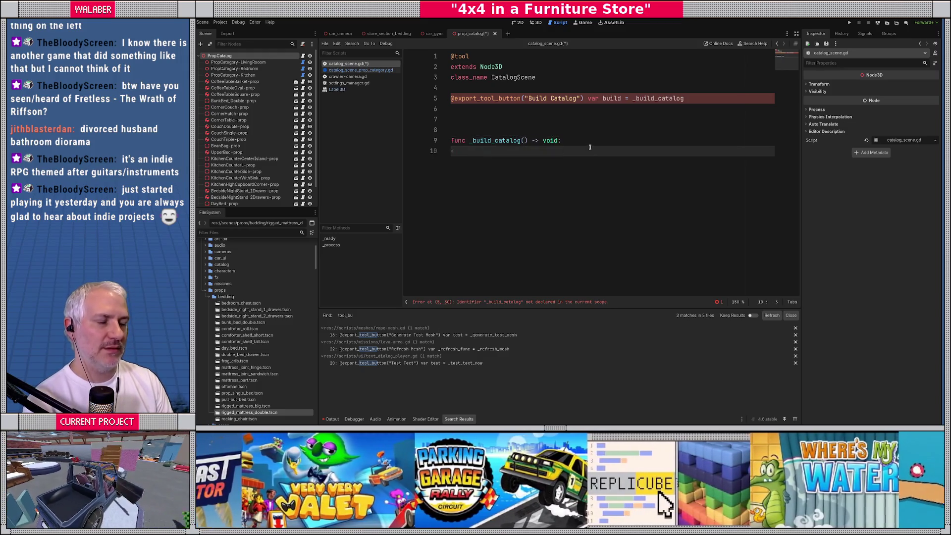
pyautogui.press('BackSpace')
pyautogui.press('BackSpace')
pyautogui.press('BackSpace')
pyautogui.write('nt("WOW')
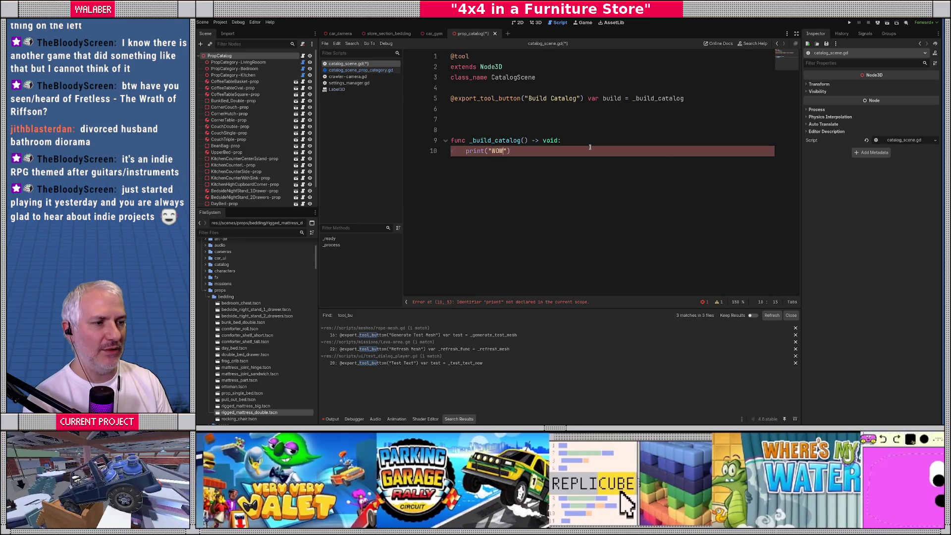
pyautogui.press('End')
pyautogui.press('Return')
pyautogui.hotkey('ctrl', 's')
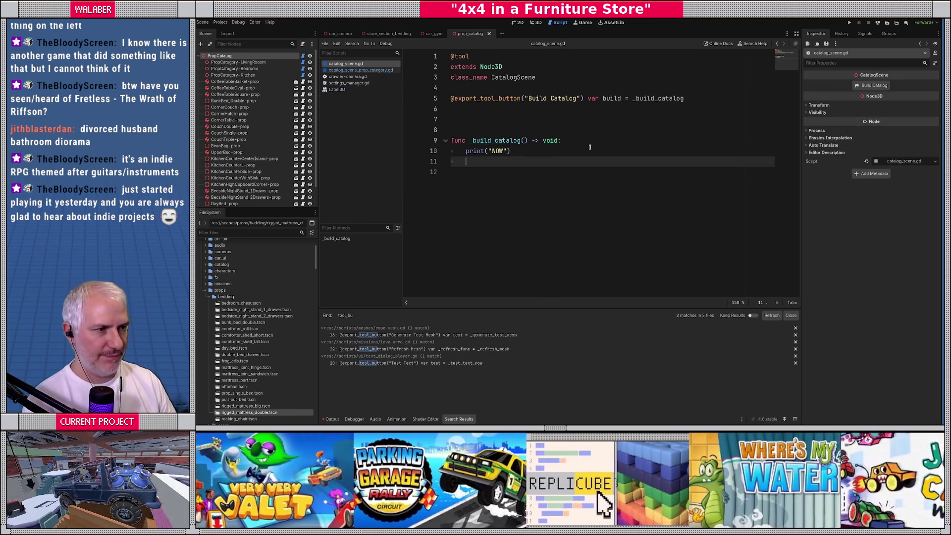
# In the 3D view, trigger the Build Catalog button on PropCatalog twice
pyautogui.click(526, 23)
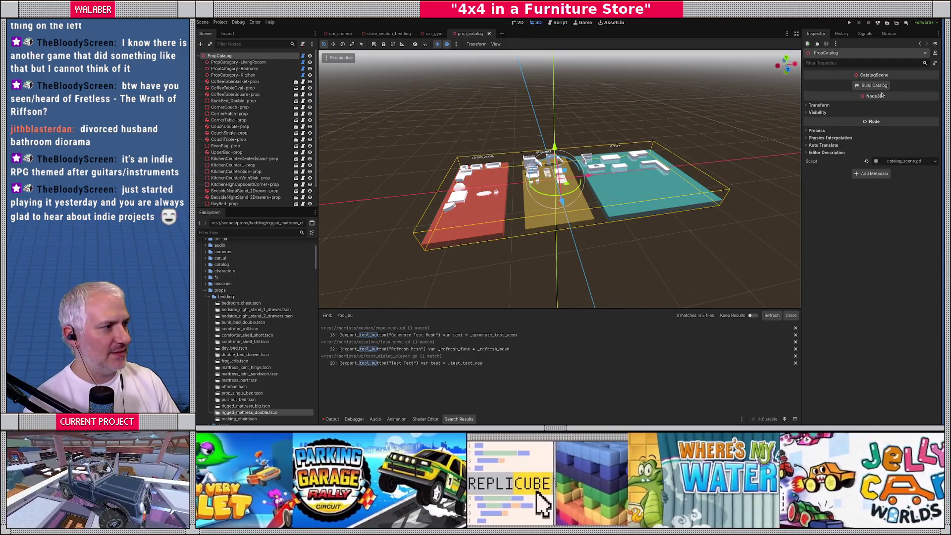
pyautogui.click(874, 84)
pyautogui.click(331, 419)
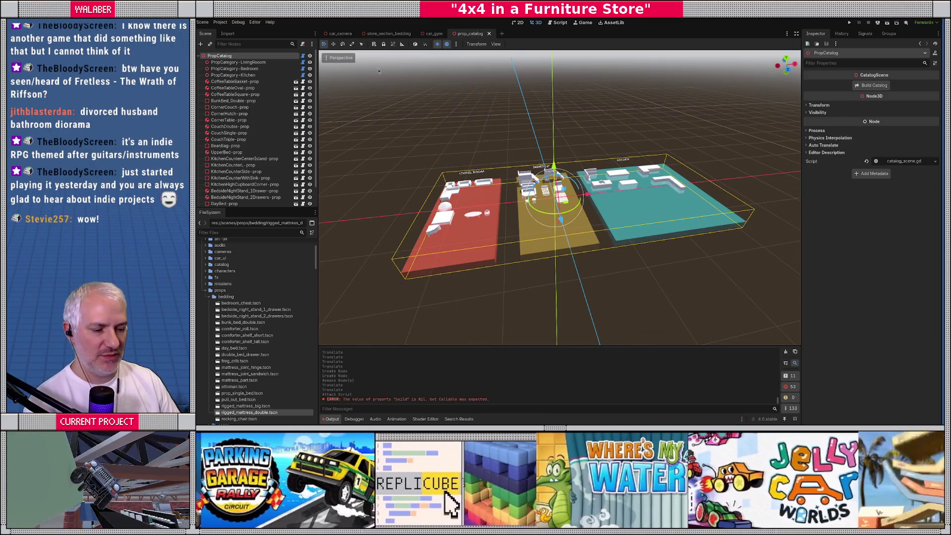
pyautogui.click(219, 22)
pyautogui.click(204, 24)
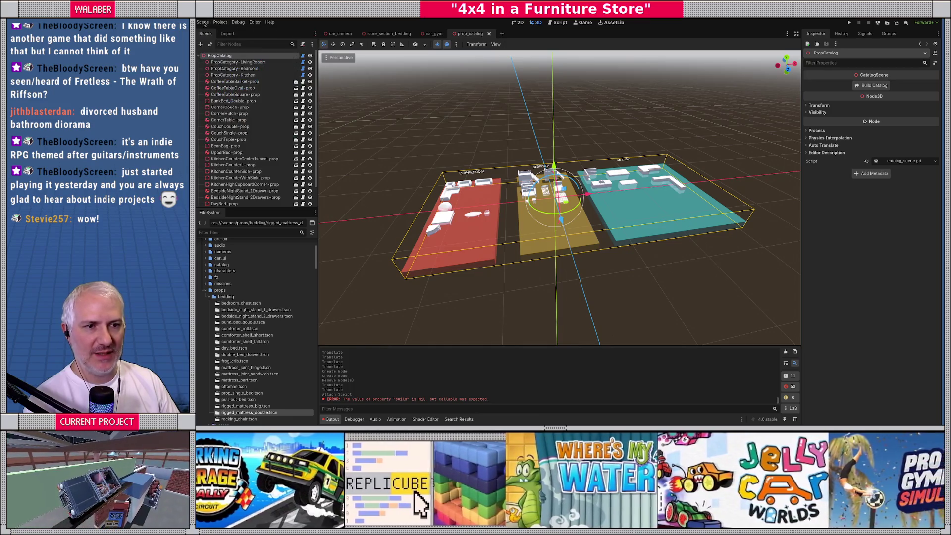
# Reload the saved scene, trigger Build Catalog again, and return to the script
pyautogui.click(204, 23)
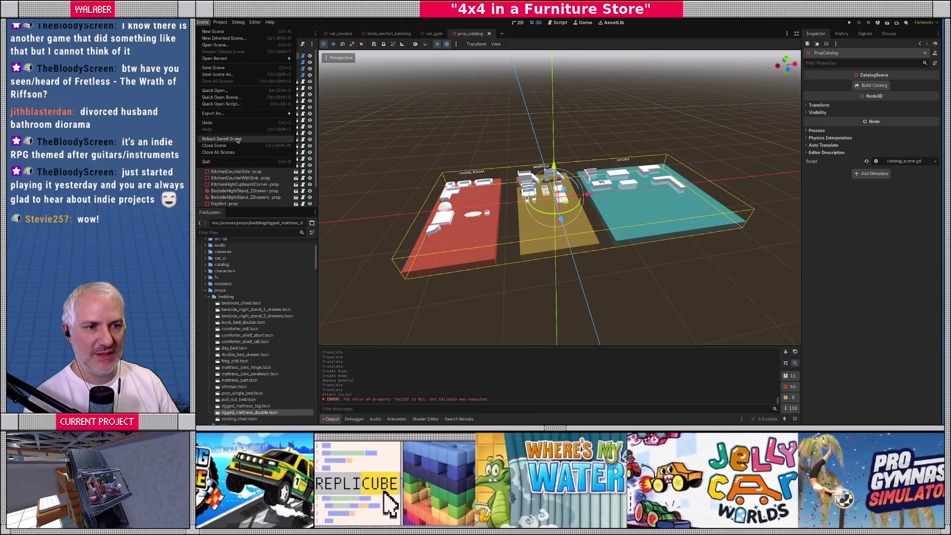
pyautogui.click(242, 139)
pyautogui.click(219, 56)
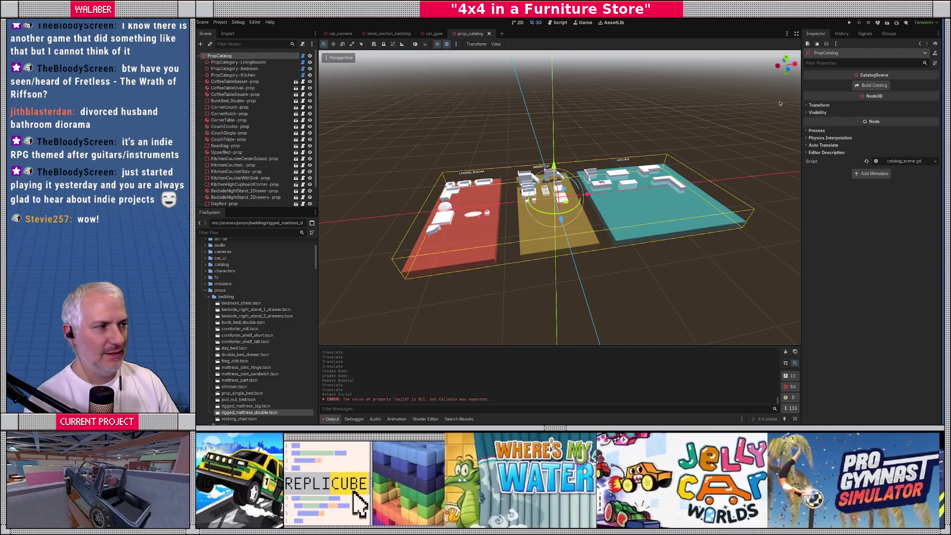
pyautogui.click(871, 85)
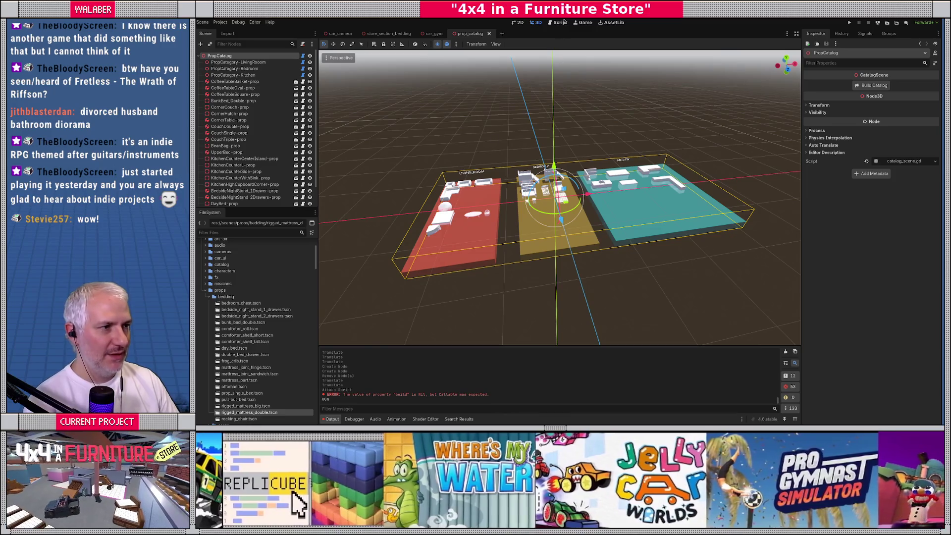
pyautogui.click(561, 23)
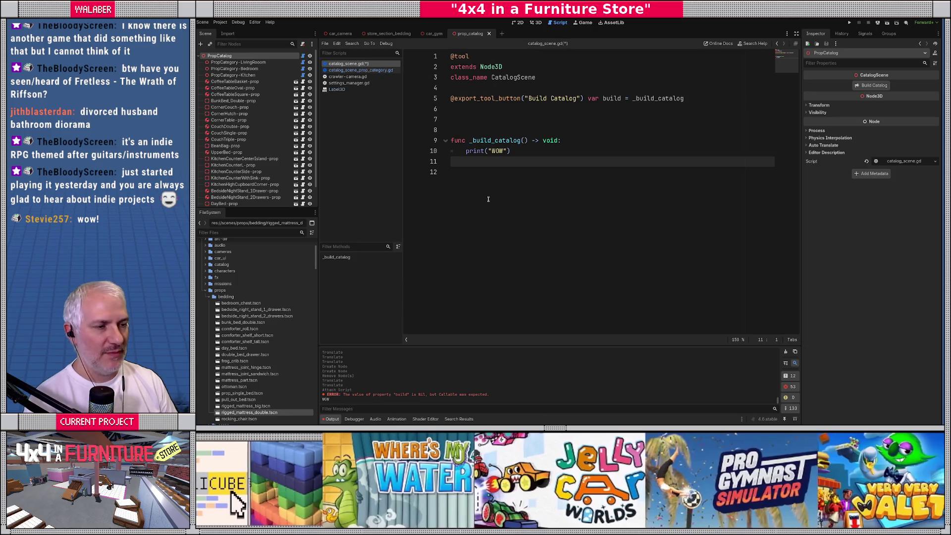
# Change the print message to "finding categories..." and add lines below it
pyautogui.press('Return')
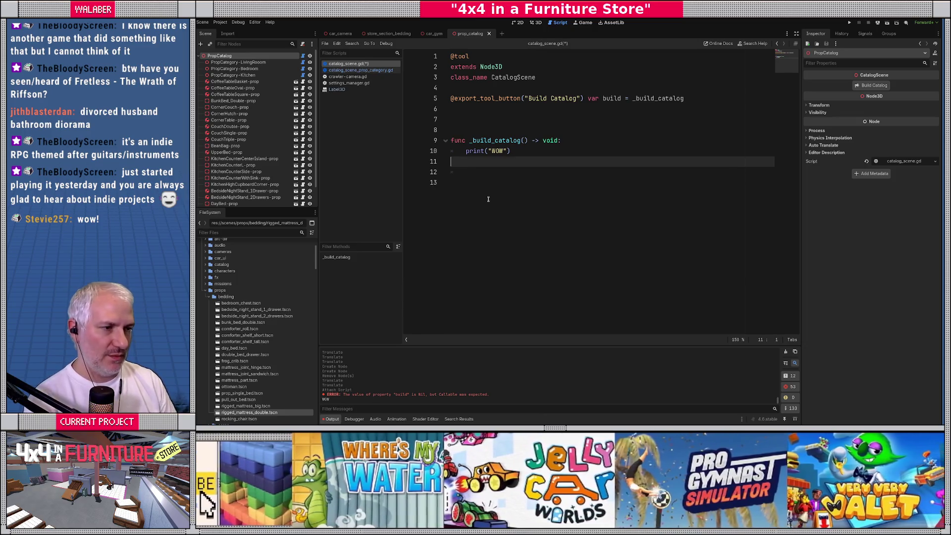
pyautogui.press('Up')
pyautogui.press('Up')
pyautogui.hotkey('shift', 'End')
pyautogui.write('print')
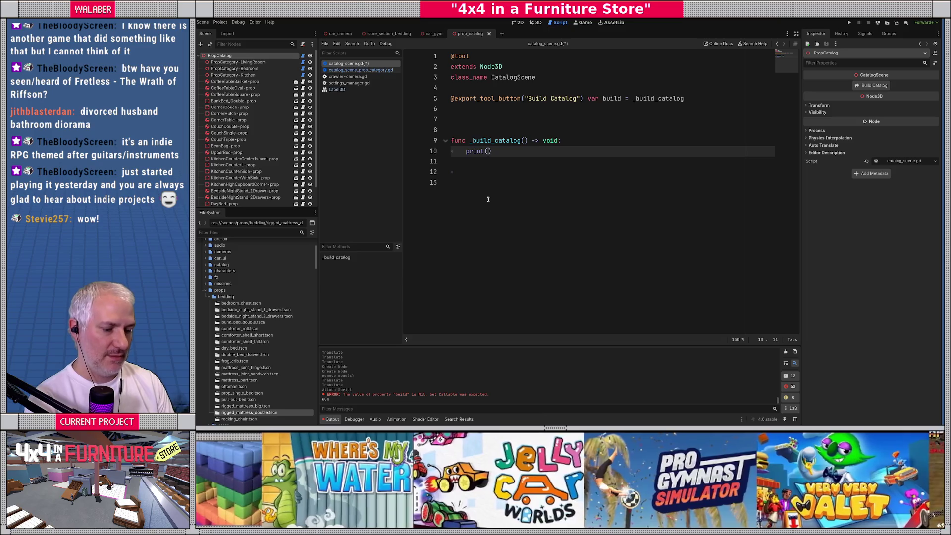
pyautogui.write('ories')
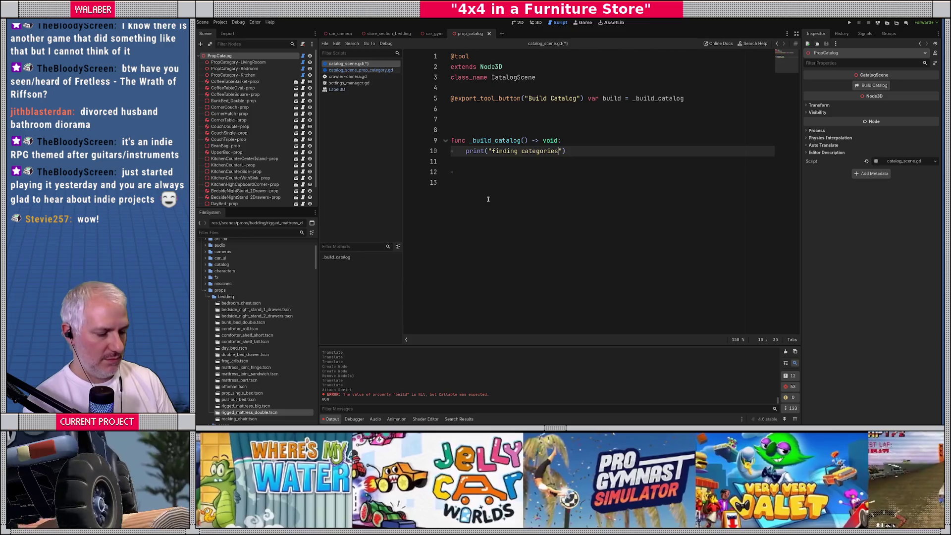
pyautogui.write('...')
pyautogui.press('End')
pyautogui.press('Return')
pyautogui.press('Return')
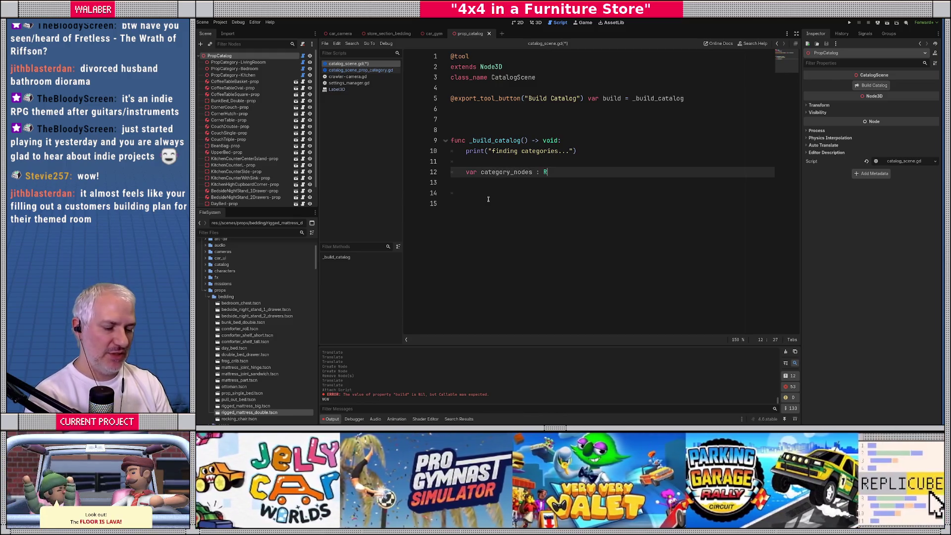
# Declare var category_nodes : Array[Node] = find_children("*", ...) in _build_catalog
pyautogui.press('BackSpace')
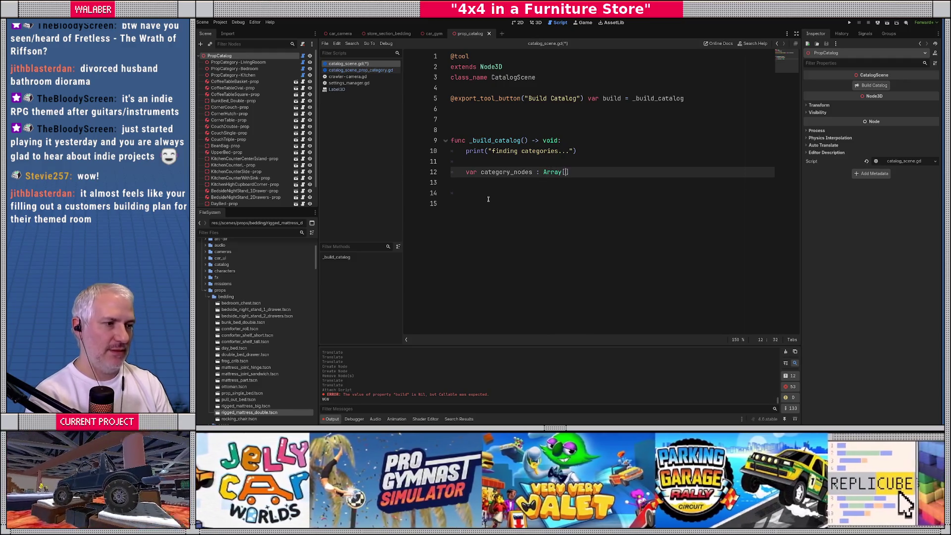
pyautogui.write('ray[Node]')
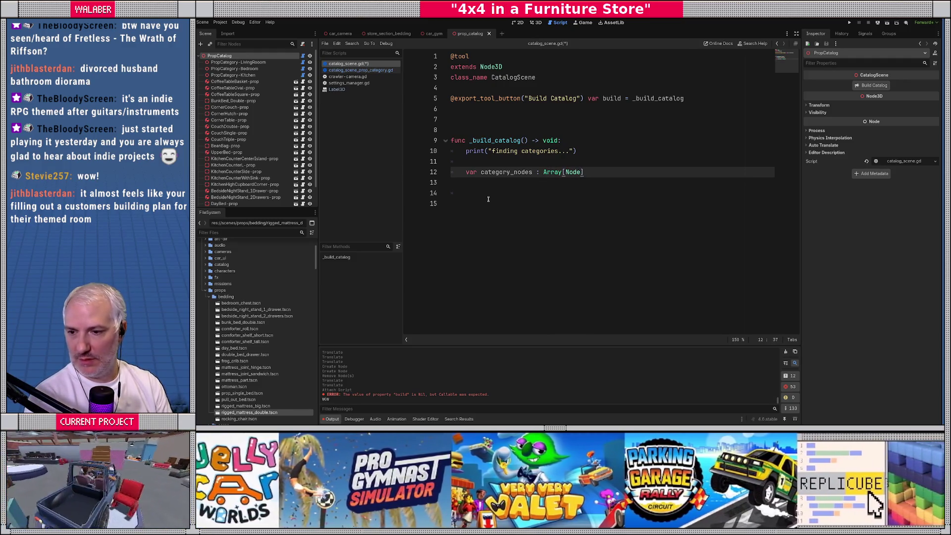
pyautogui.write(' = []')
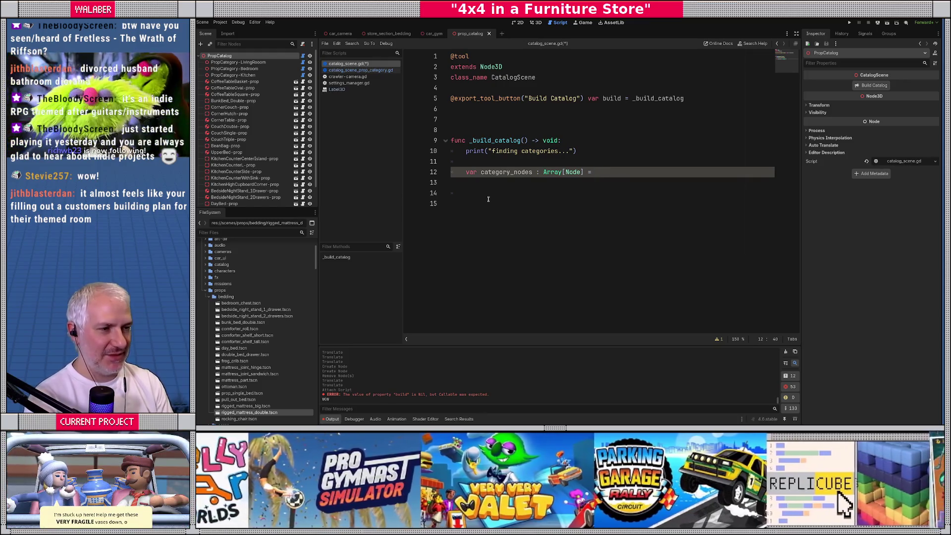
pyautogui.press('BackSpace')
pyautogui.press('BackSpace')
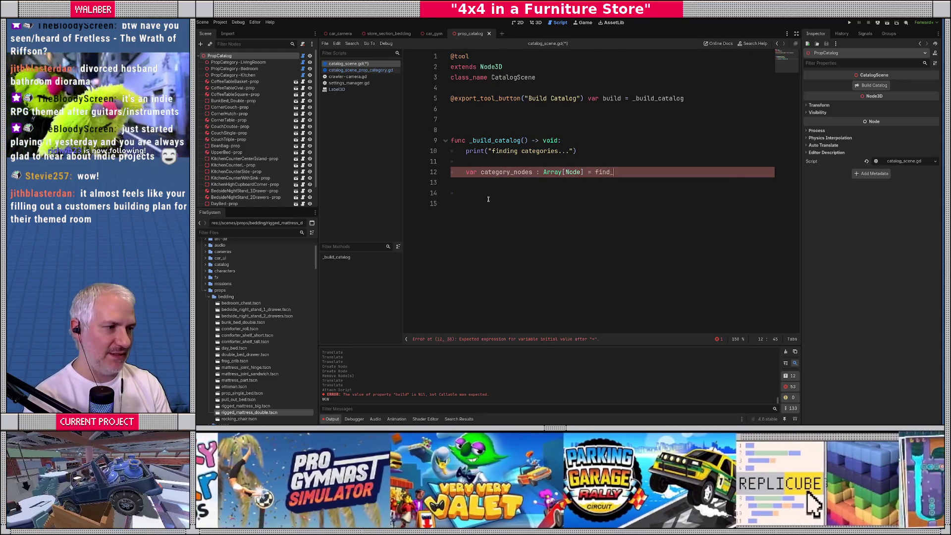
pyautogui.write('nd_')
pyautogui.press('Down')
pyautogui.press('Tab')
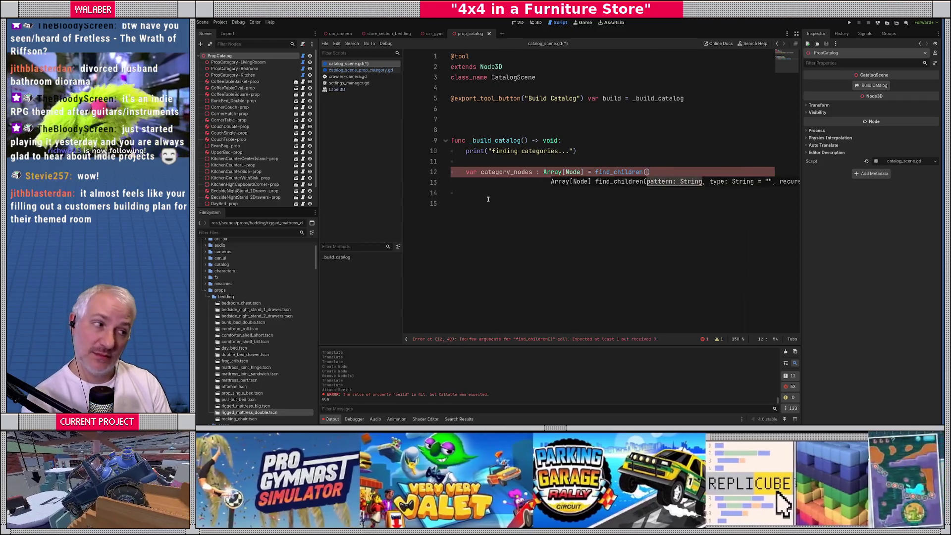
pyautogui.write('"*"')
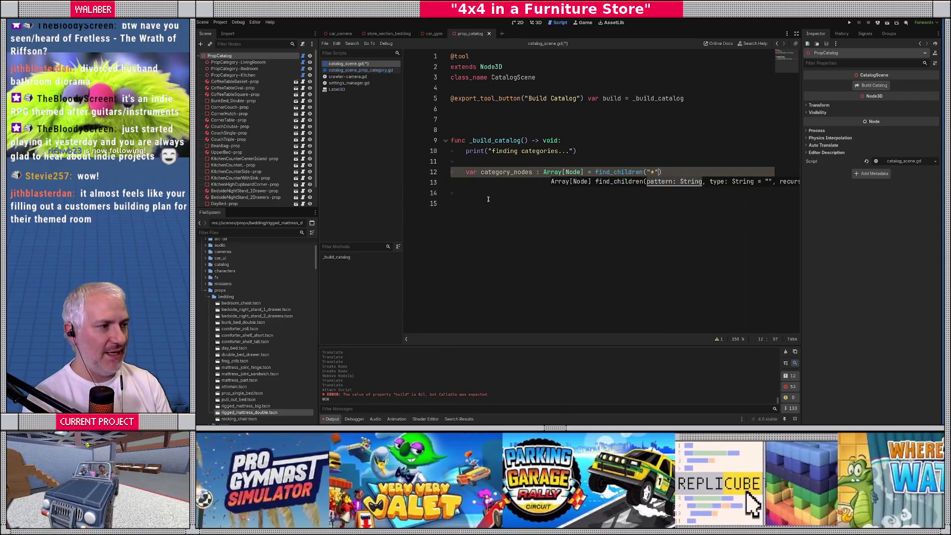
pyautogui.write(', "Cata')
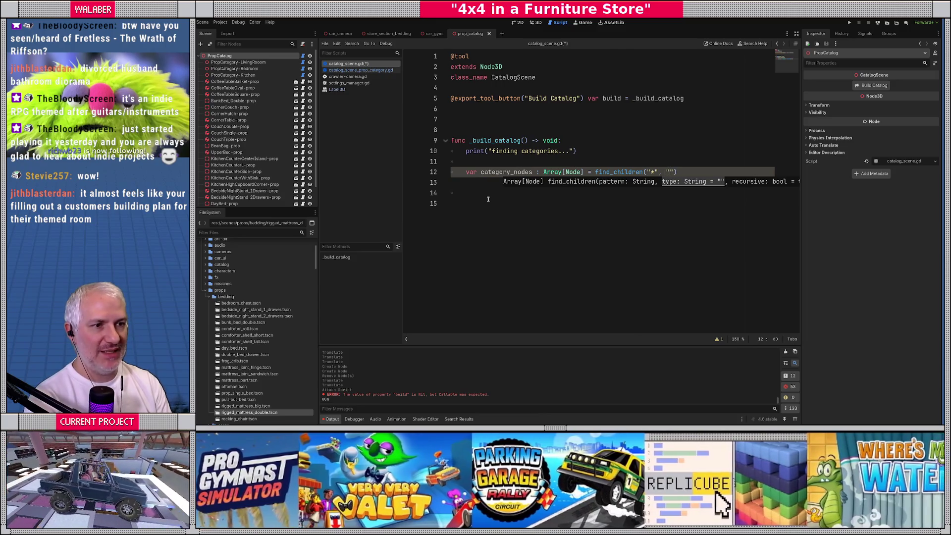
pyautogui.write('logScenePropCategory')
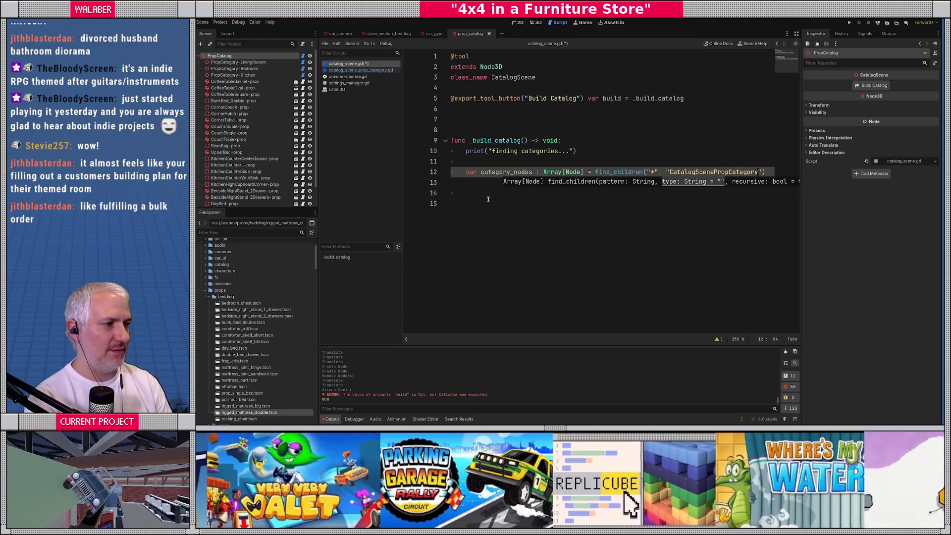
# Copy the CatalogScenePropCategory class name from the prop category script for the type argument
pyautogui.click(361, 71)
pyautogui.scroll(8, 479, 70)
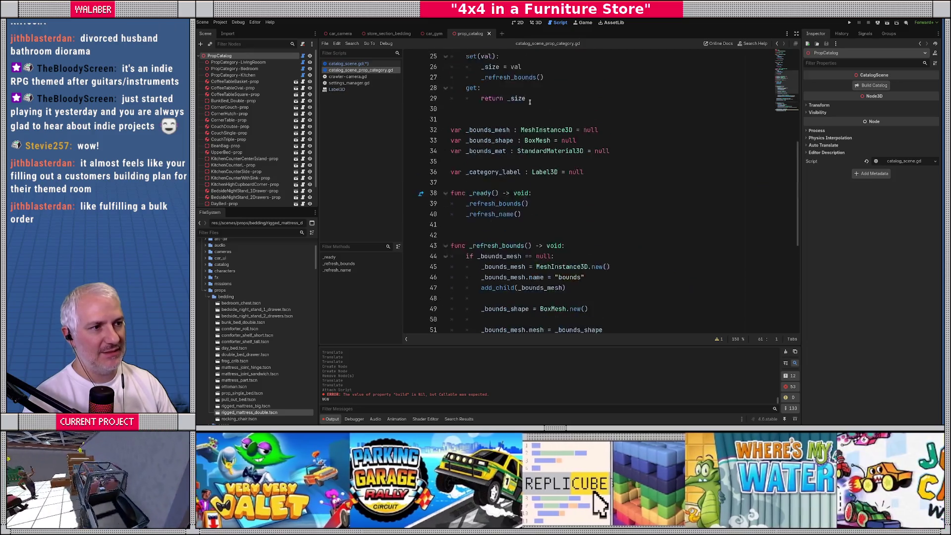
pyautogui.scroll(5, 529, 106)
pyautogui.doubleClick(518, 77)
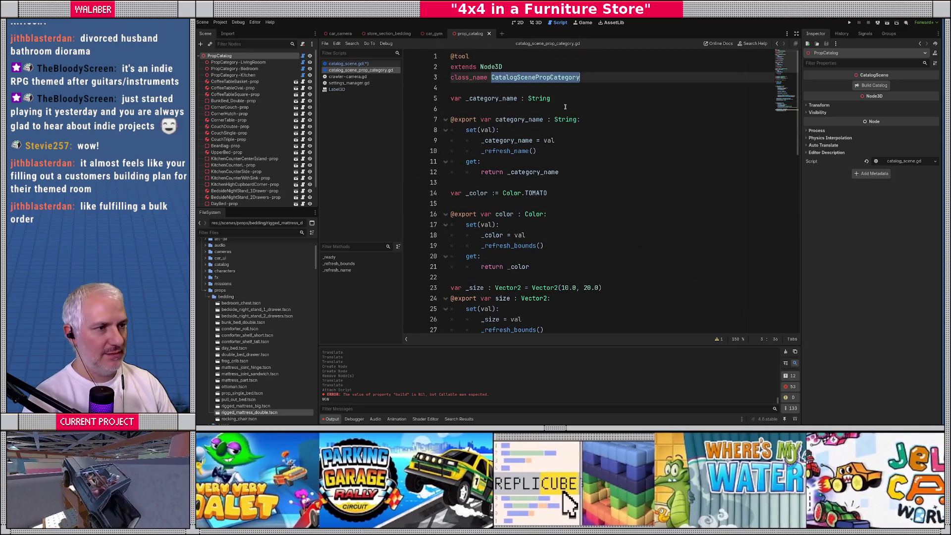
pyautogui.hotkey('ctrl', 'c')
pyautogui.click(360, 64)
pyautogui.doubleClick(714, 171)
# Paste CatalogScenePropCategory as the type filter, add false for recursive, and move the print line below
pyautogui.hotkey('ctrl', 'v')
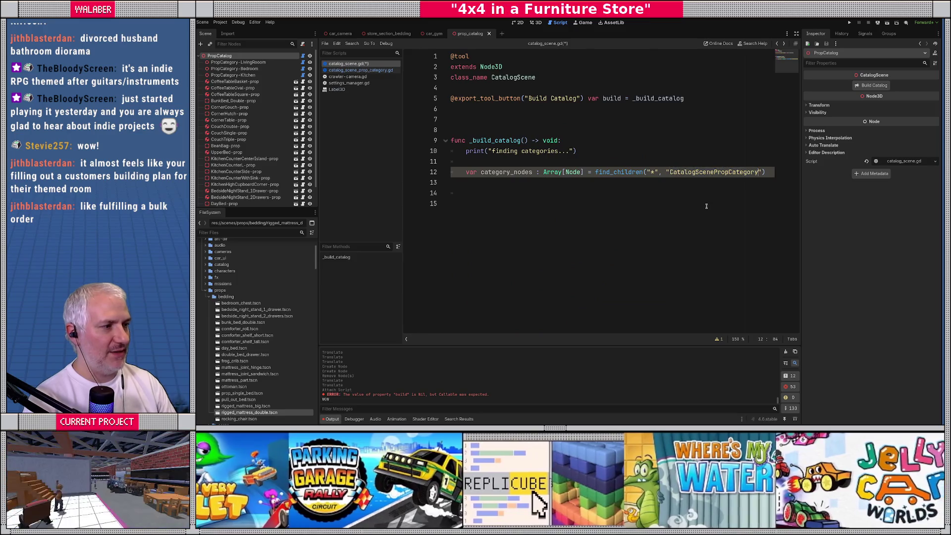
pyautogui.write(',')
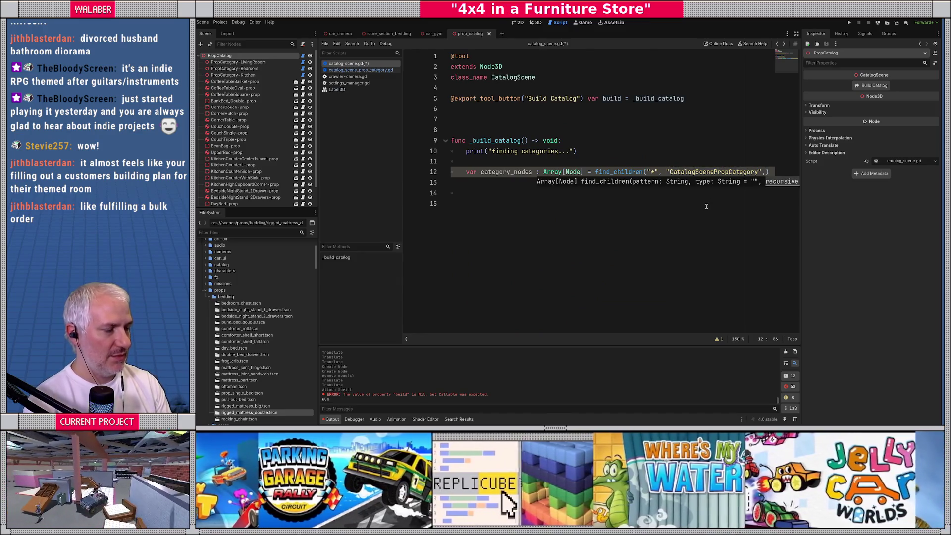
pyautogui.write(' false')
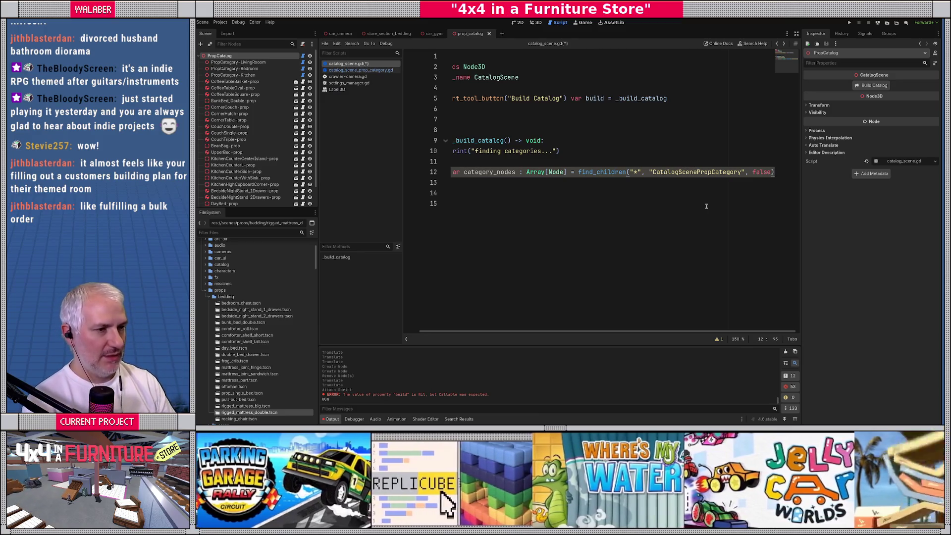
pyautogui.press('Home')
pyautogui.press('End')
pyautogui.press('Return')
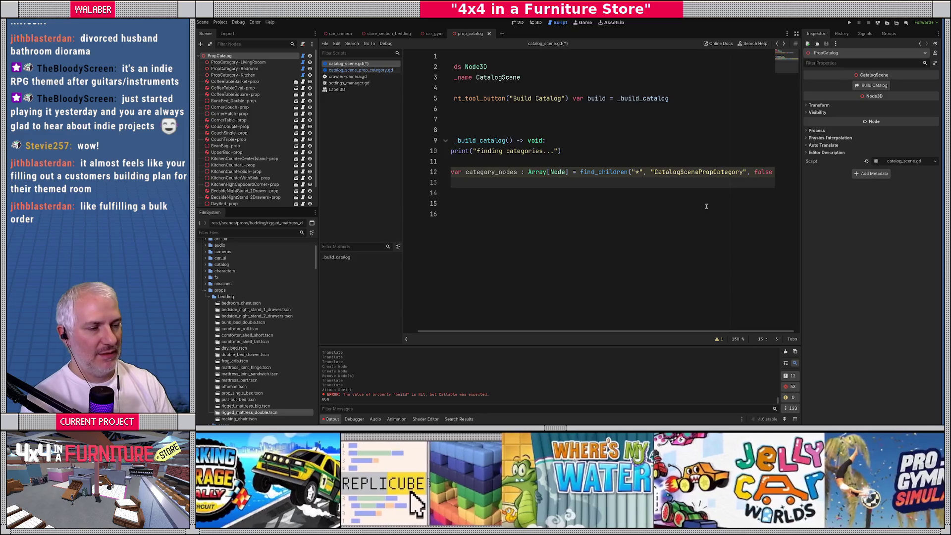
pyautogui.hscroll(-3, 594, 223)
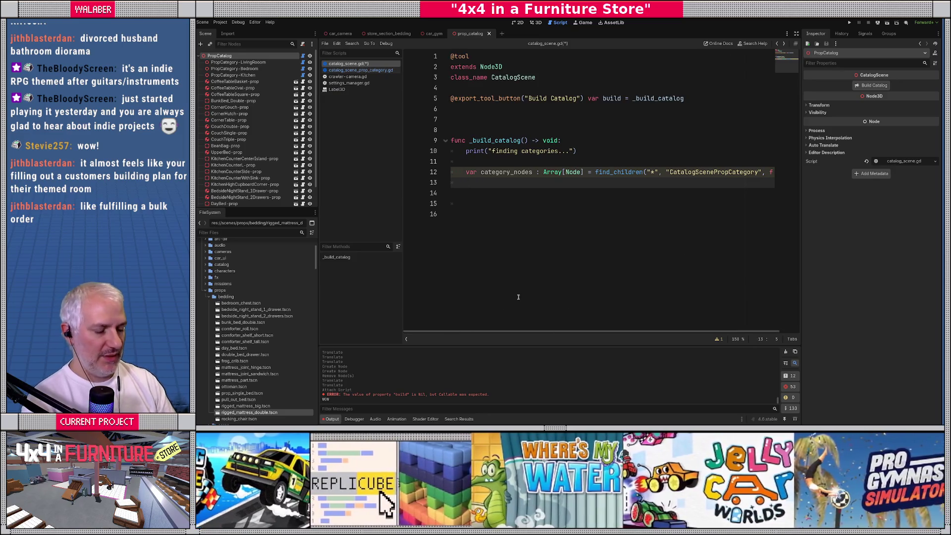
pyautogui.press('Up')
pyautogui.press('Up')
pyautogui.press('Up')
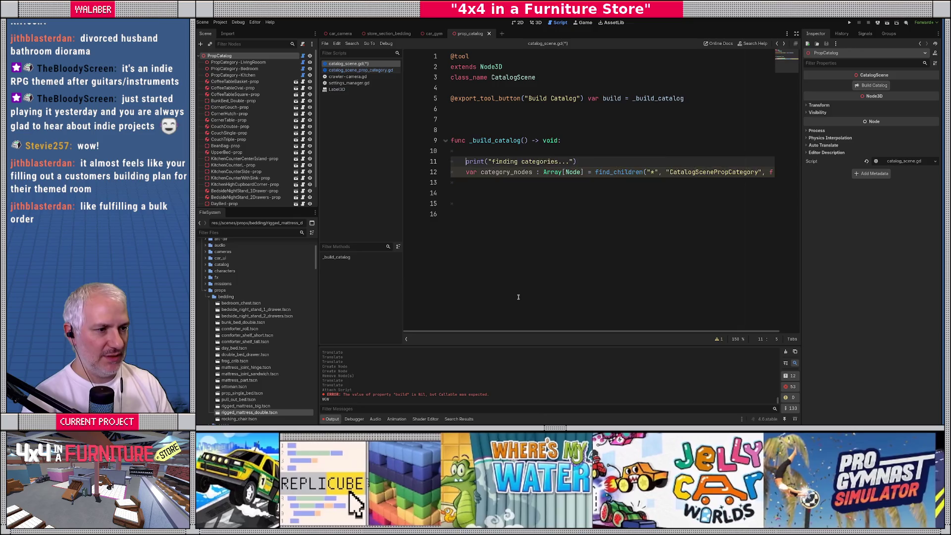
pyautogui.hotkey('alt', 'Down')
pyautogui.hotkey('alt', 'Down')
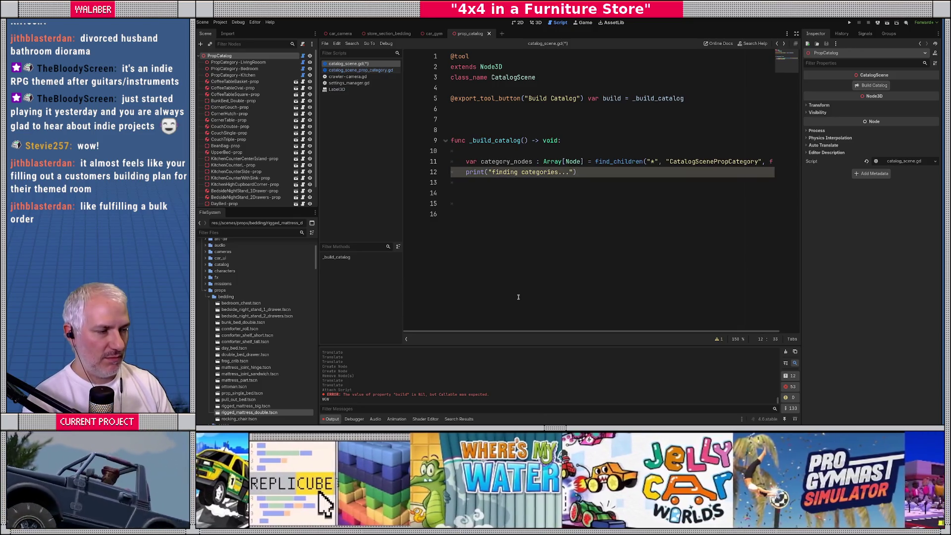
pyautogui.hotkey('shift', 'Up')
# Rewrite the print as "found %d categories..." % category_nodes.size()
pyautogui.press('End')
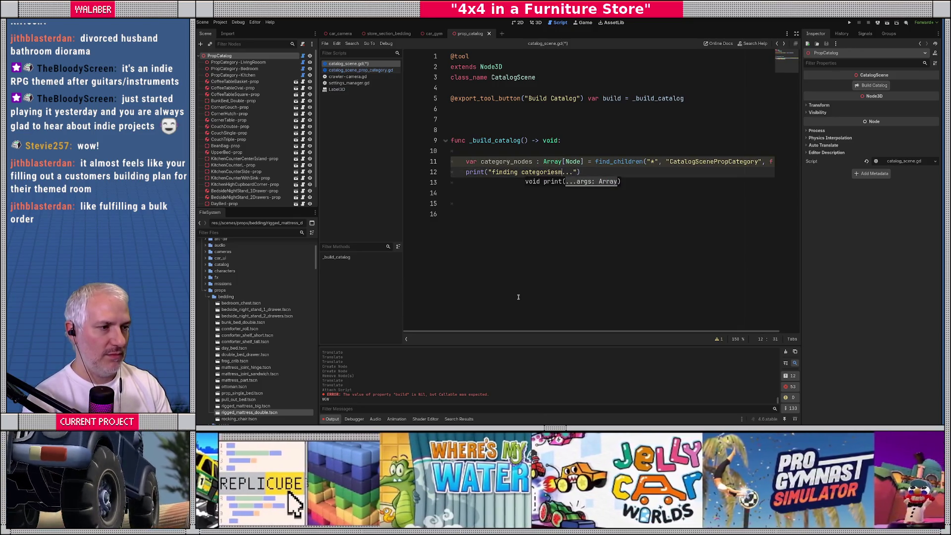
pyautogui.press('BackSpace')
pyautogui.press('BackSpace')
pyautogui.press('BackSpace')
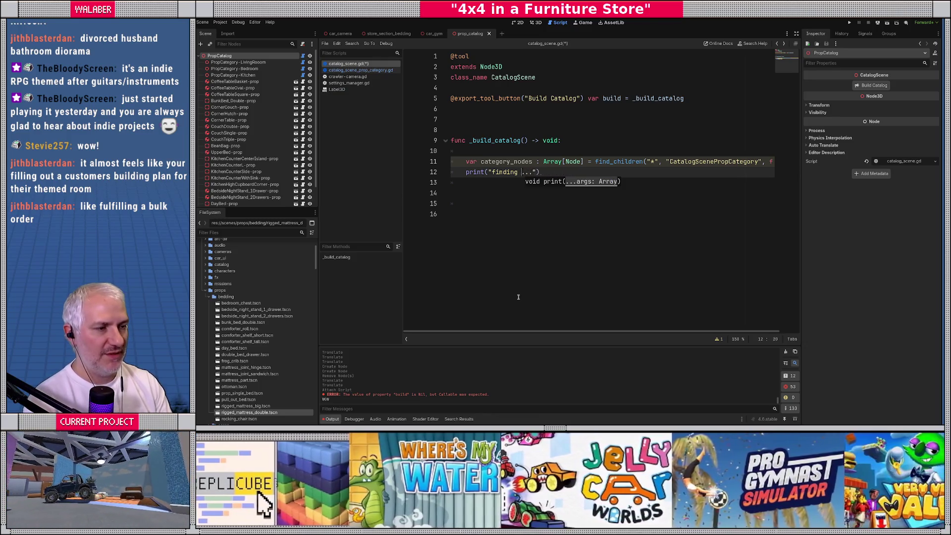
pyautogui.press('BackSpace')
pyautogui.write('ound %')
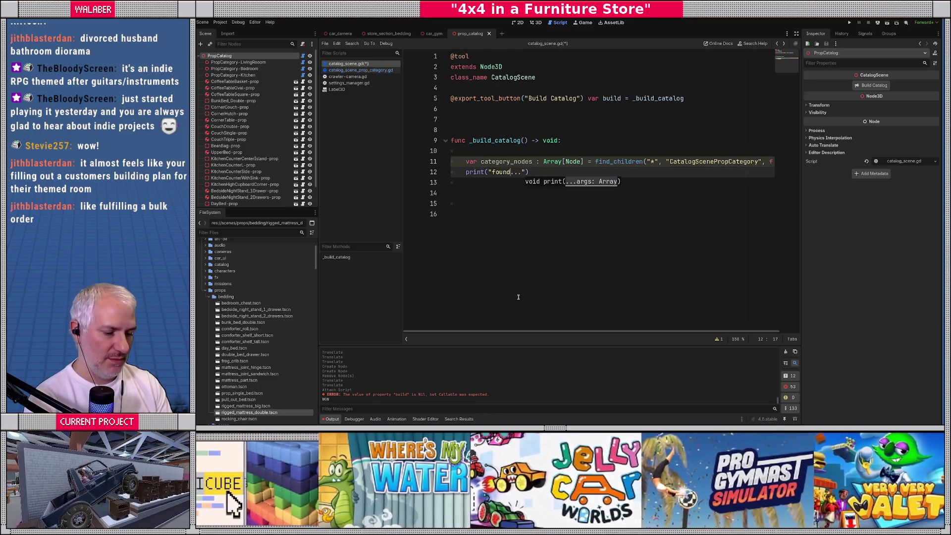
pyautogui.write('d categr')
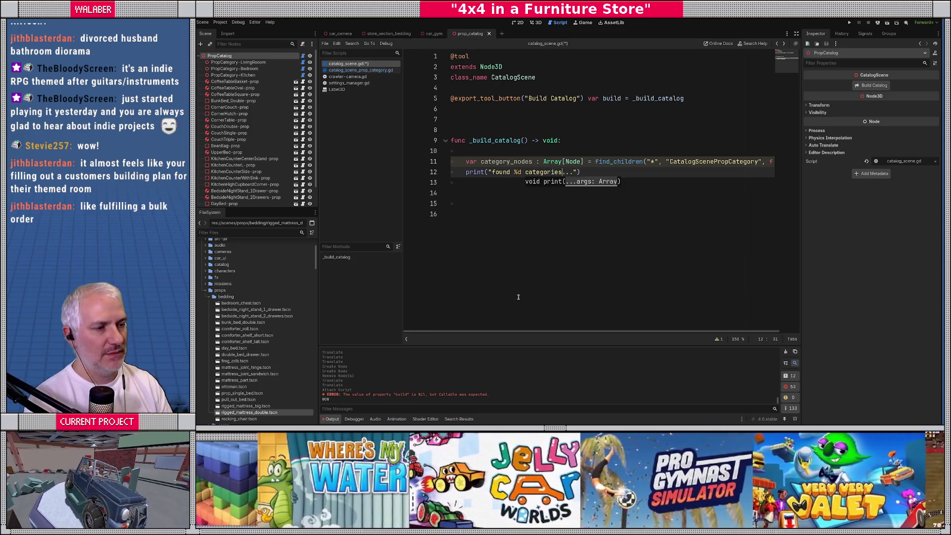
pyautogui.press('End')
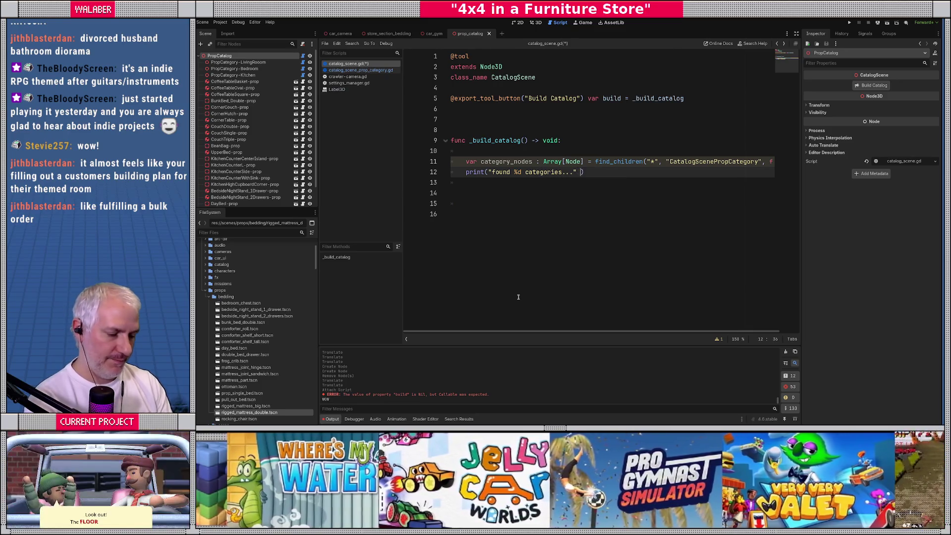
pyautogui.press('Left')
pyautogui.write('% [')
pyautogui.write('g')
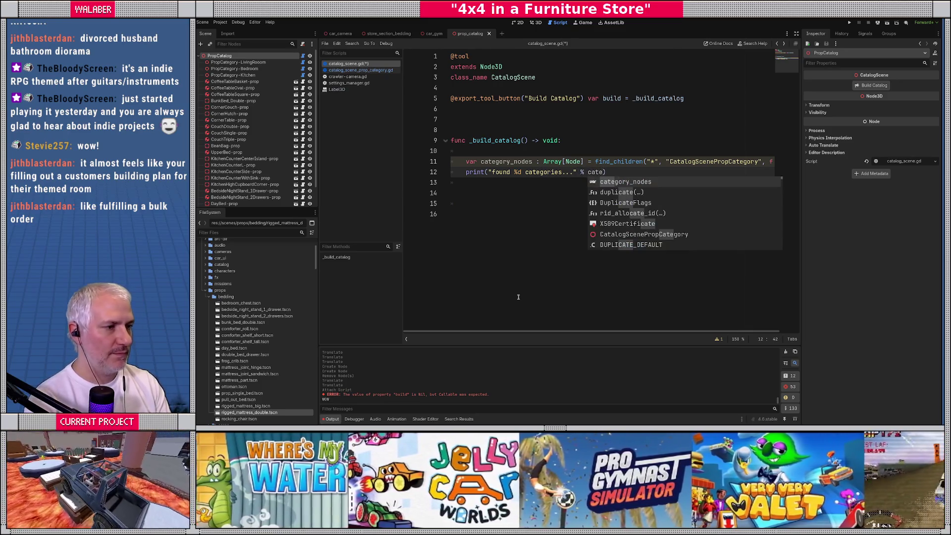
pyautogui.press('Tab')
pyautogui.write('e()')
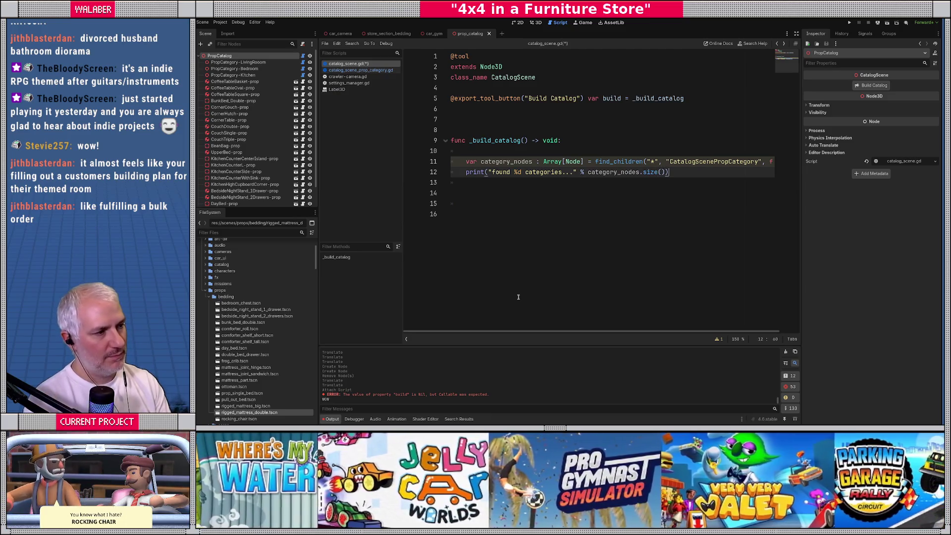
# Run Build Catalog to check the category count, then return to the script below the print line
pyautogui.click(550, 153)
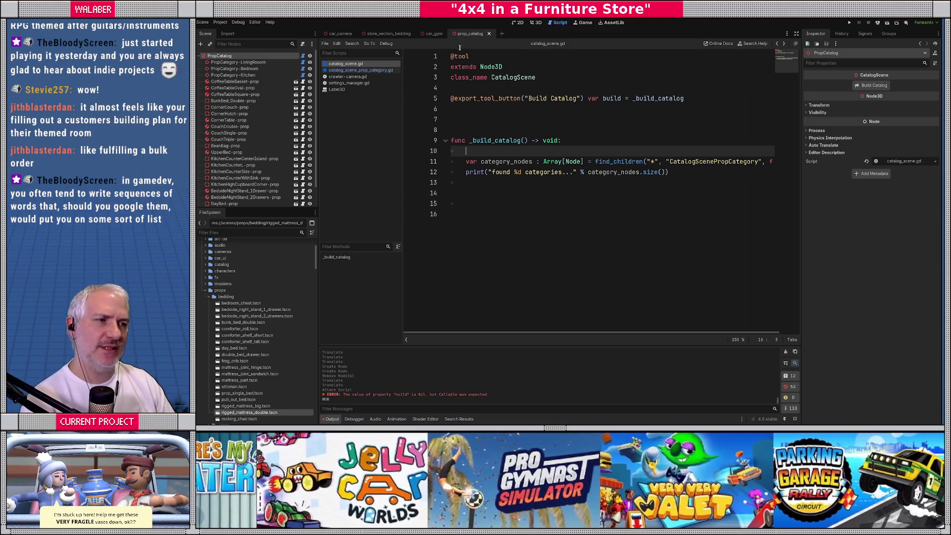
pyautogui.click(874, 85)
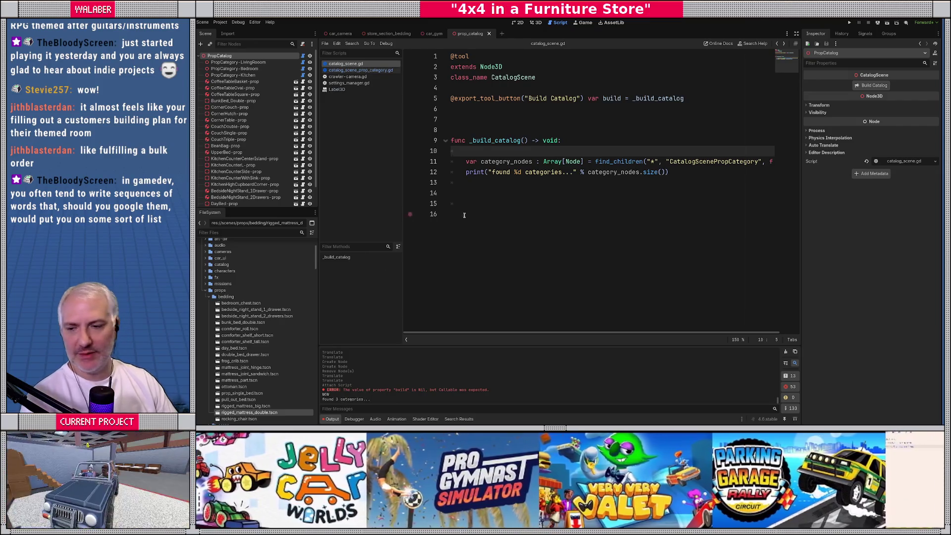
pyautogui.hotkey('ctrl', 'F2')
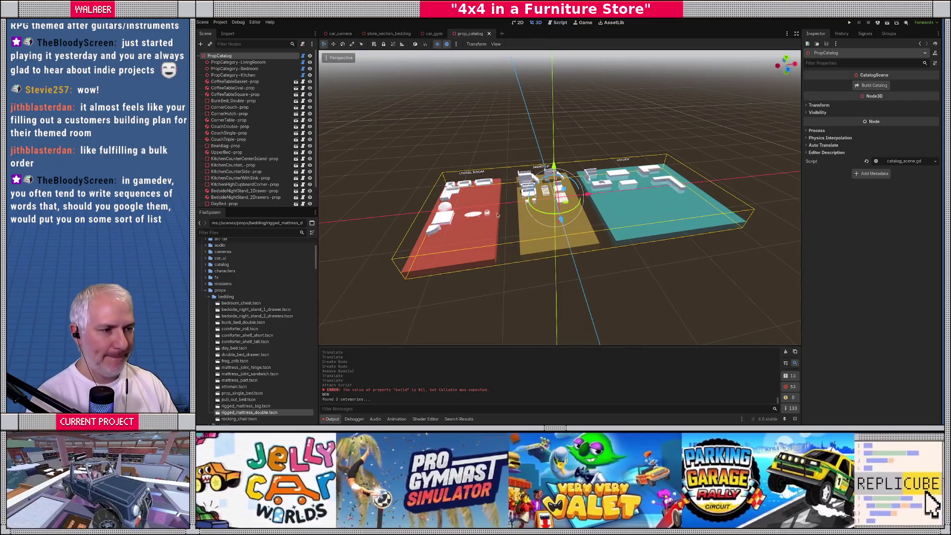
pyautogui.click(559, 22)
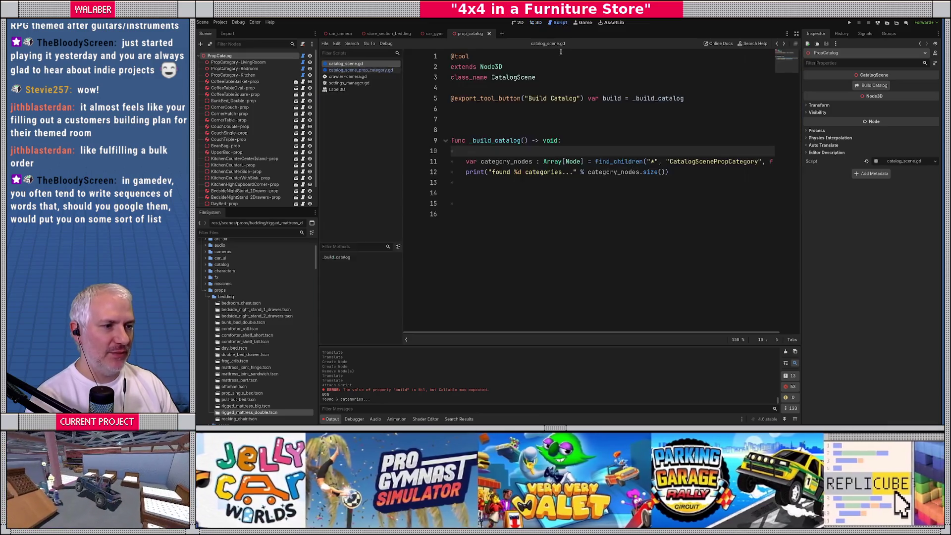
pyautogui.click(486, 188)
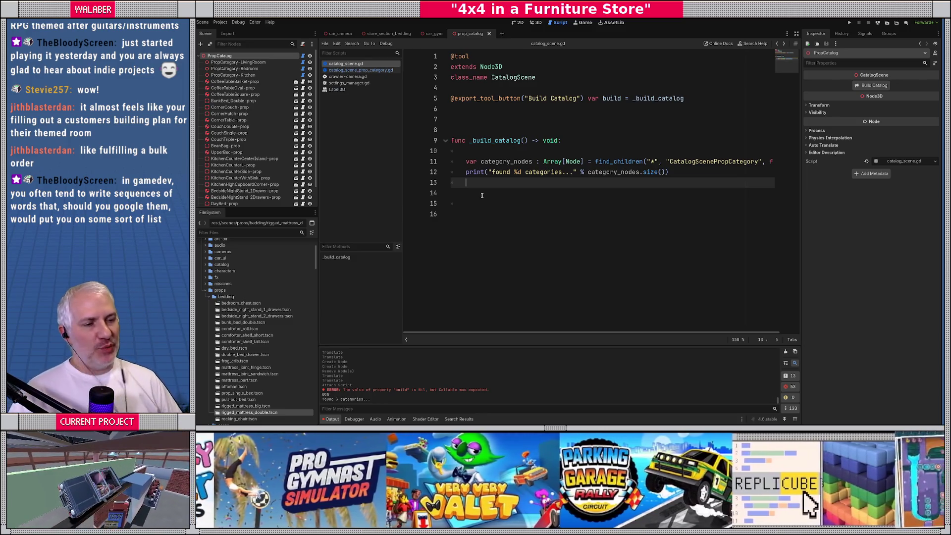
# Orbit the 3D catalog to view the three room zones and go back to the script
pyautogui.click(538, 23)
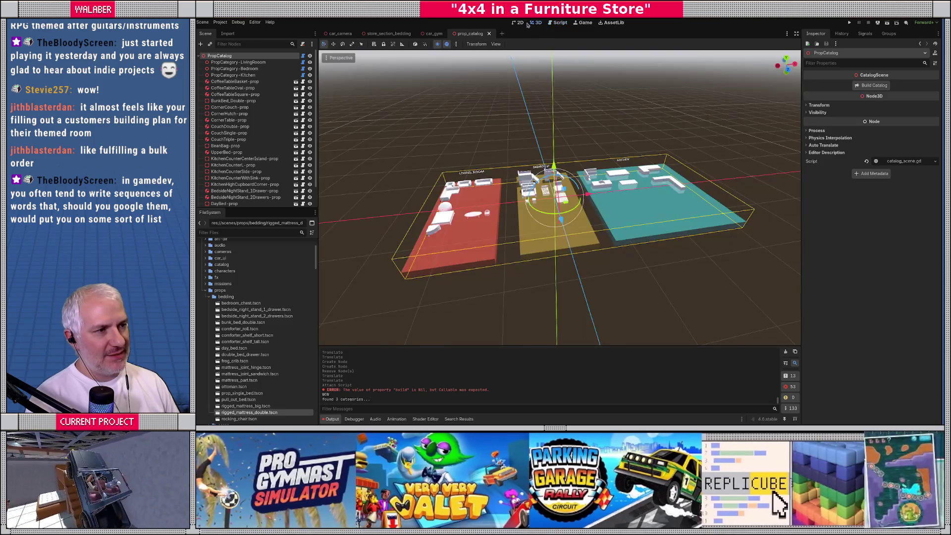
pyautogui.moveTo(498, 252)
pyautogui.mouseDown()
pyautogui.moveTo(615, 170)
pyautogui.moveTo(537, 250)
pyautogui.mouseUp()
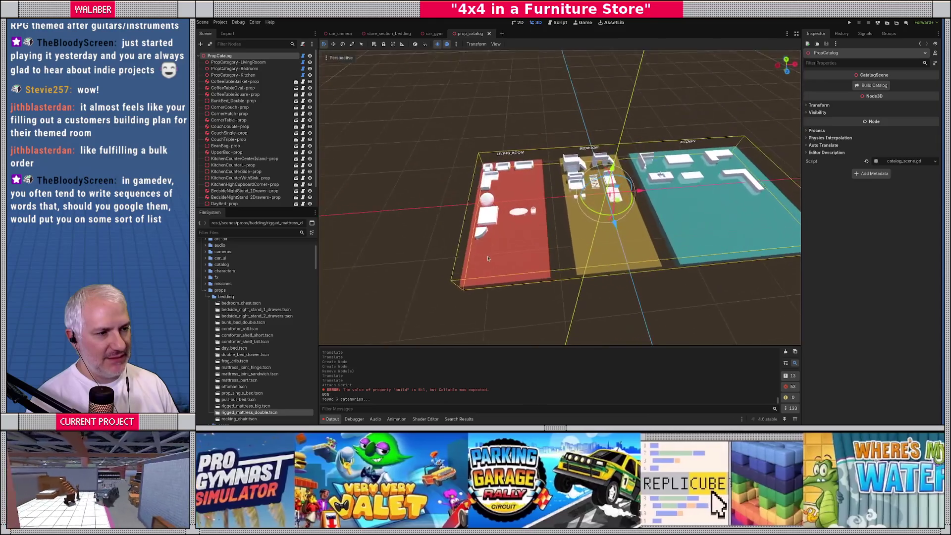
pyautogui.scroll(2, 538, 251)
pyautogui.scroll(-2, 580, 186)
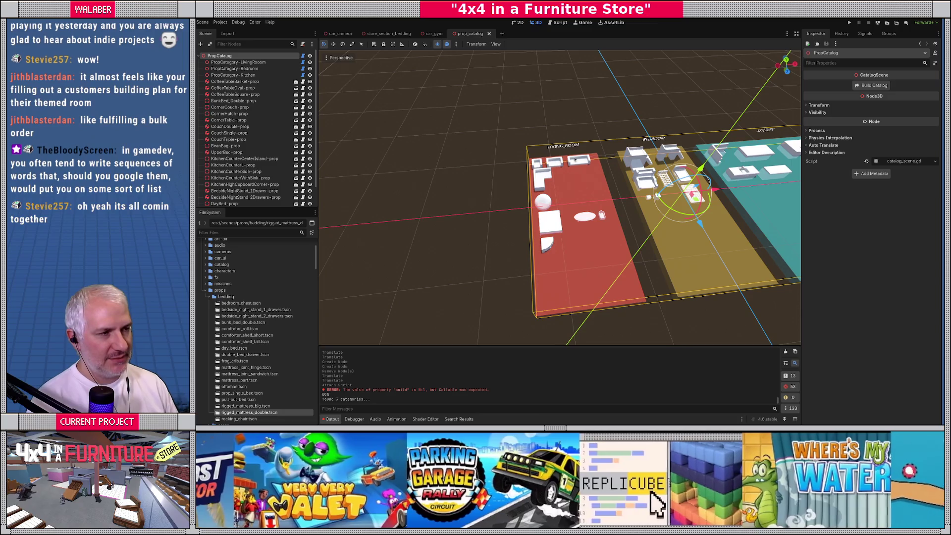
pyautogui.click(559, 24)
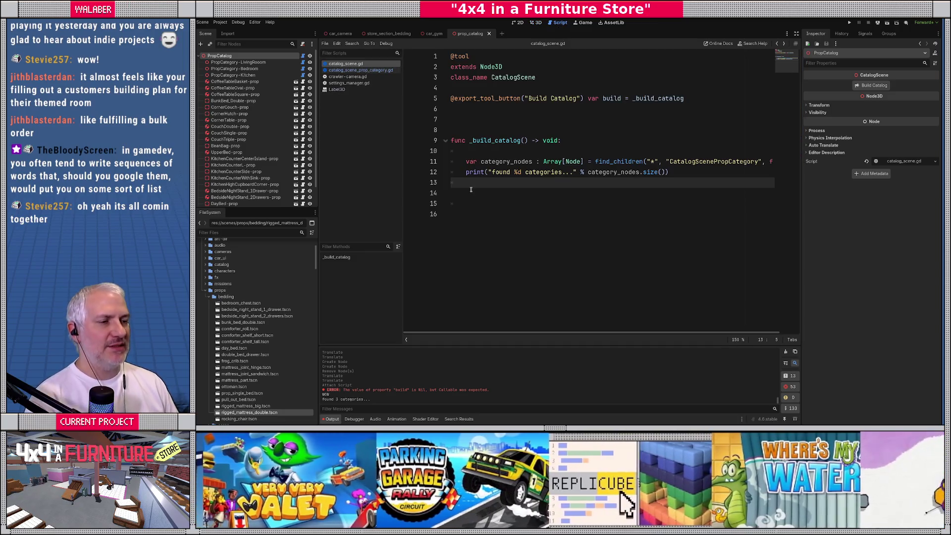
# Collapse the bedding, props and scenes folders and expand scripts/catalog in the FileSystem dock
pyautogui.press('Return')
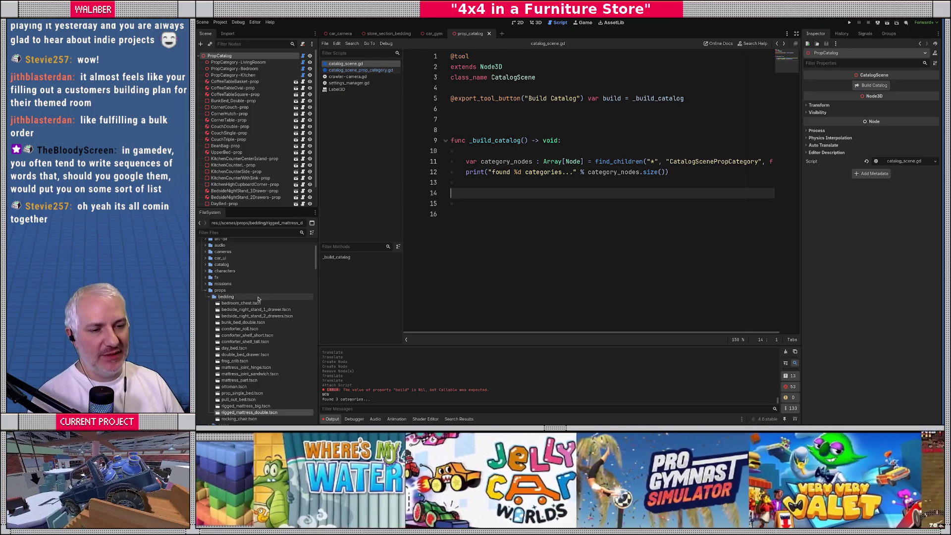
pyautogui.click(214, 297)
pyautogui.click(207, 296)
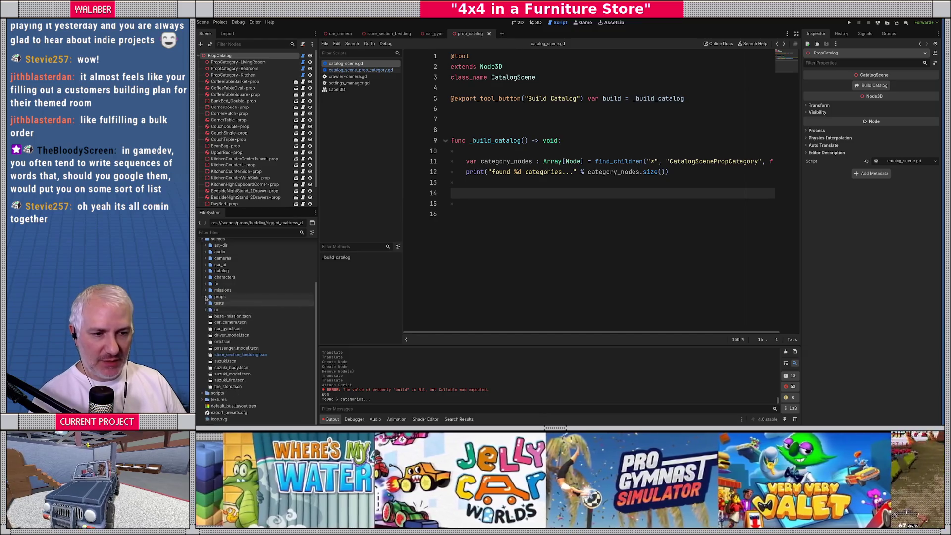
pyautogui.scroll(3, 207, 297)
pyautogui.click(205, 297)
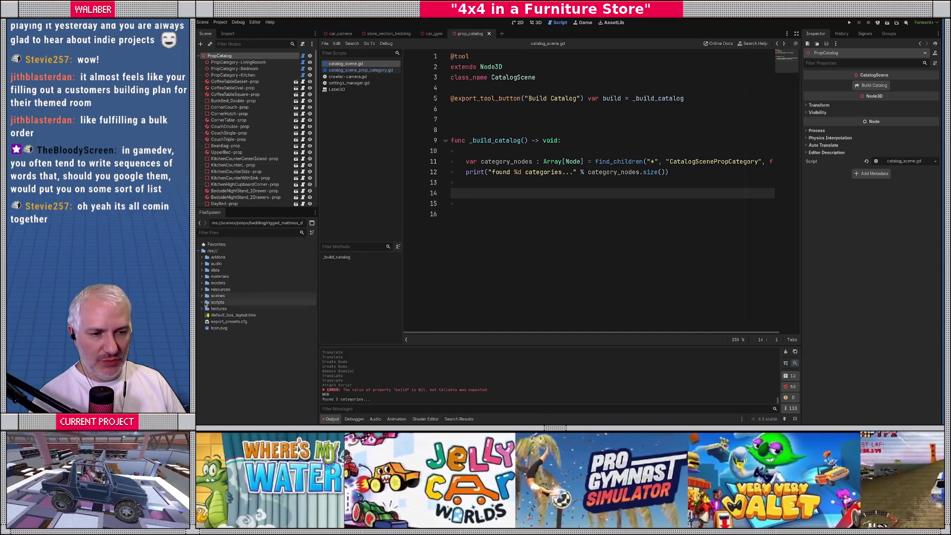
pyautogui.click(205, 304)
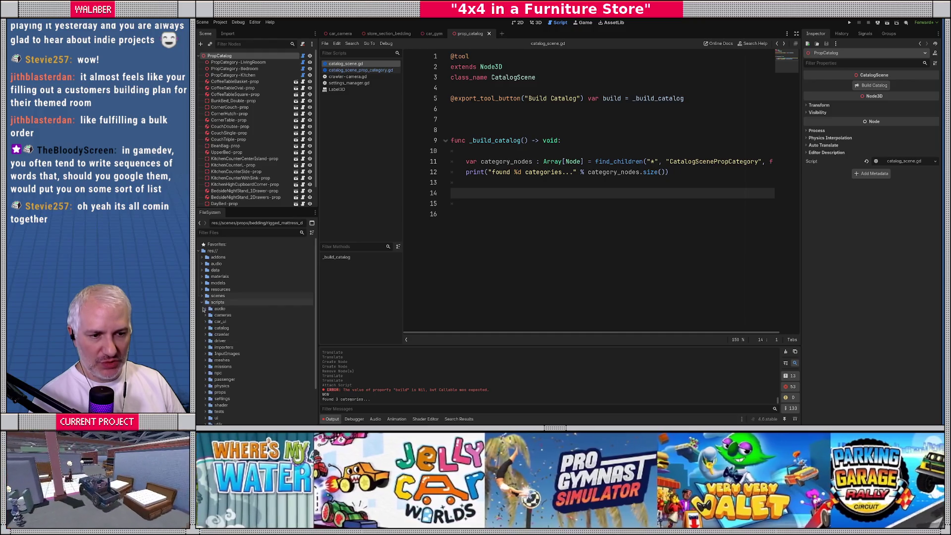
pyautogui.click(209, 330)
# Create a new Resource script named item_catalog_list.gd in scripts/catalog
pyautogui.rightClick(222, 328)
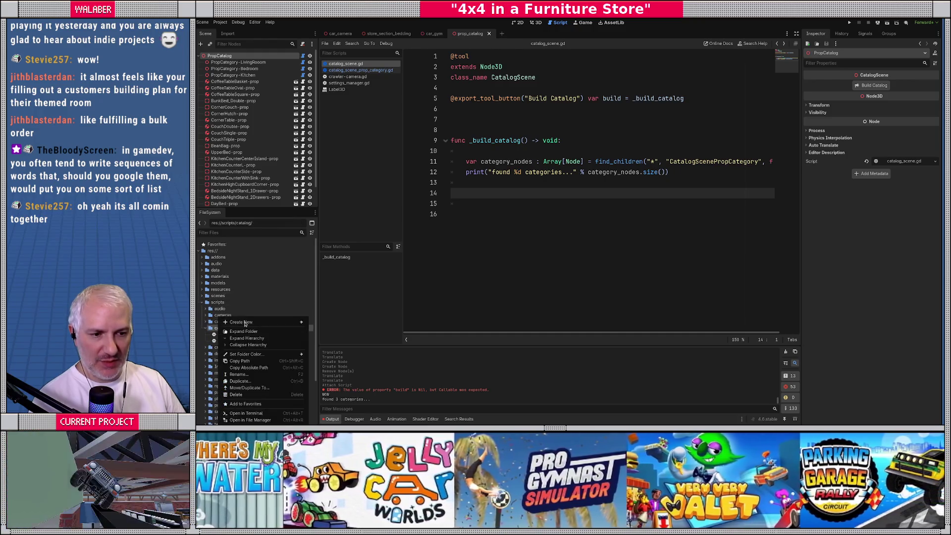
pyautogui.click(327, 333)
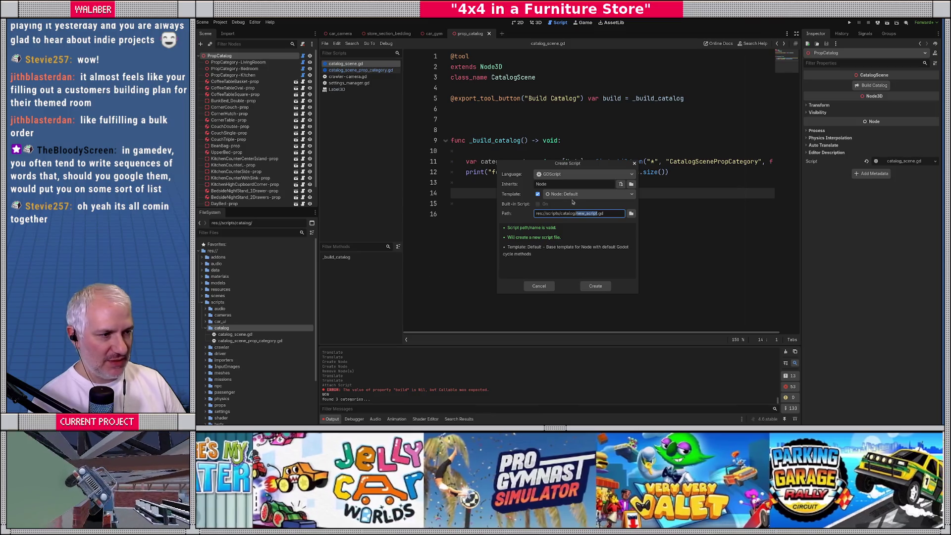
pyautogui.click(567, 184)
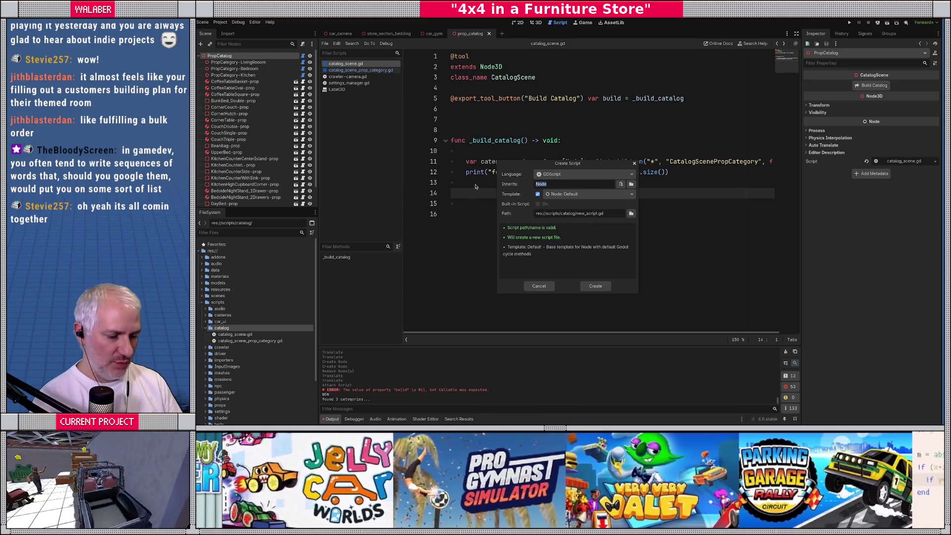
pyautogui.write('Resourcee')
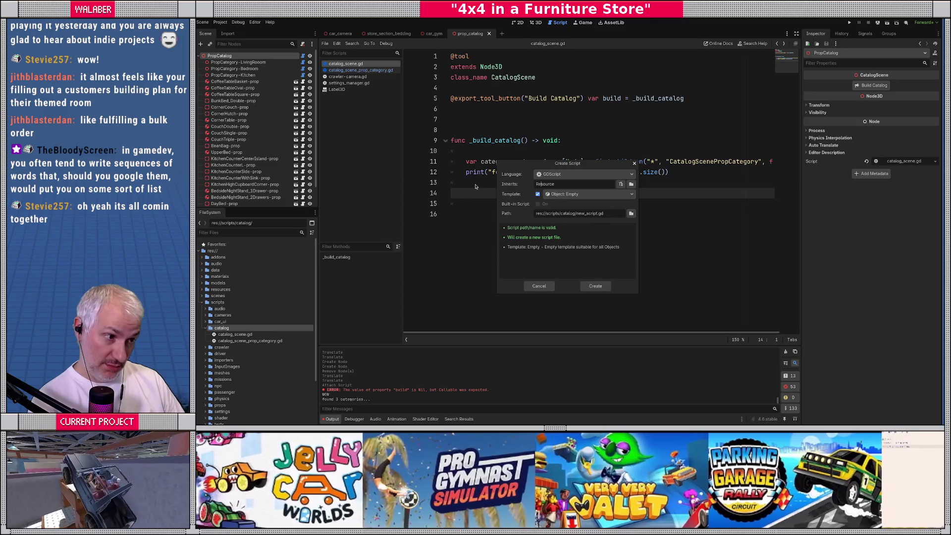
pyautogui.doubleClick(587, 213)
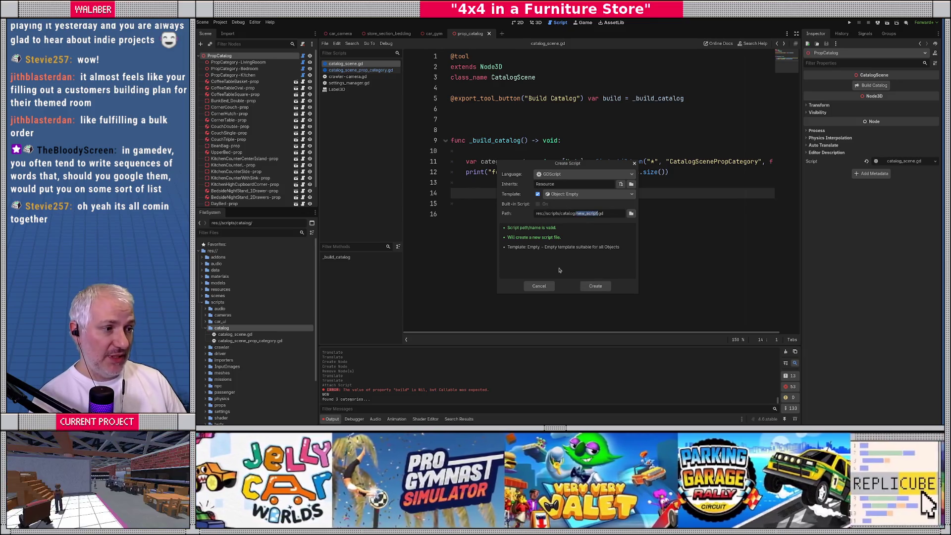
pyautogui.write('item')
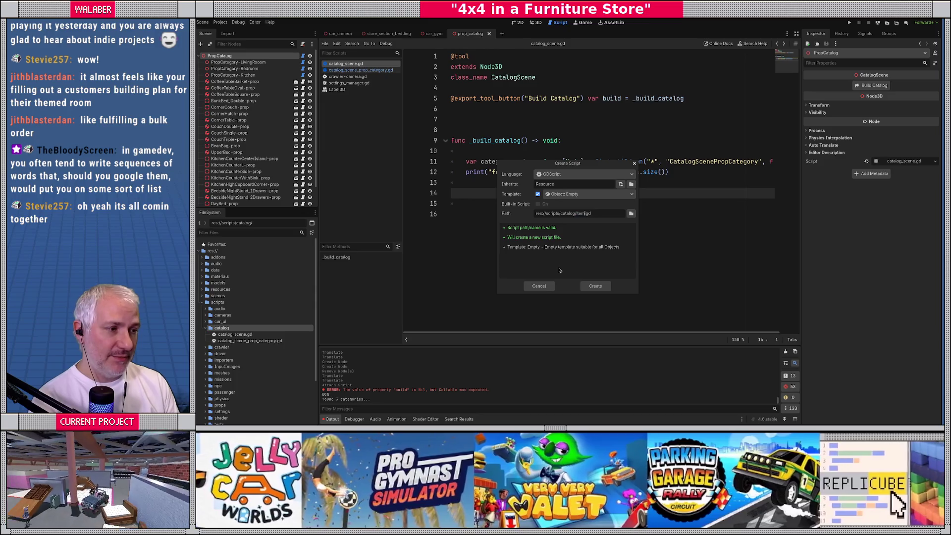
pyautogui.write('_catalog')
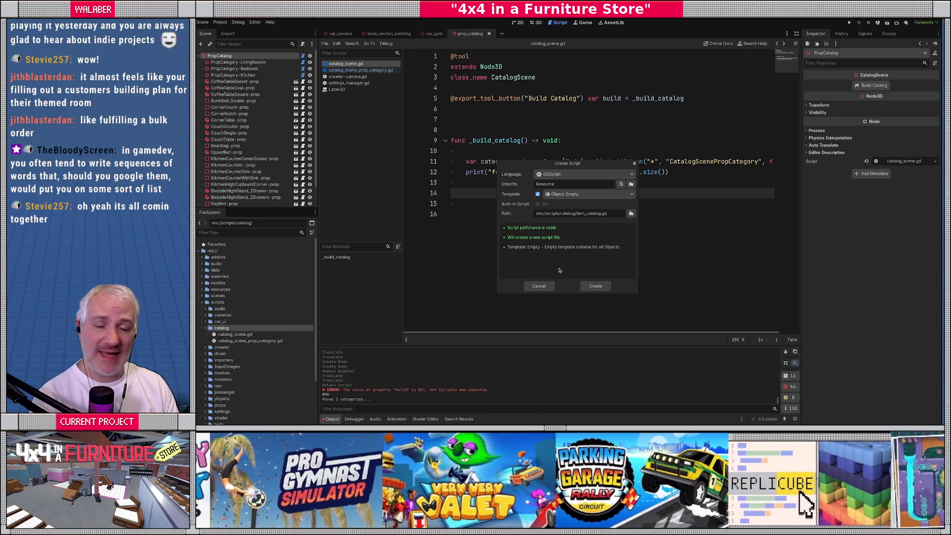
pyautogui.press('BackSpace')
pyautogui.press('BackSpace')
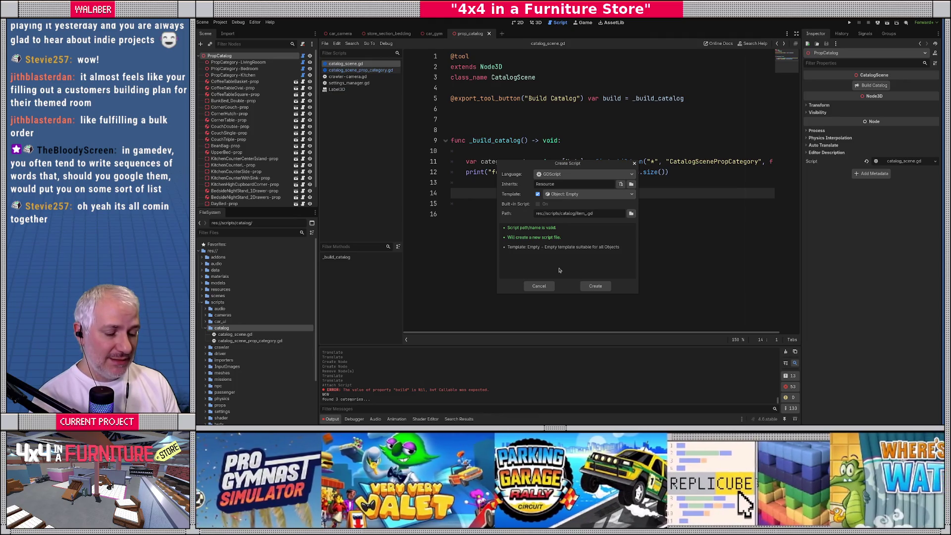
pyautogui.write('_db')
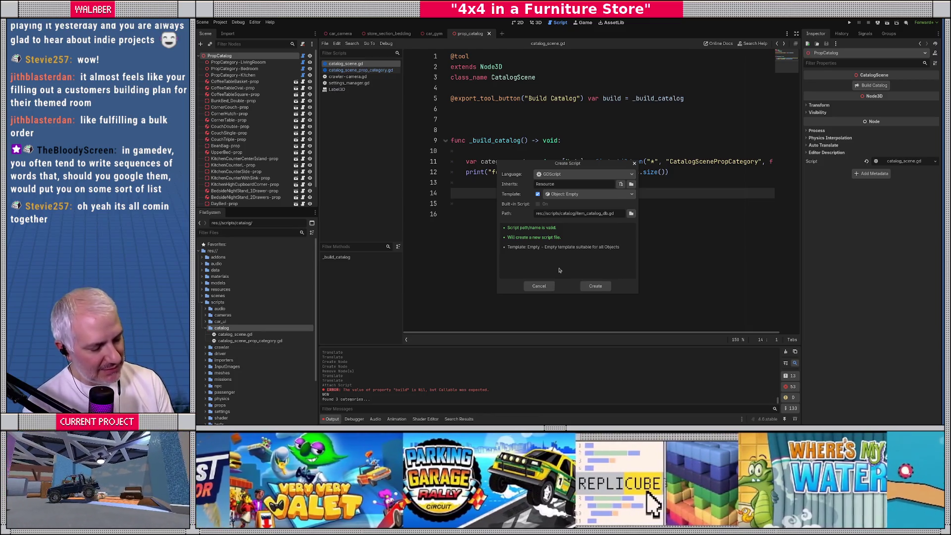
pyautogui.press('BackSpace')
pyautogui.press('BackSpace')
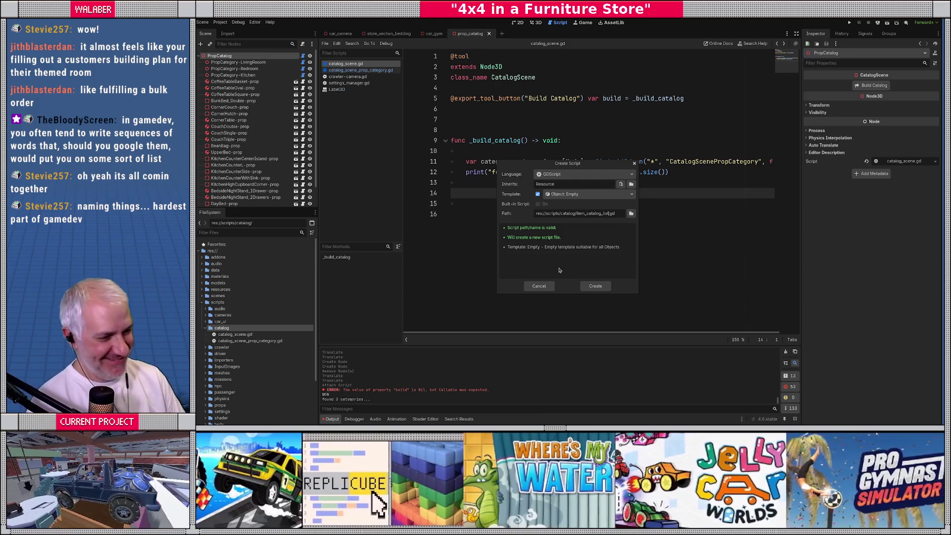
pyautogui.click(595, 286)
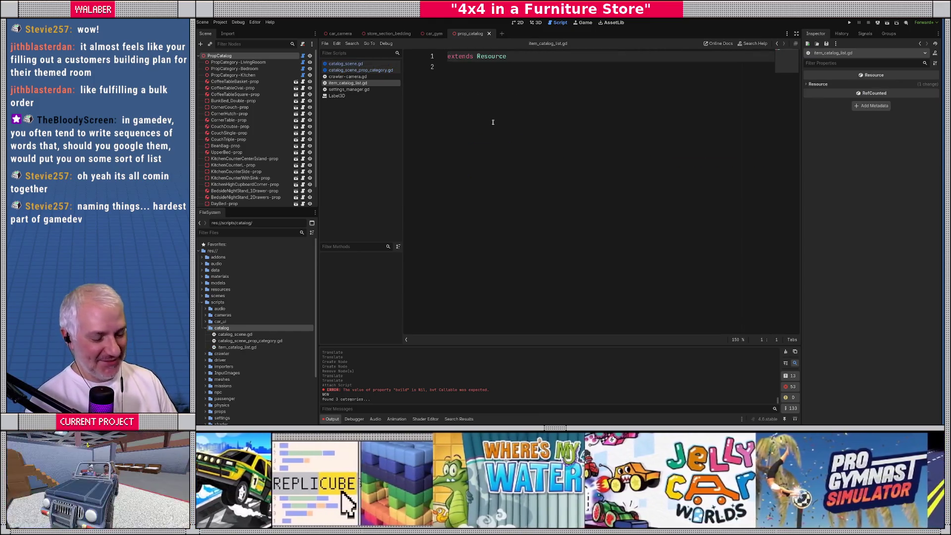
pyautogui.write('class_name ItemCatalogL')
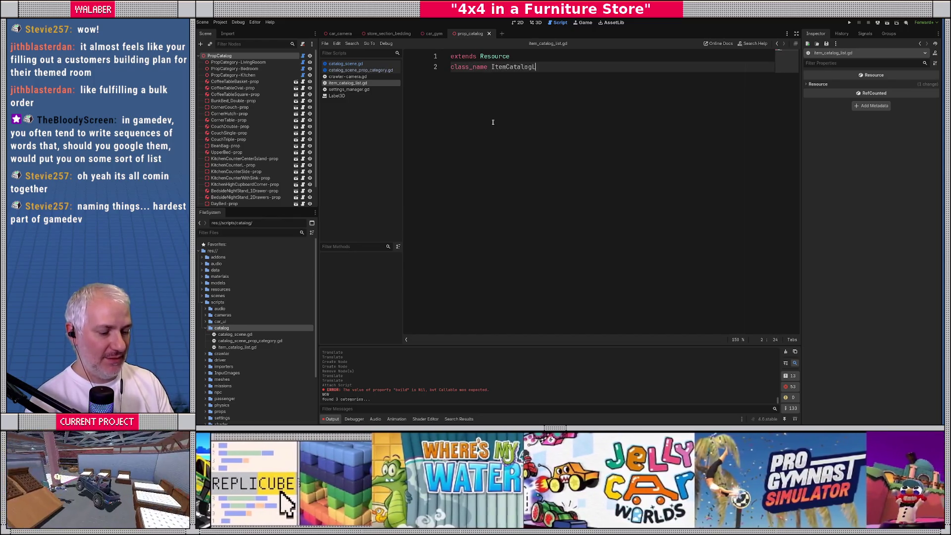
# Declare class_name ItemCatalogList under extends Resource in item_catalog_list.gd
pyautogui.press('Return')
pyautogui.press('Return')
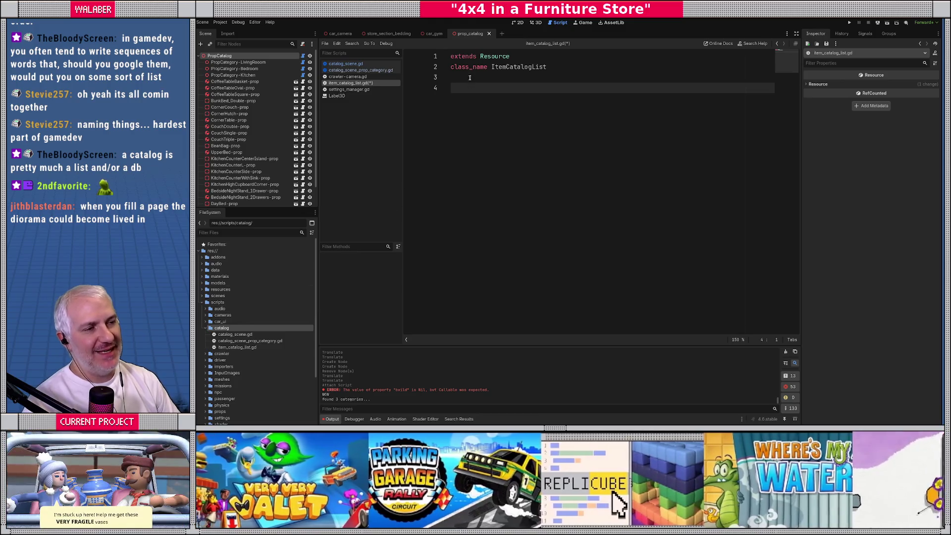
# Create a second Resource script named item_catalog_category.gd in scripts/catalog, reusing the list file's name
pyautogui.rightClick(223, 321)
pyautogui.moveTo(246, 322)
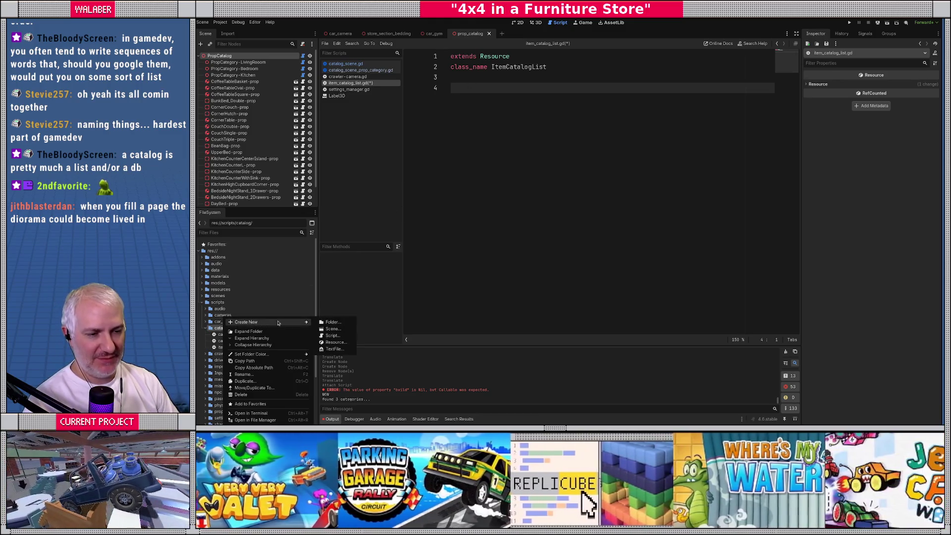
pyautogui.click(332, 335)
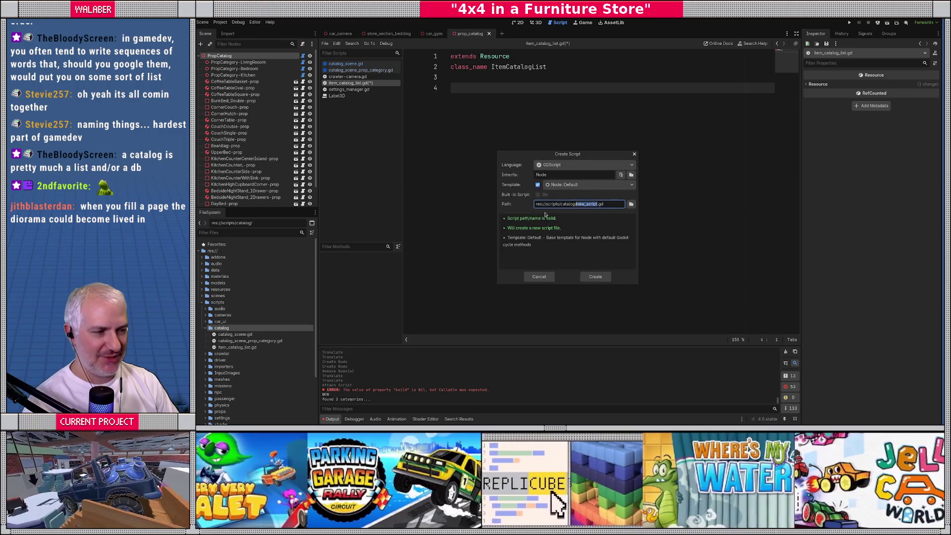
pyautogui.click(515, 175)
pyautogui.write('Re')
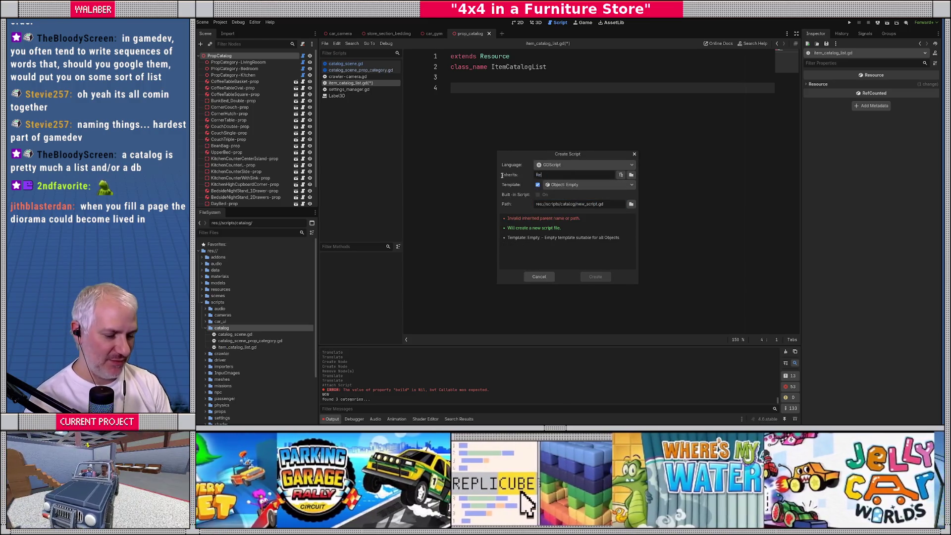
pyautogui.write('source')
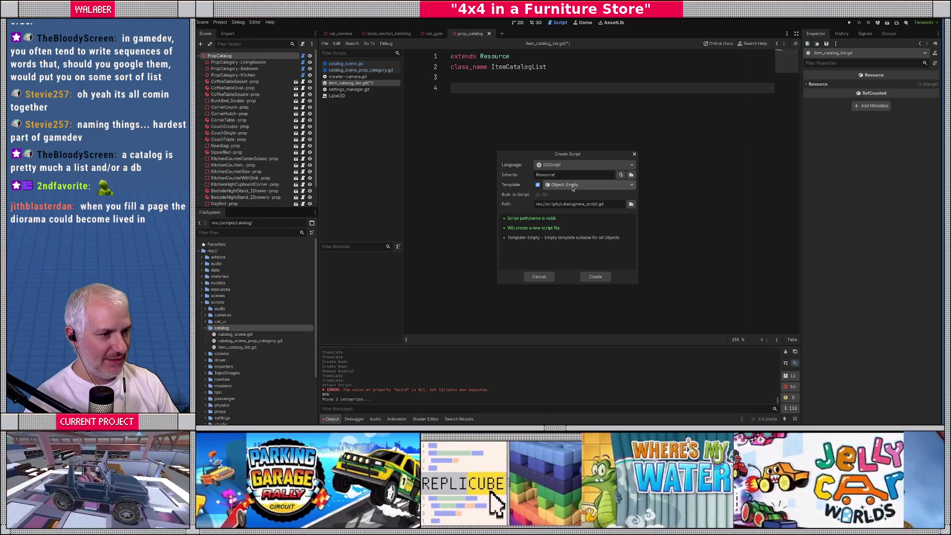
pyautogui.click(630, 204)
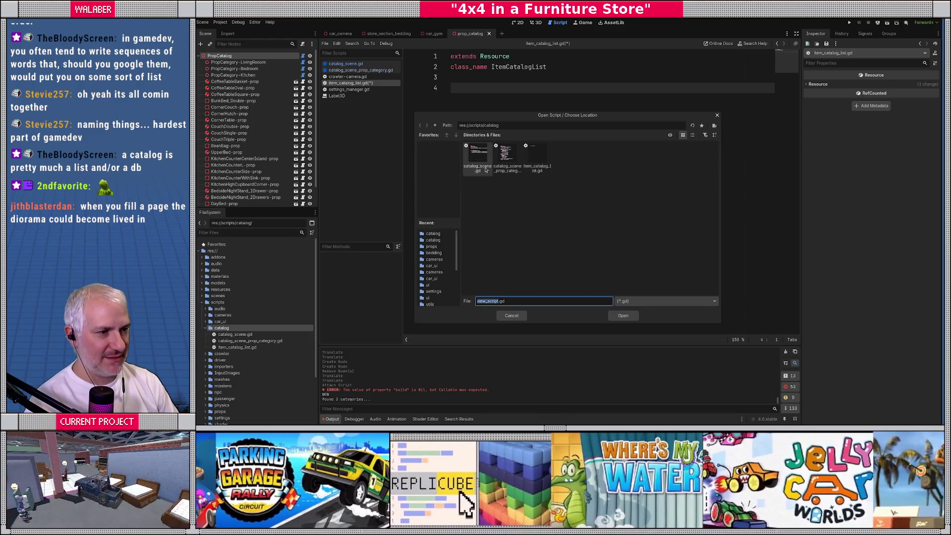
pyautogui.click(532, 158)
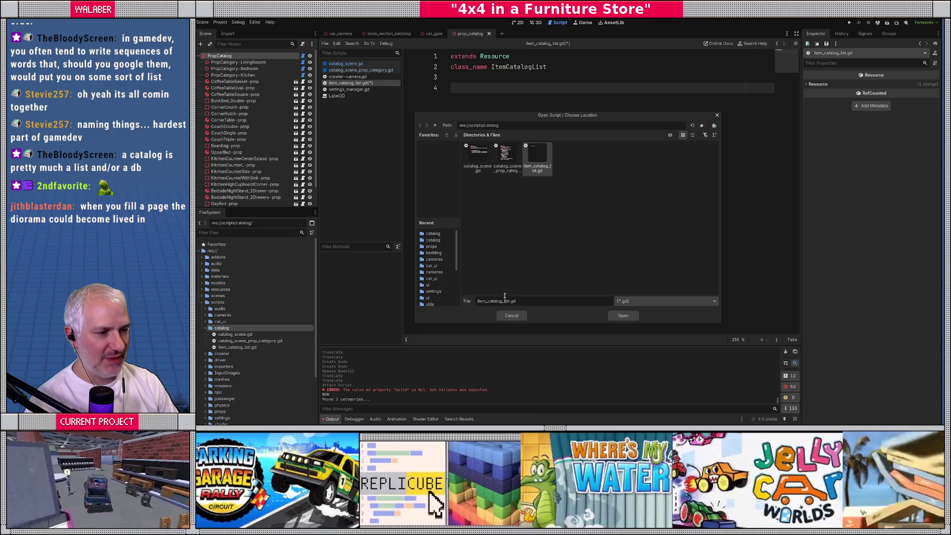
pyautogui.click(505, 301)
pyautogui.press('BackSpace')
pyautogui.press('BackSpace')
pyautogui.press('BackSpace')
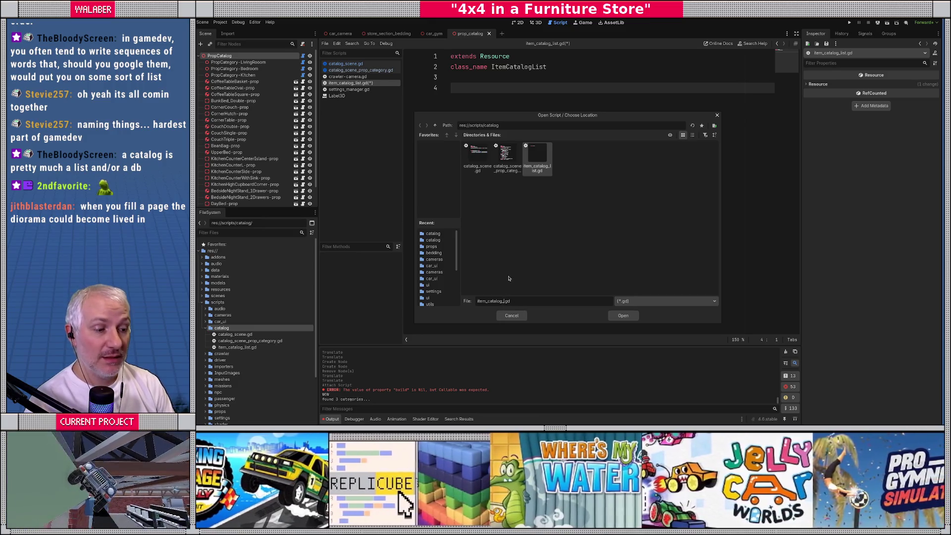
pyautogui.press('BackSpace')
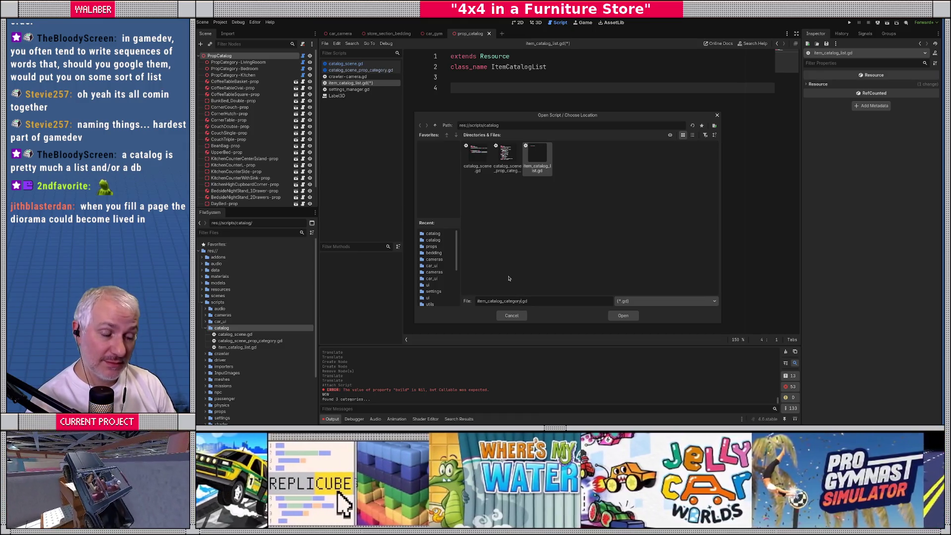
pyautogui.click(623, 317)
pyautogui.click(595, 277)
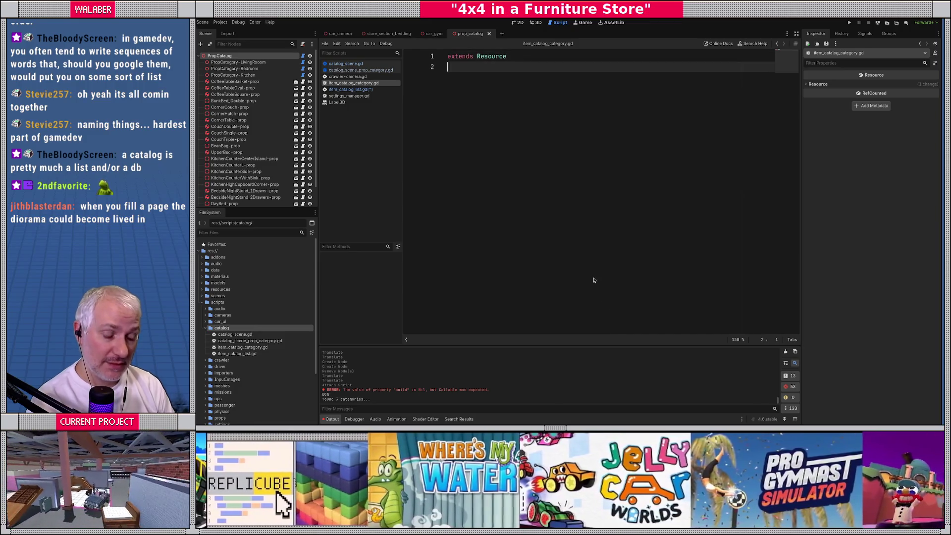
pyautogui.write('ss_name ItemCatalogCa')
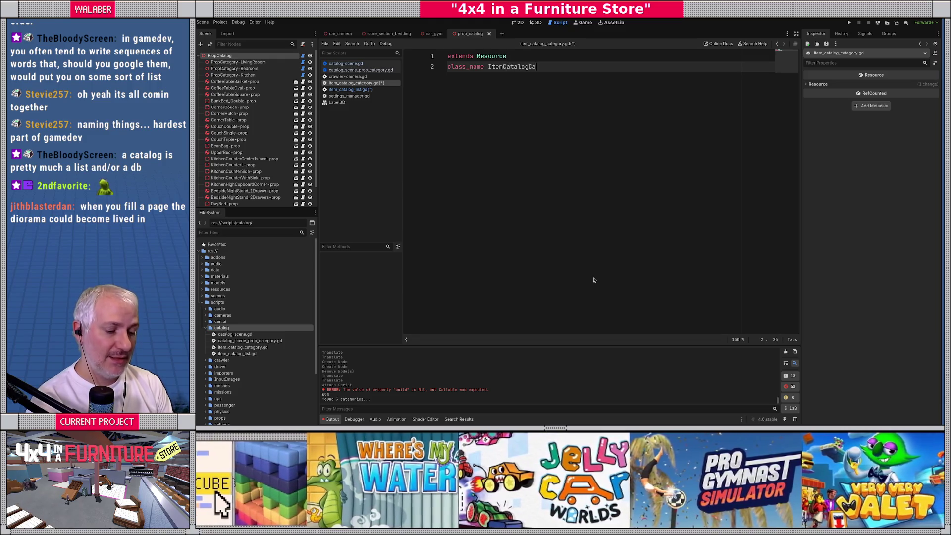
pyautogui.press('Return')
pyautogui.press('Return')
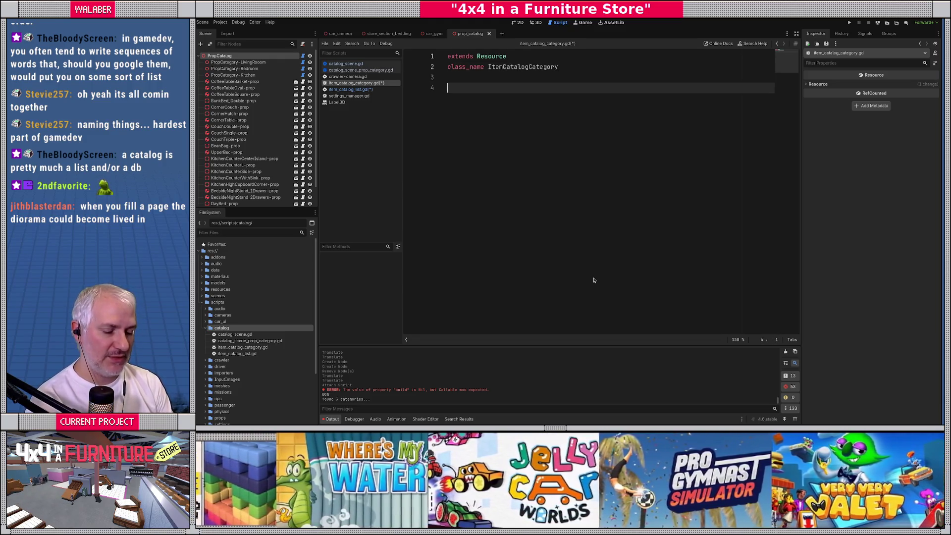
pyautogui.write('@expo')
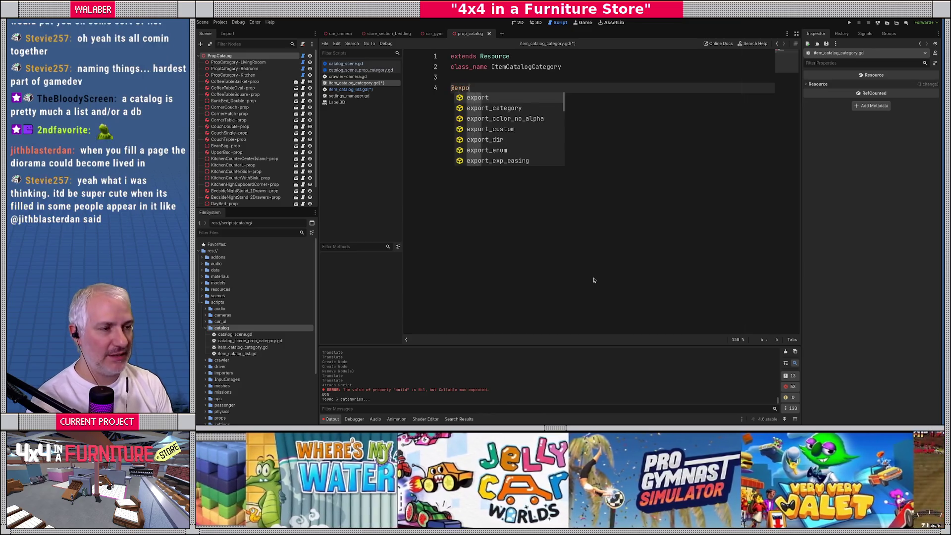
pyautogui.write('rt var')
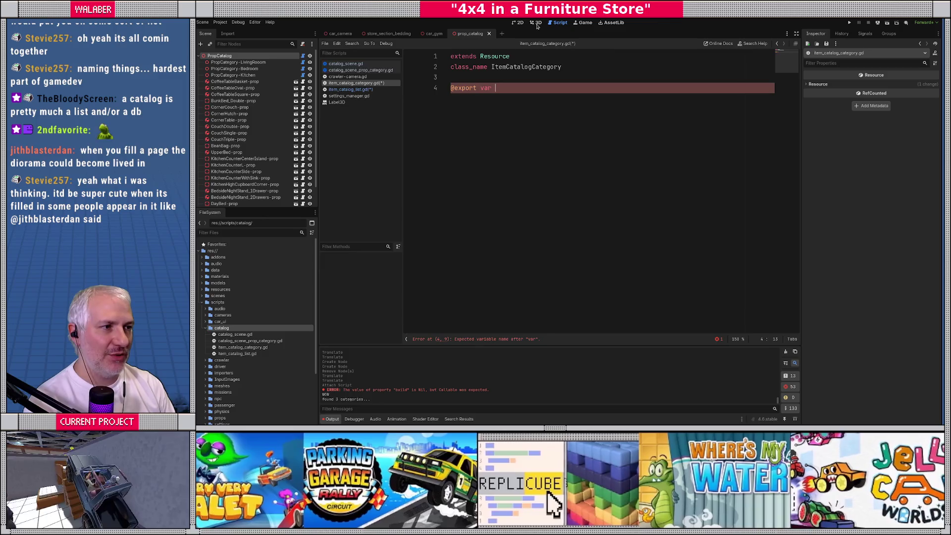
# In the 3D view, move the oval coffee table toward the couches and turn it ninety degrees
pyautogui.click(537, 22)
pyautogui.scroll(5, 558, 176)
pyautogui.scroll(5, 558, 177)
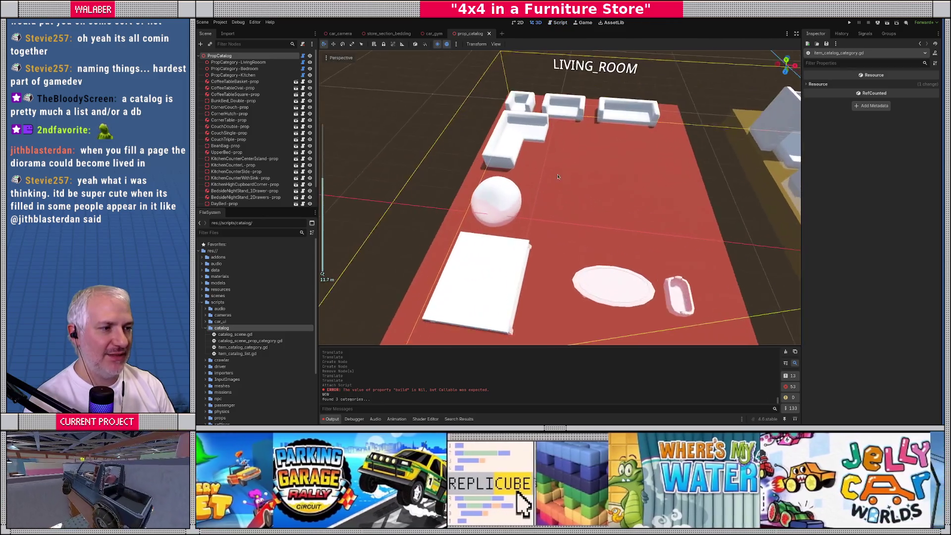
pyautogui.scroll(-2, 558, 177)
pyautogui.moveTo(558, 176); pyautogui.dragTo(536, 206)
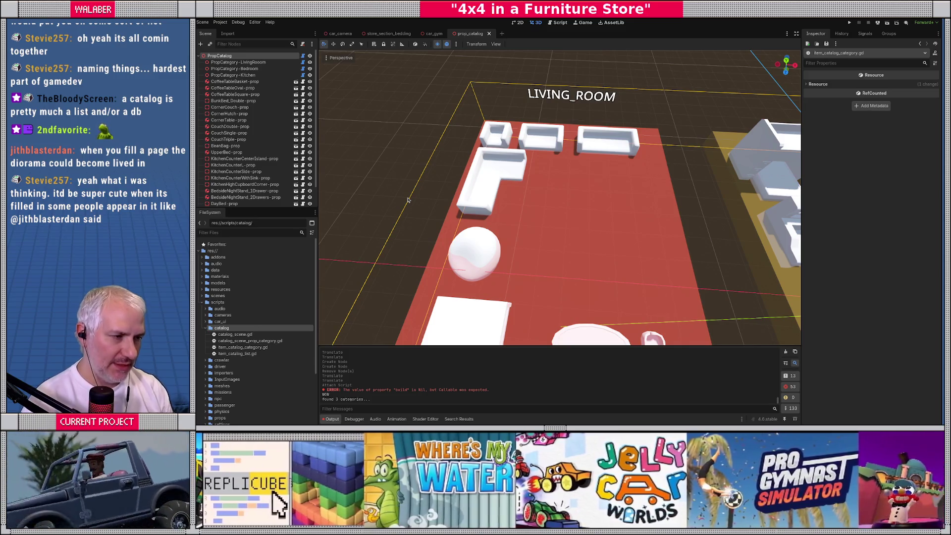
pyautogui.scroll(-3, 446, 223)
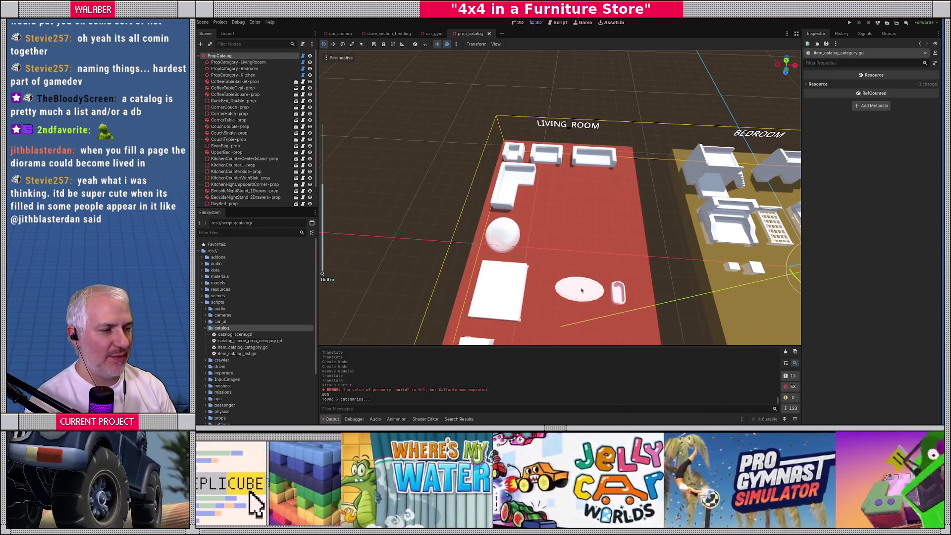
pyautogui.click(580, 290)
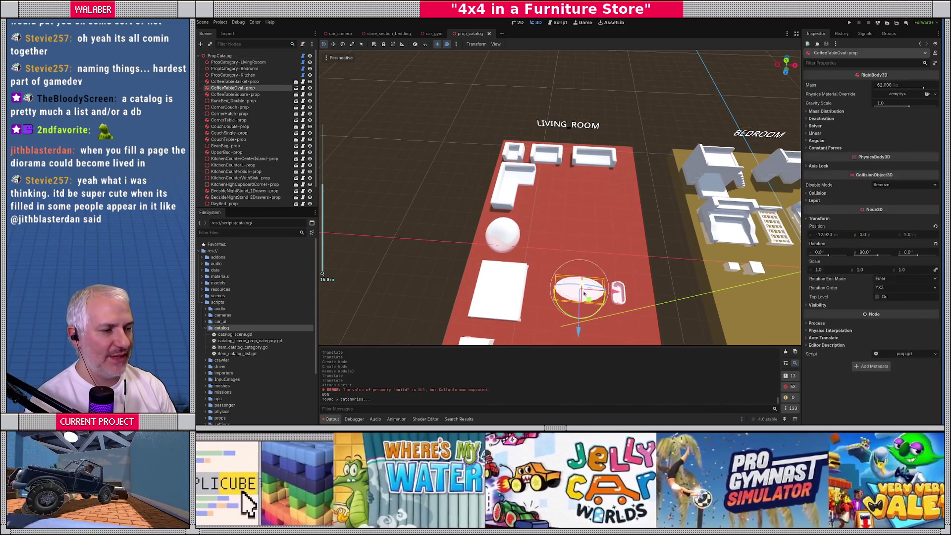
pyautogui.moveTo(579, 291); pyautogui.dragTo(574, 232)
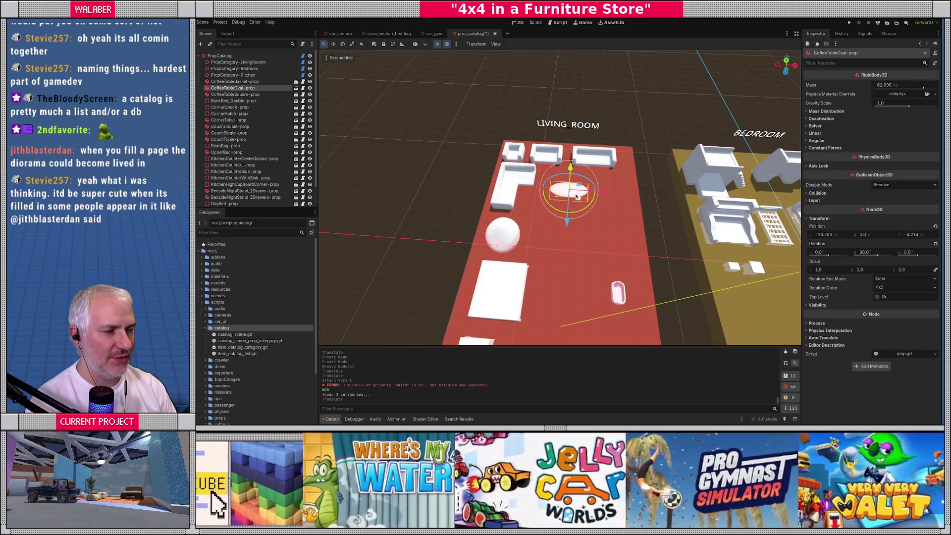
pyautogui.scroll(5, 536, 201)
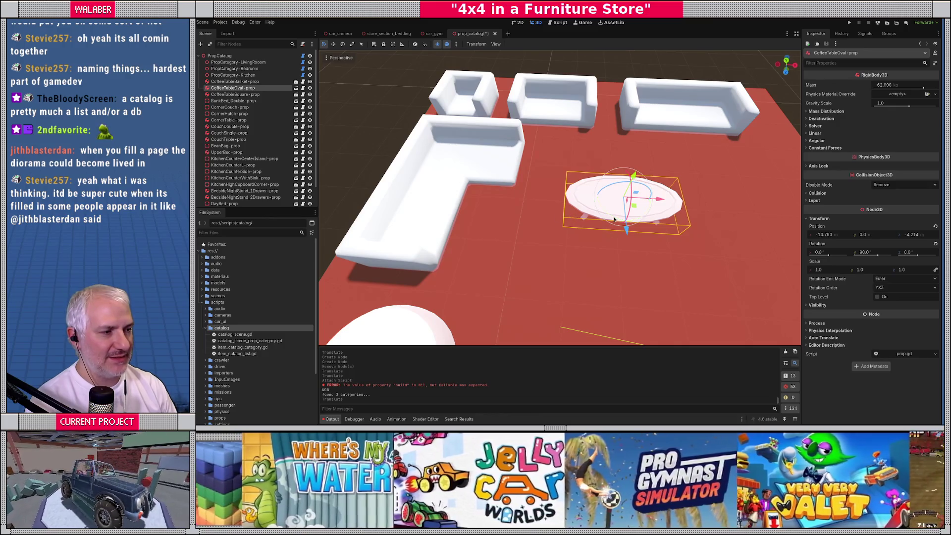
pyautogui.moveTo(609, 230)
pyautogui.mouseDown()
pyautogui.moveTo(653, 212)
pyautogui.moveTo(561, 223)
pyautogui.mouseUp()
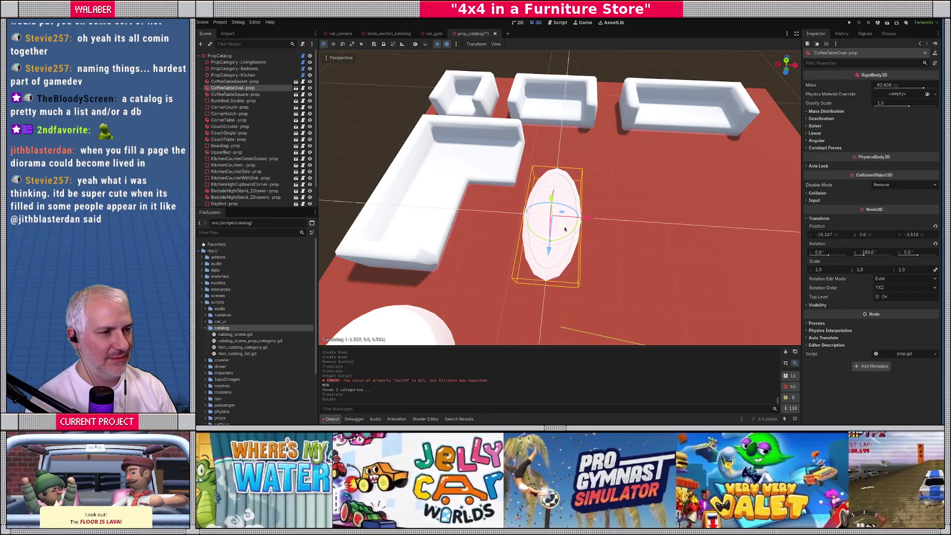
# Shift and angle the double couch, move the beanbag to the room's middle and bring the basket near the table
pyautogui.click(567, 110)
pyautogui.moveTo(559, 119); pyautogui.dragTo(643, 160)
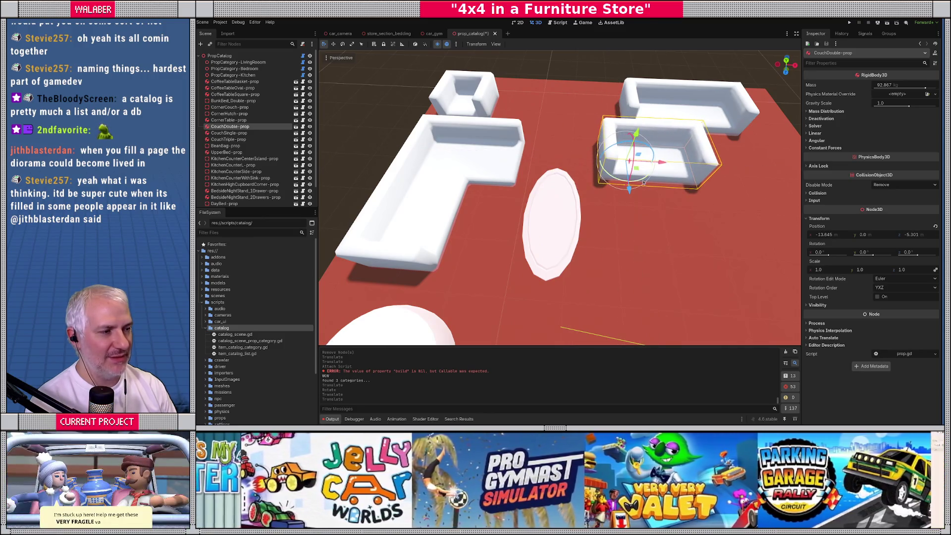
pyautogui.moveTo(641, 175)
pyautogui.mouseDown()
pyautogui.moveTo(624, 186)
pyautogui.moveTo(609, 179)
pyautogui.mouseUp()
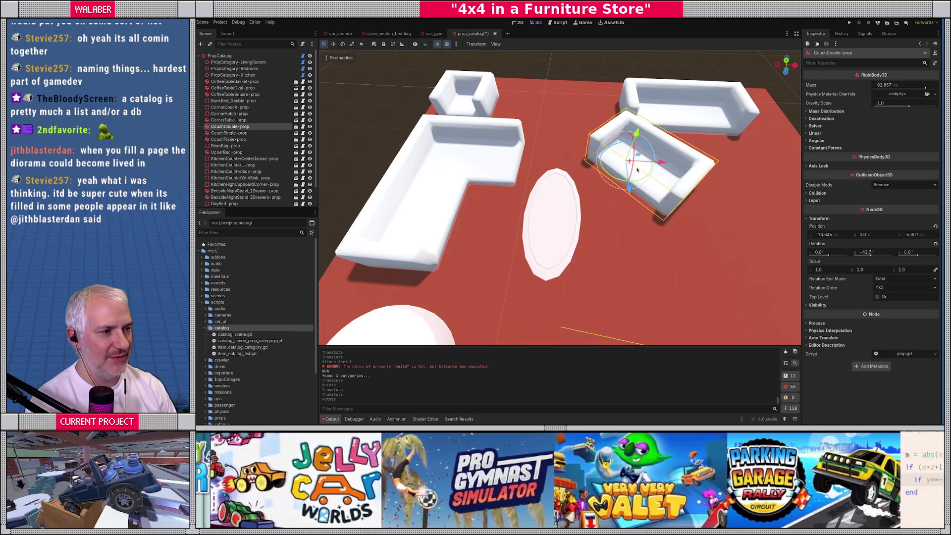
pyautogui.scroll(-3, 602, 212)
pyautogui.scroll(-2, 601, 212)
pyautogui.click(483, 293)
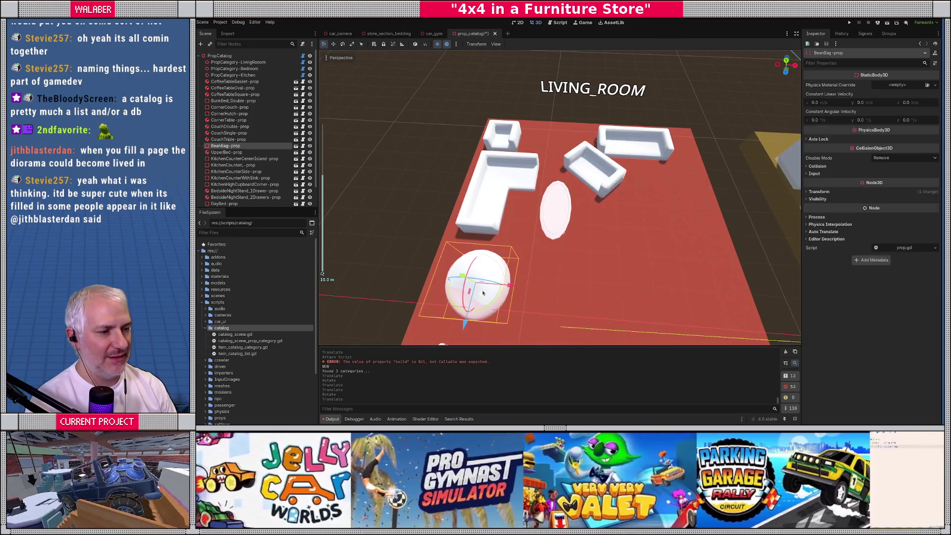
pyautogui.moveTo(489, 294); pyautogui.dragTo(620, 249)
pyautogui.scroll(-3, 598, 238)
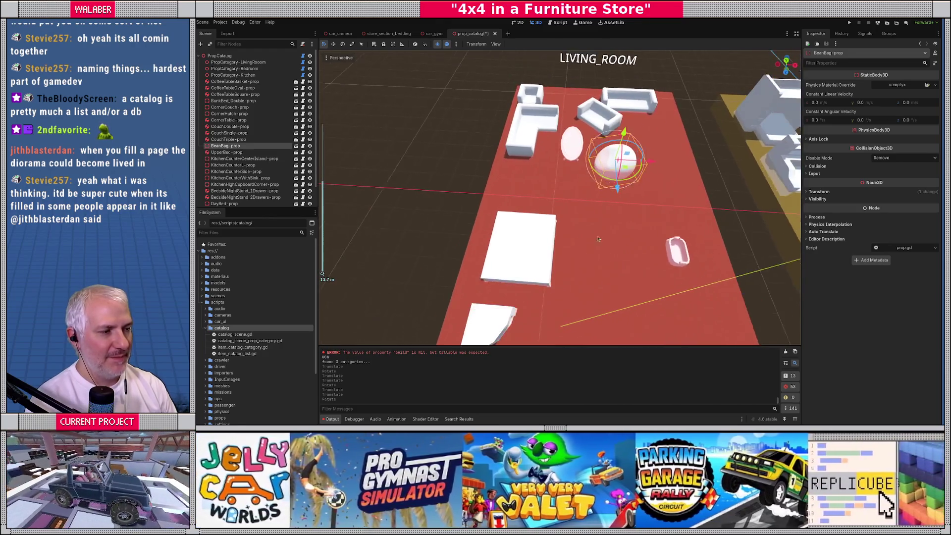
pyautogui.click(676, 251)
pyautogui.scroll(3, 676, 251)
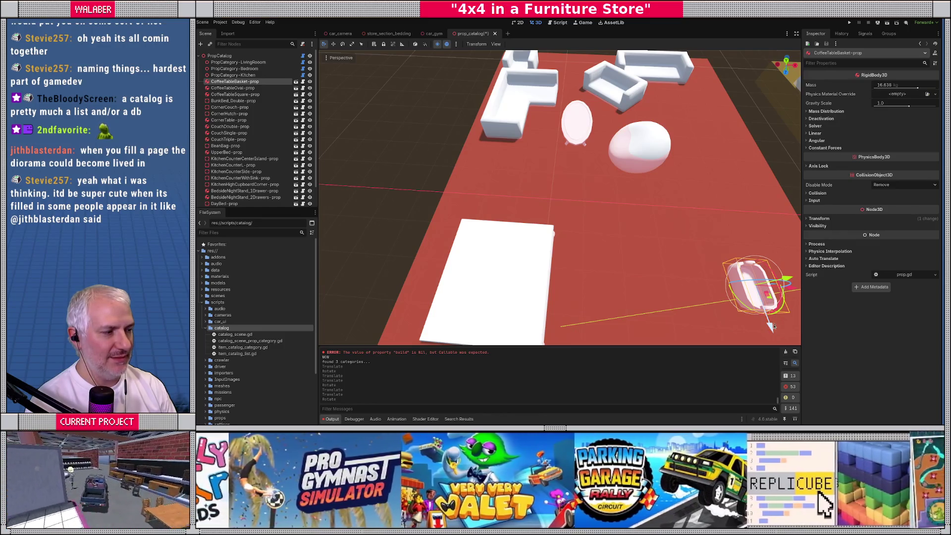
pyautogui.moveTo(772, 327)
pyautogui.mouseDown()
pyautogui.moveTo(698, 118)
pyautogui.moveTo(594, 111)
pyautogui.mouseUp()
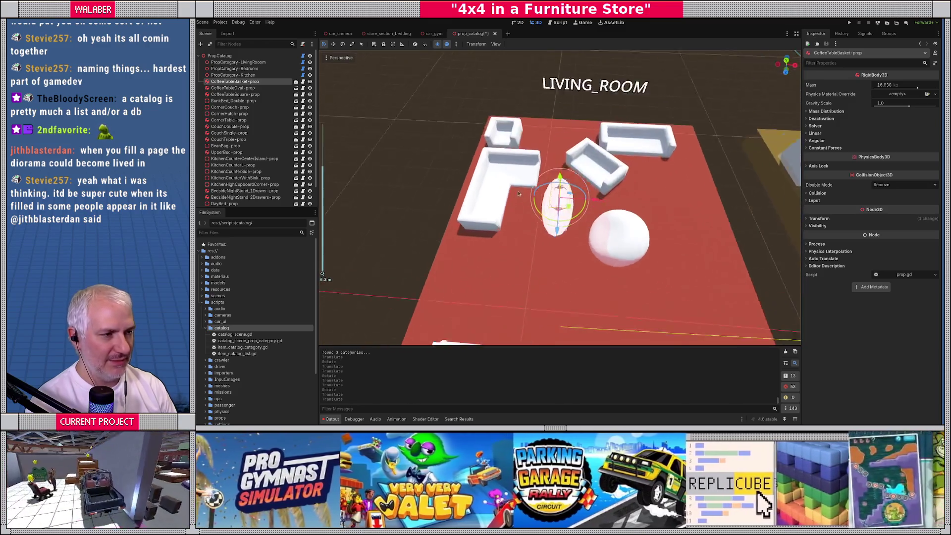
pyautogui.scroll(3, 594, 148)
# Set the basket on the coffee table, then move the long couch right and the armchair beside the sectional
pyautogui.moveTo(561, 197); pyautogui.dragTo(561, 174)
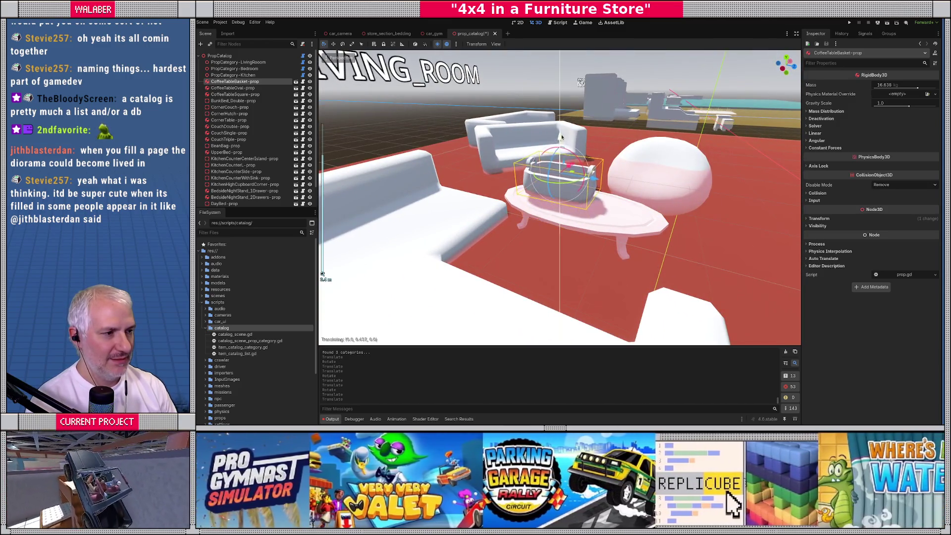
pyautogui.scroll(4, 565, 170)
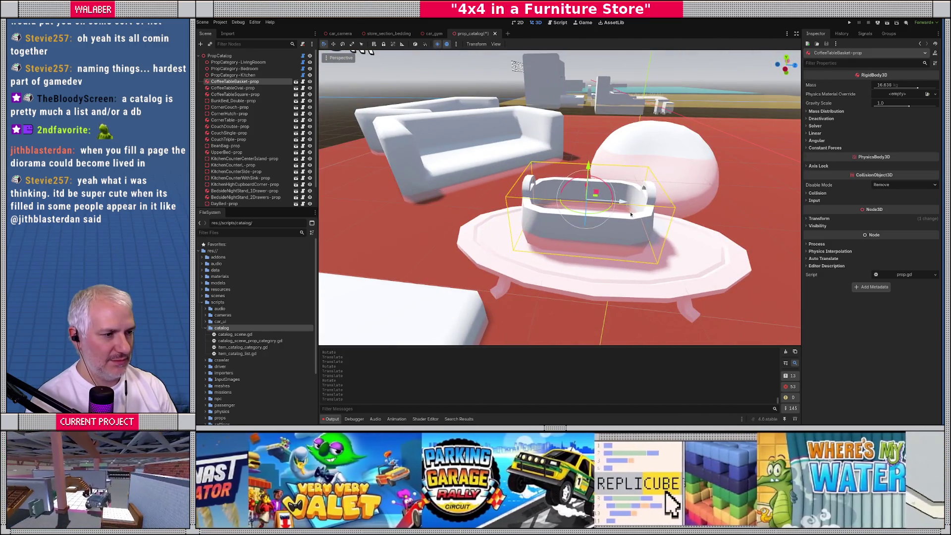
pyautogui.scroll(-4, 596, 208)
pyautogui.scroll(-1, 539, 236)
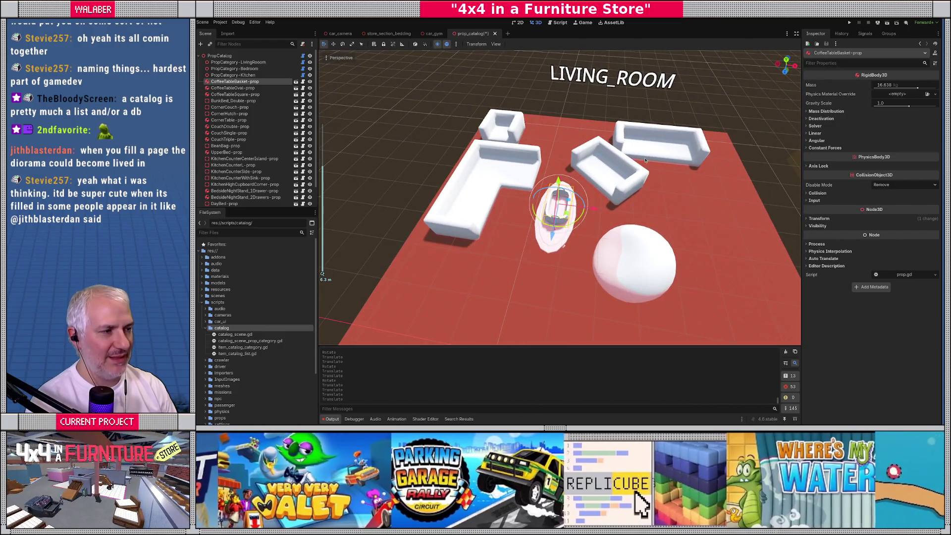
pyautogui.scroll(-4, 646, 159)
pyautogui.click(570, 176)
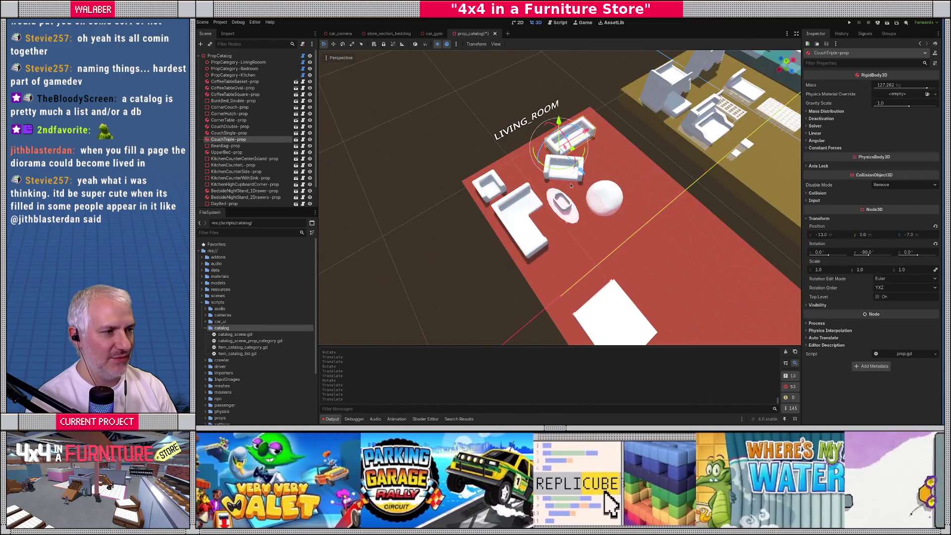
pyautogui.moveTo(572, 153); pyautogui.dragTo(665, 241)
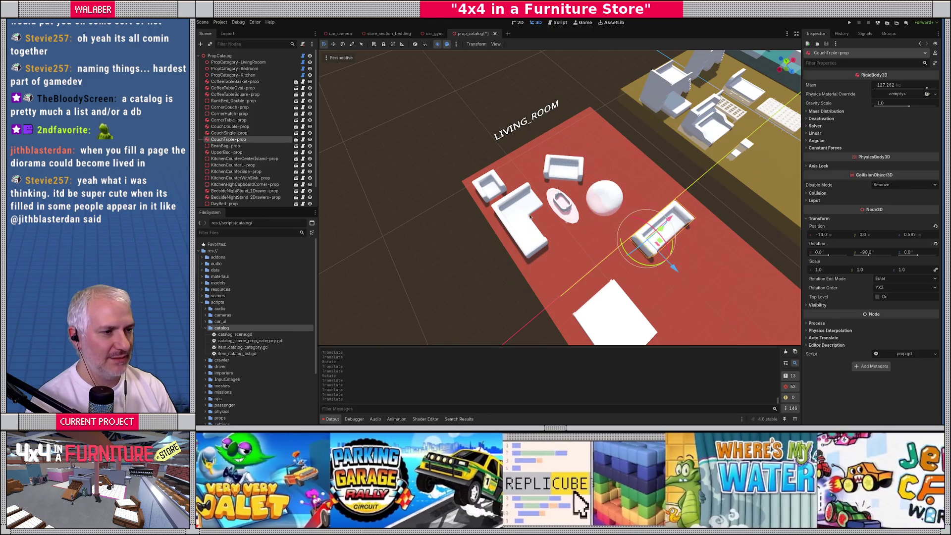
pyautogui.click(485, 184)
pyautogui.moveTo(487, 186)
pyautogui.mouseDown()
pyautogui.moveTo(557, 281)
pyautogui.moveTo(564, 277)
pyautogui.mouseUp()
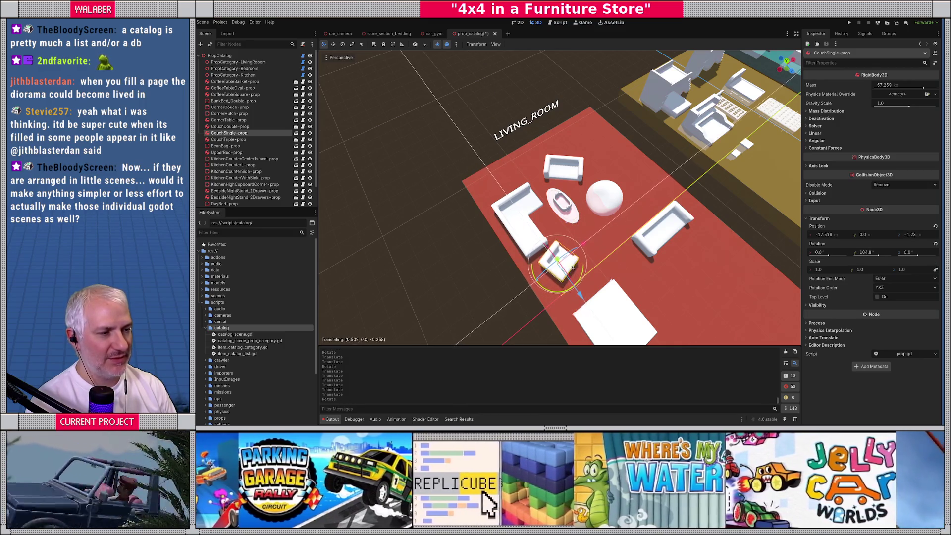
pyautogui.scroll(-2, 594, 223)
pyautogui.scroll(2, 549, 224)
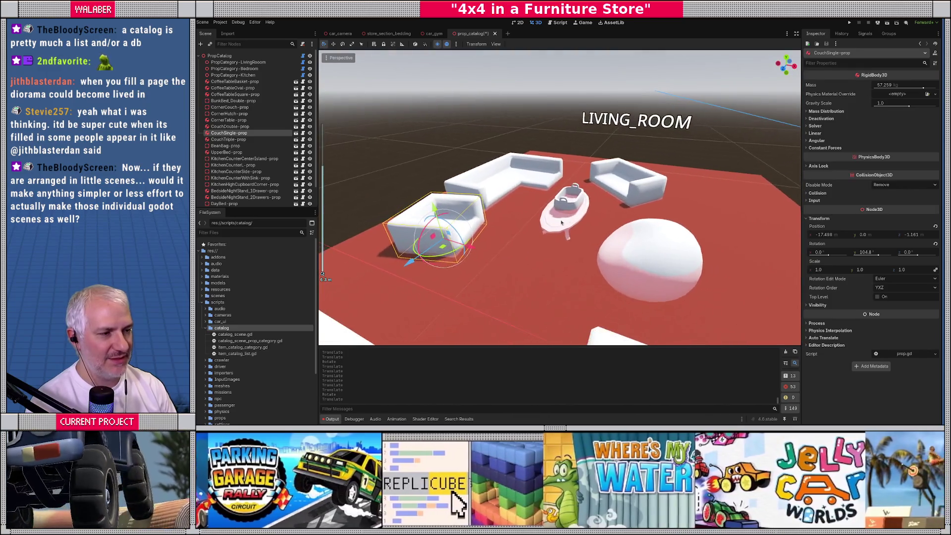
pyautogui.scroll(2, 548, 230)
pyautogui.scroll(1, 549, 237)
pyautogui.scroll(1, 549, 239)
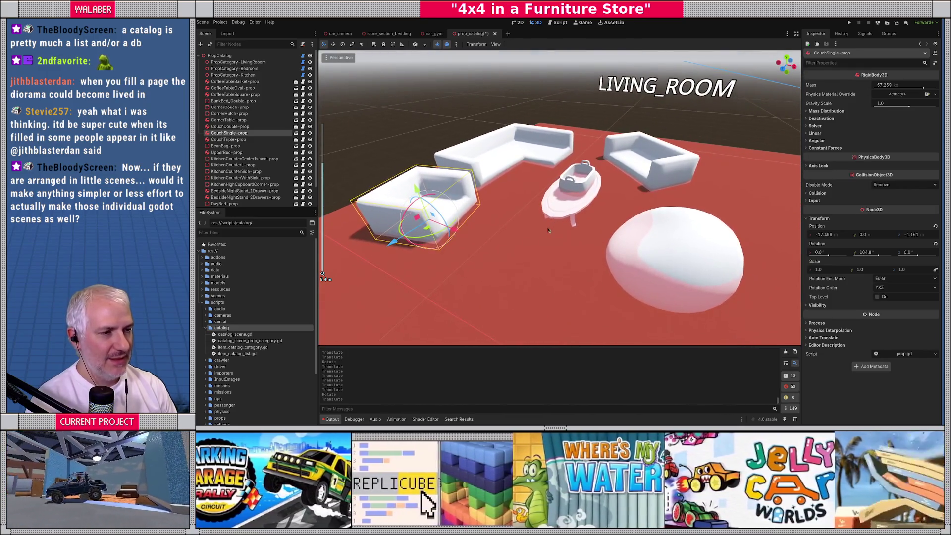
pyautogui.scroll(1, 553, 230)
pyautogui.scroll(1, 558, 219)
# Rotate the oval coffee table and reposition the basket on top with the R and G shortcuts
pyautogui.moveTo(559, 215); pyautogui.dragTo(580, 189)
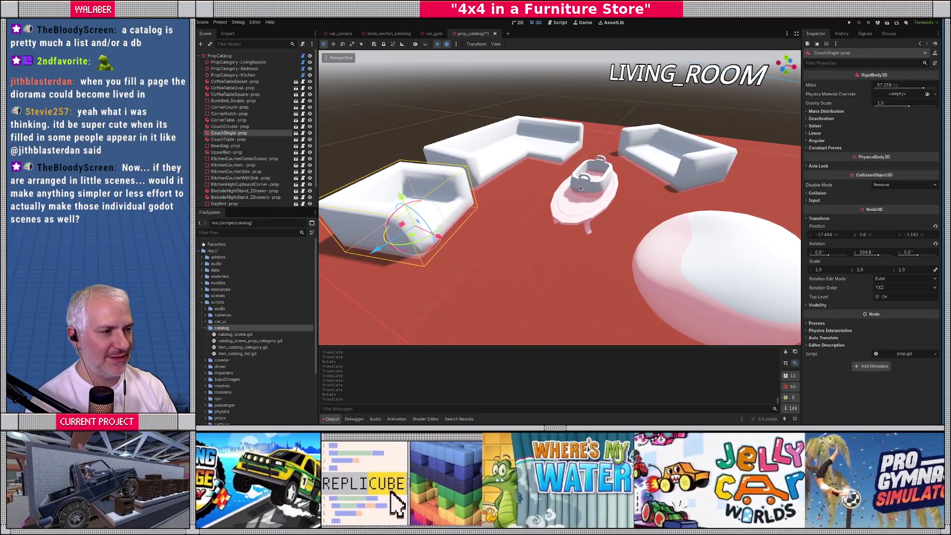
pyautogui.click(582, 214)
pyautogui.press('r')
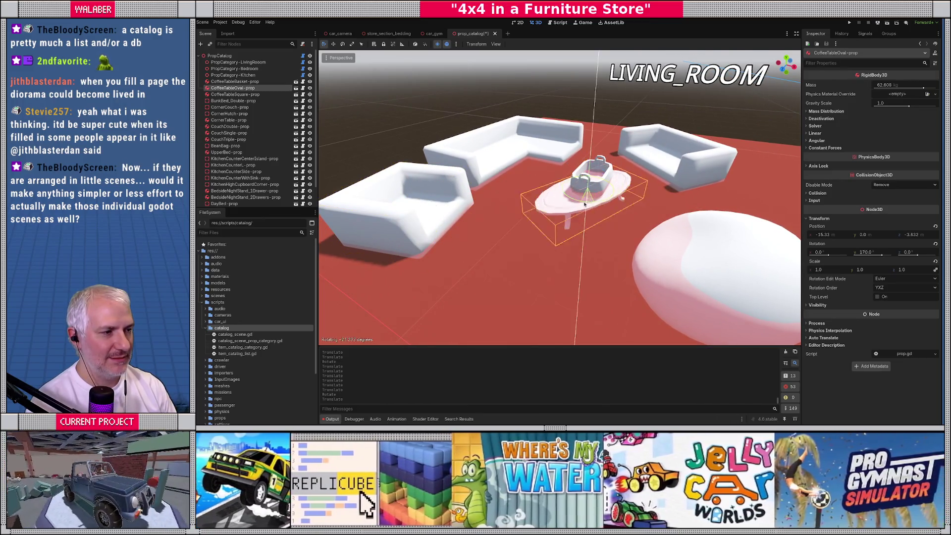
pyautogui.click(588, 179)
pyautogui.press('r')
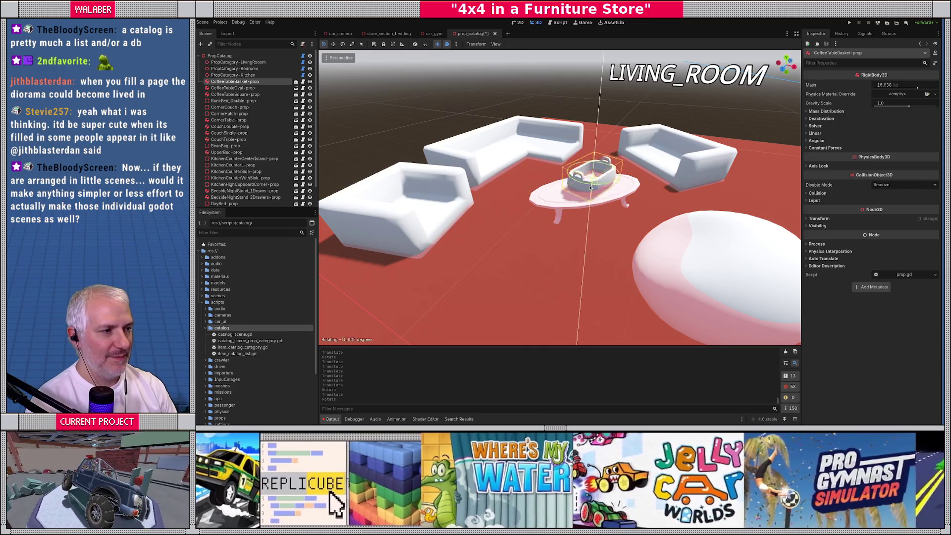
pyautogui.press('g')
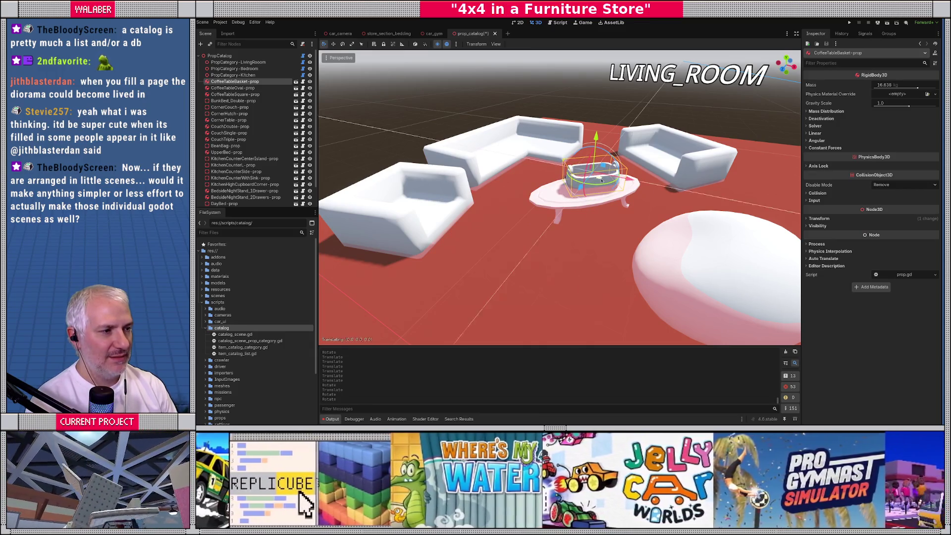
pyautogui.click(617, 188)
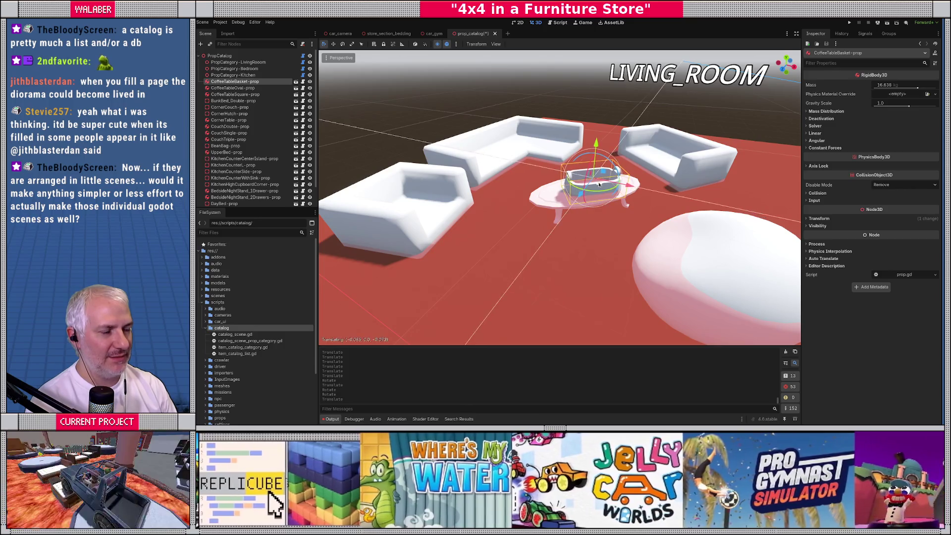
pyautogui.scroll(-3, 602, 189)
pyautogui.scroll(2, 550, 208)
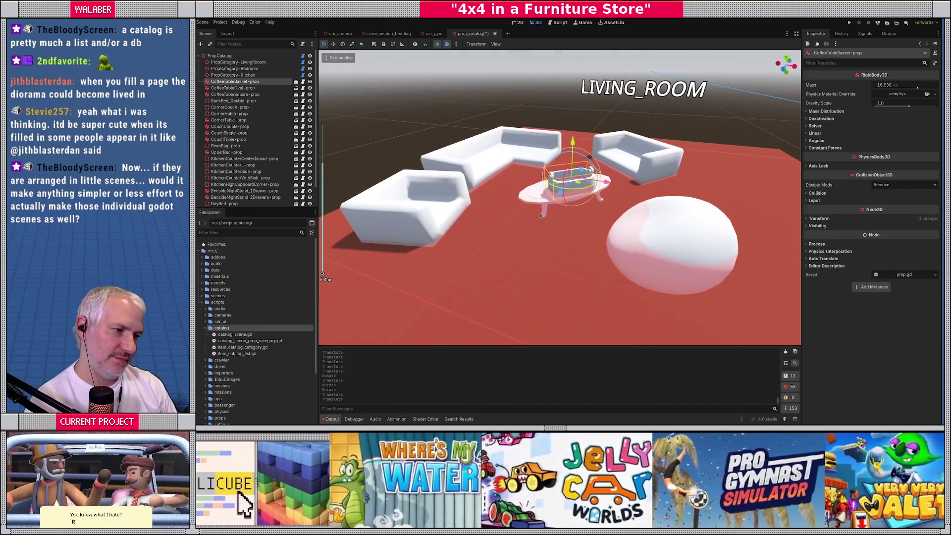
pyautogui.scroll(2, 543, 214)
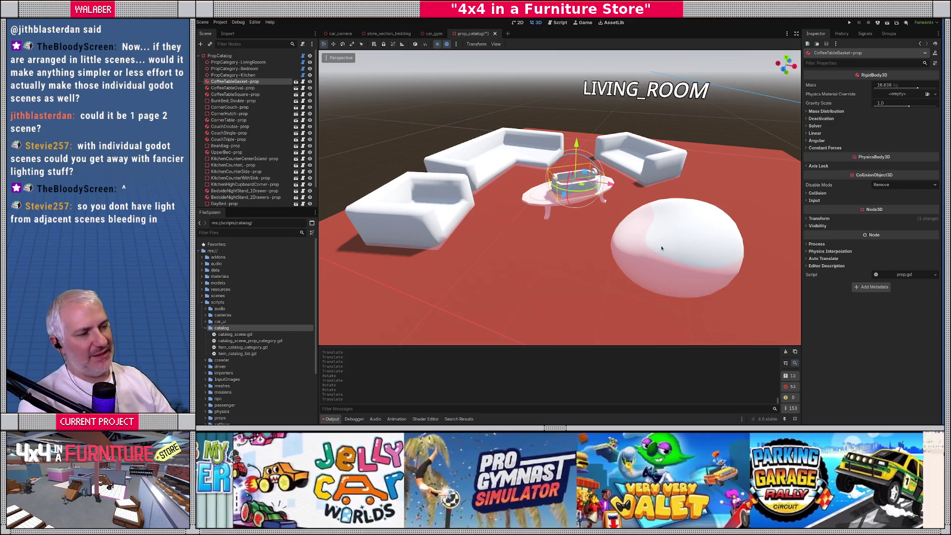
pyautogui.scroll(-3, 662, 248)
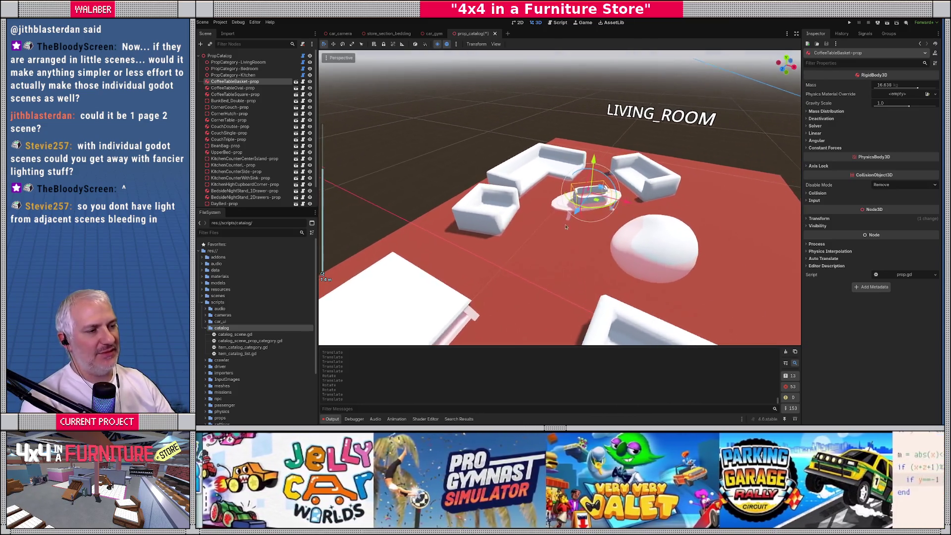
pyautogui.scroll(2, 584, 221)
pyautogui.scroll(3, 568, 232)
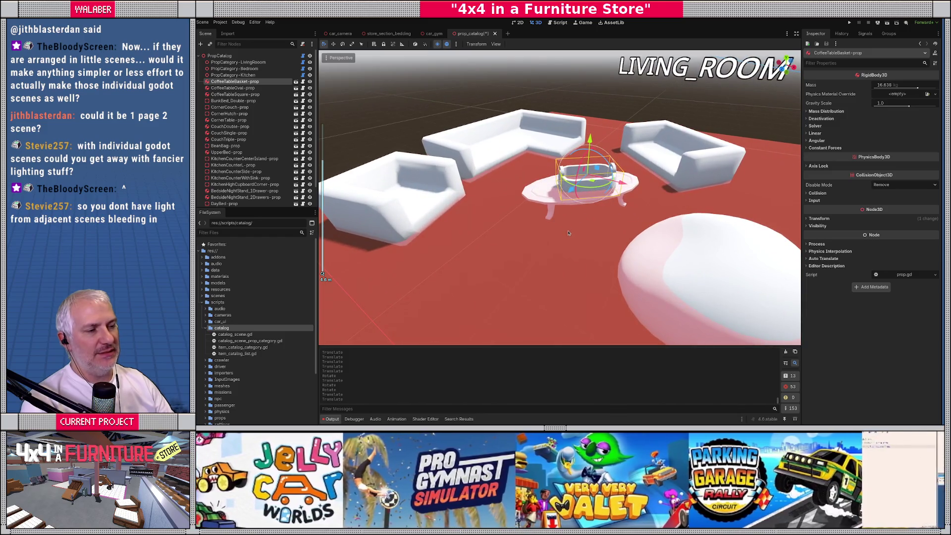
pyautogui.scroll(-2, 665, 228)
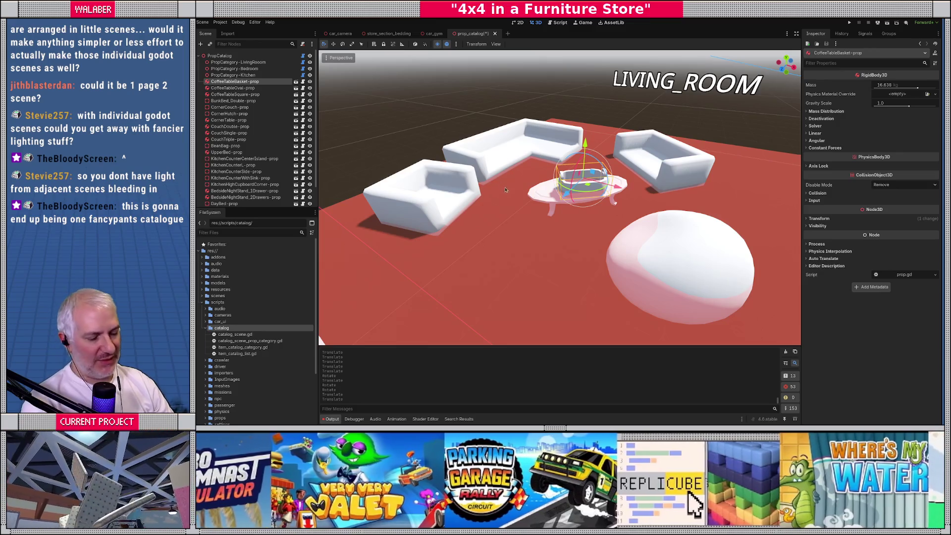
pyautogui.scroll(-3, 505, 190)
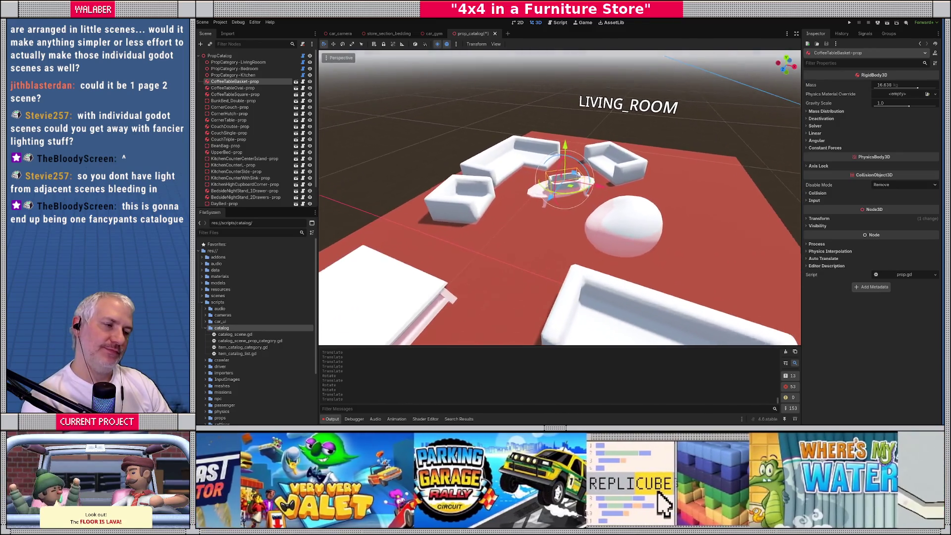
pyautogui.scroll(3, 506, 202)
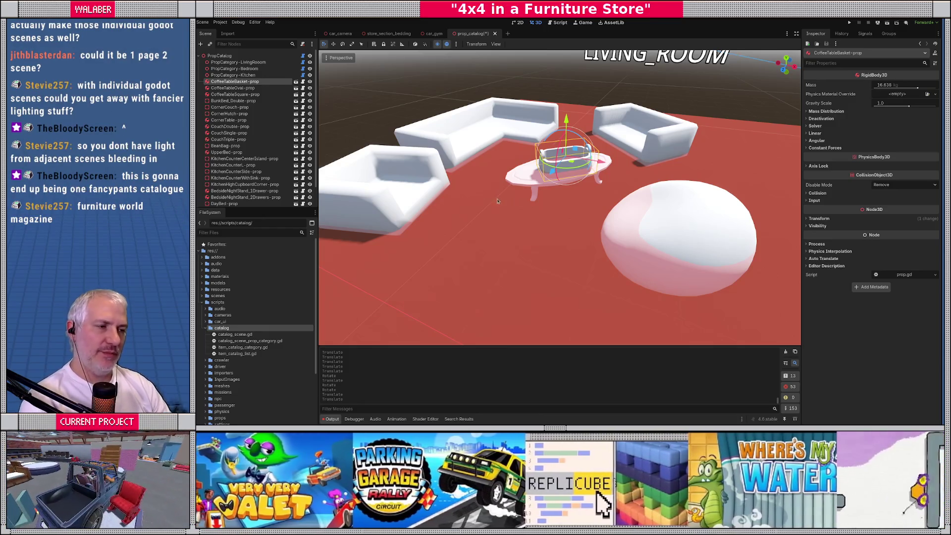
pyautogui.scroll(-2, 498, 201)
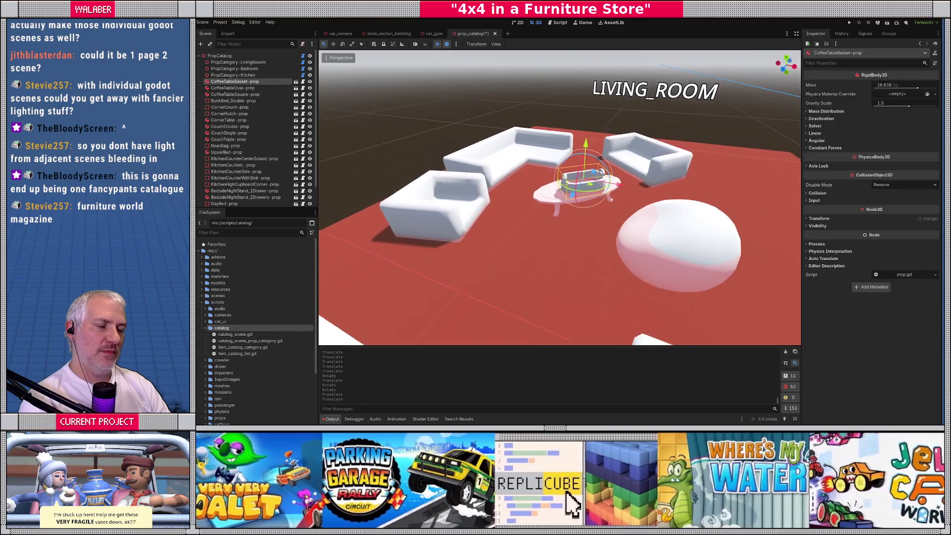
pyautogui.scroll(2, 498, 202)
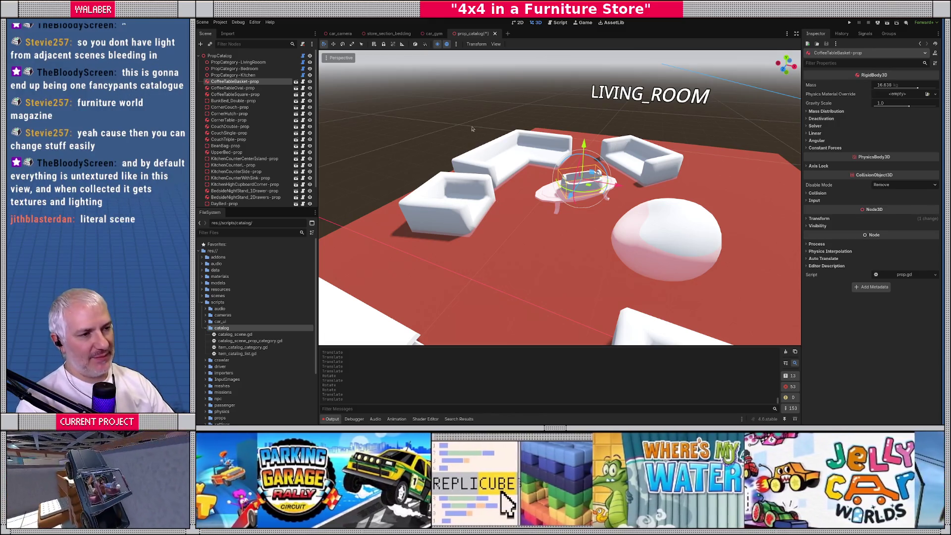
pyautogui.click(522, 148)
pyautogui.scroll(-3, 523, 149)
pyautogui.scroll(-3, 522, 148)
pyautogui.scroll(-3, 522, 148)
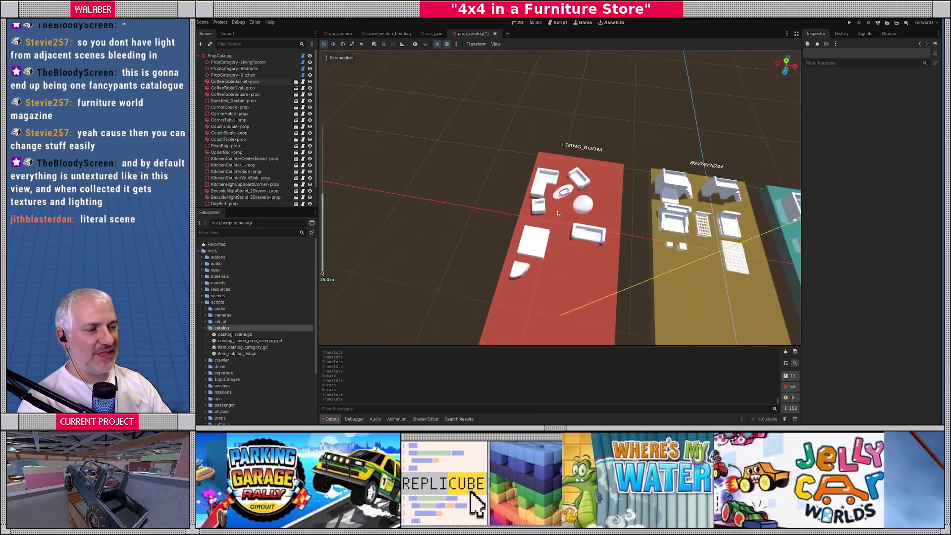
pyautogui.scroll(-2, 523, 148)
pyautogui.scroll(-3, 523, 149)
pyautogui.moveTo(522, 149); pyautogui.dragTo(444, 152)
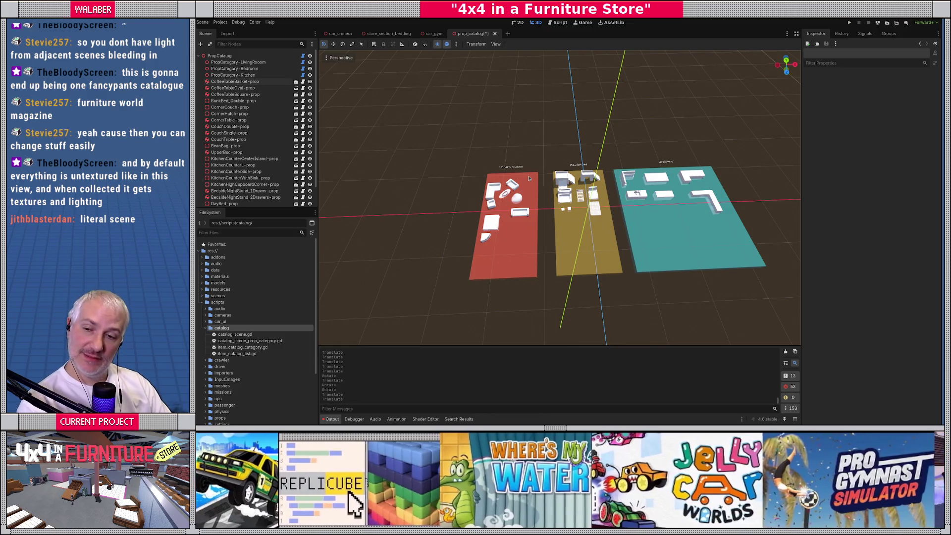
pyautogui.scroll(5, 529, 180)
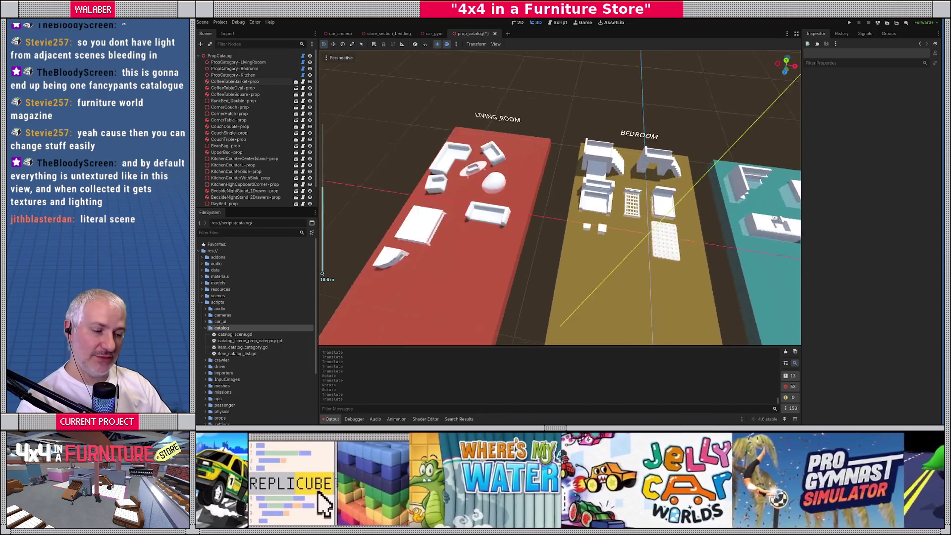
pyautogui.moveTo(529, 179); pyautogui.dragTo(797, 216)
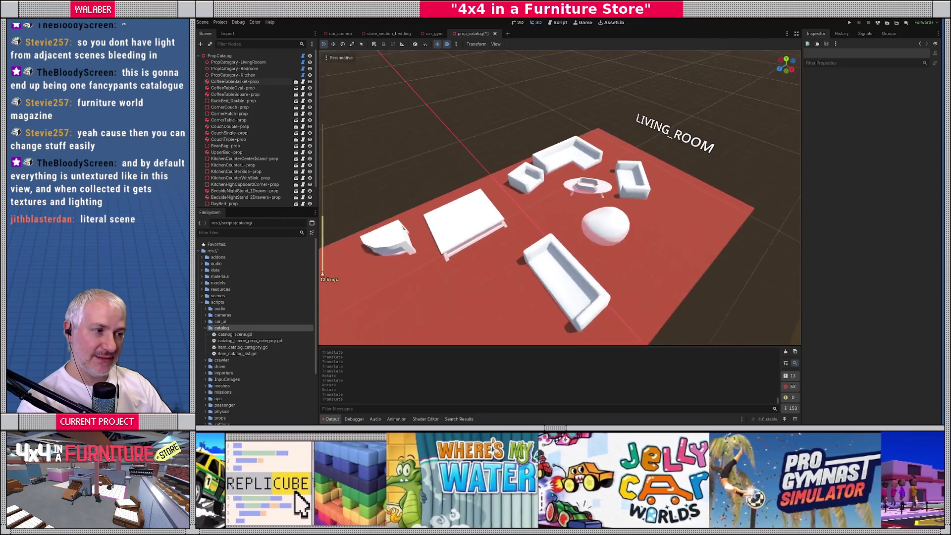
pyautogui.scroll(5, 565, 201)
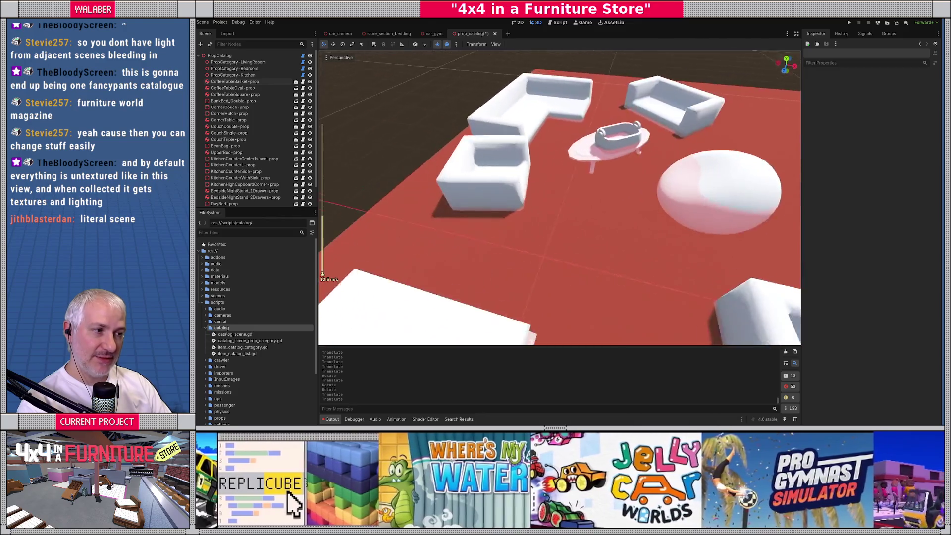
pyautogui.moveTo(565, 201); pyautogui.dragTo(670, 246)
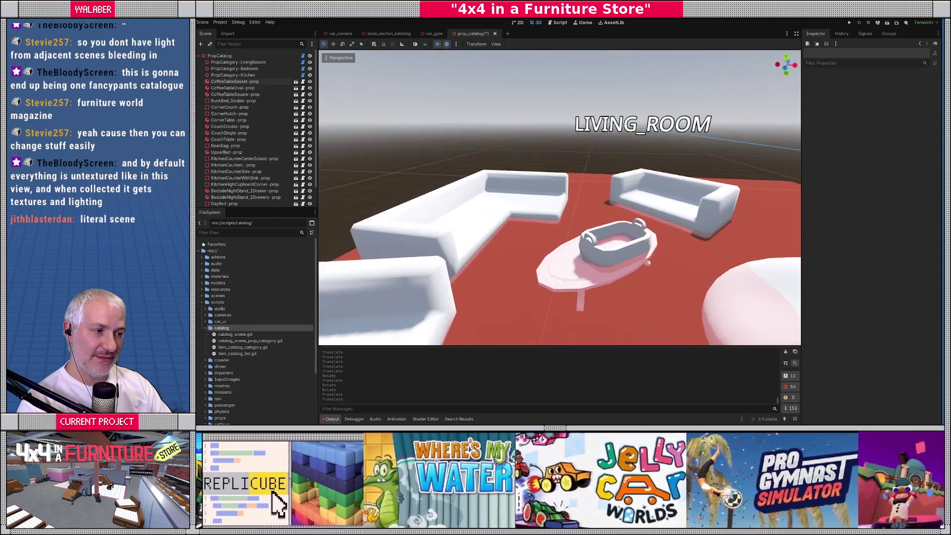
pyautogui.scroll(-4, 503, 181)
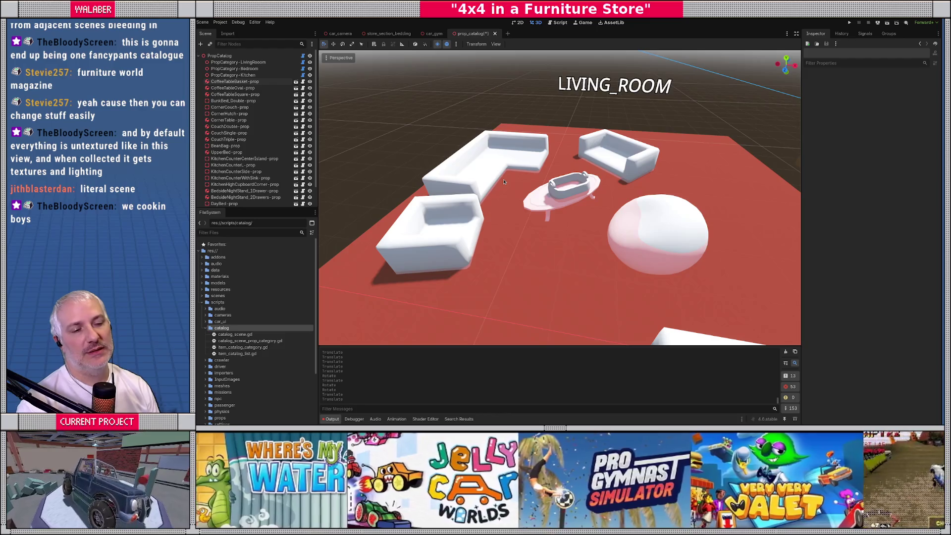
# Start a new 3D scene and name its root node CatalogPageScene
pyautogui.click(509, 34)
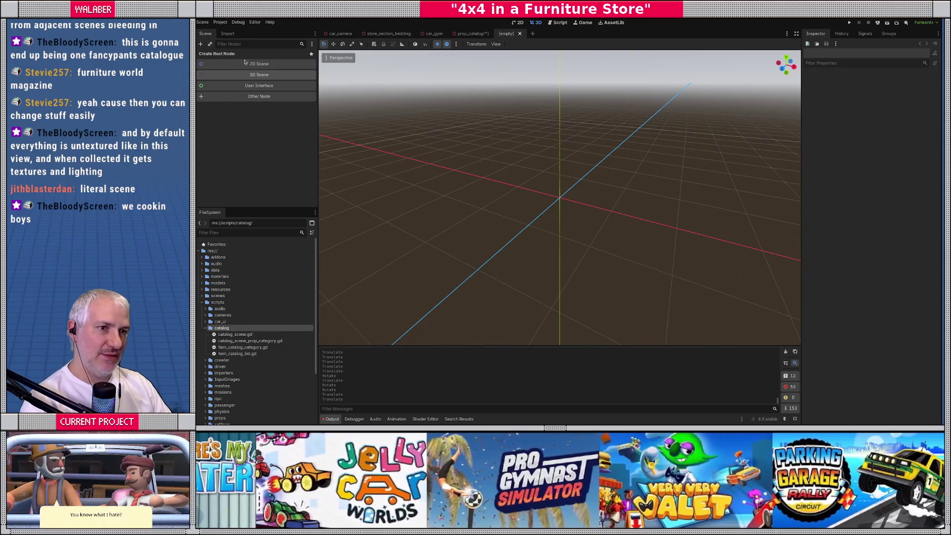
pyautogui.click(259, 74)
pyautogui.write('Catalog')
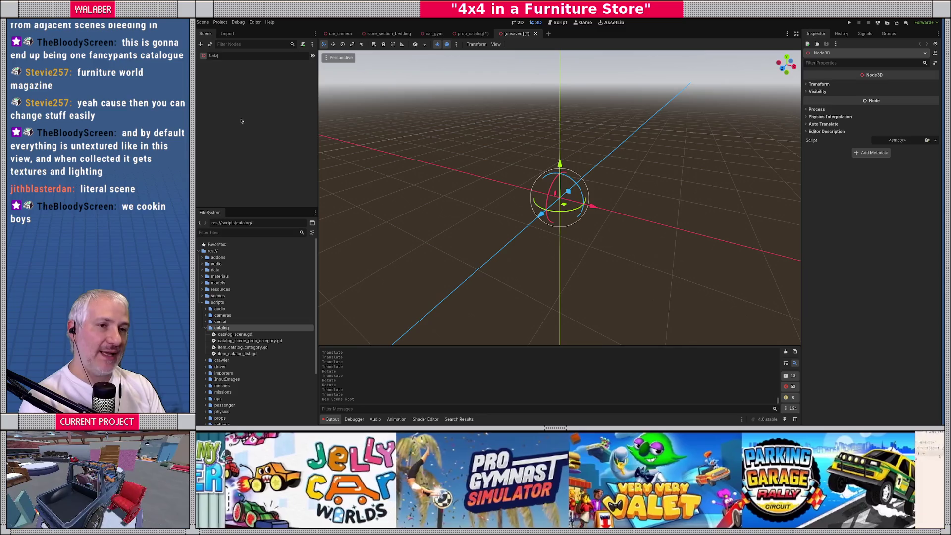
pyautogui.press('Return')
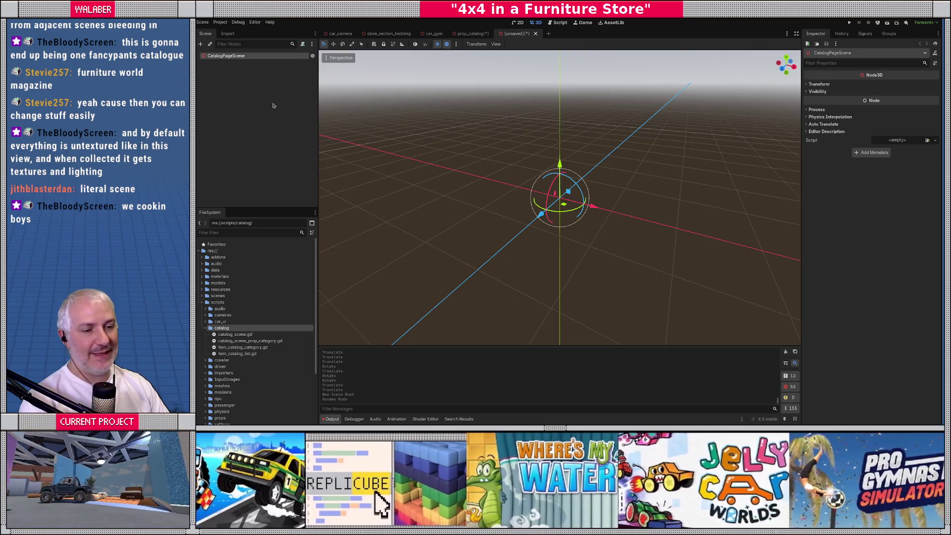
# Pick out the corner couch prop from the prop catalog scene and return to the new scene
pyautogui.click(477, 35)
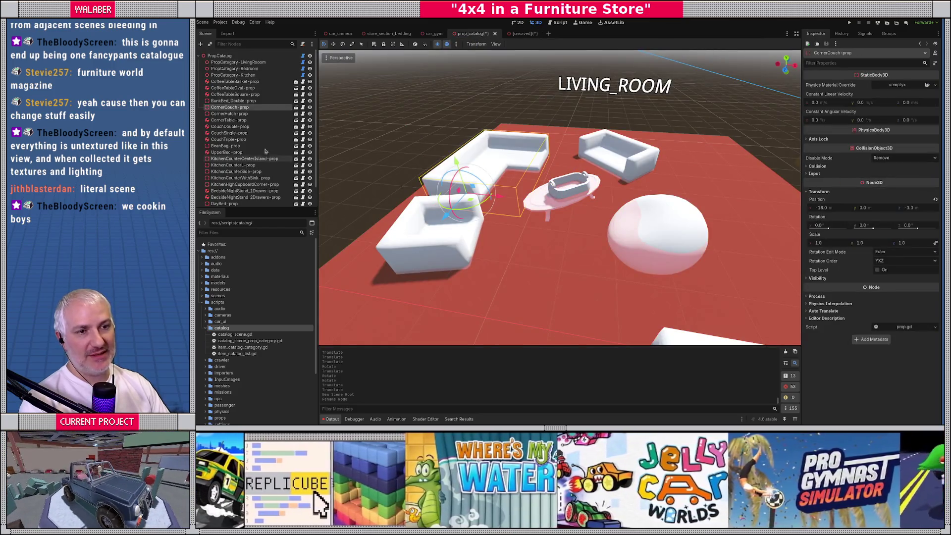
pyautogui.click(222, 108)
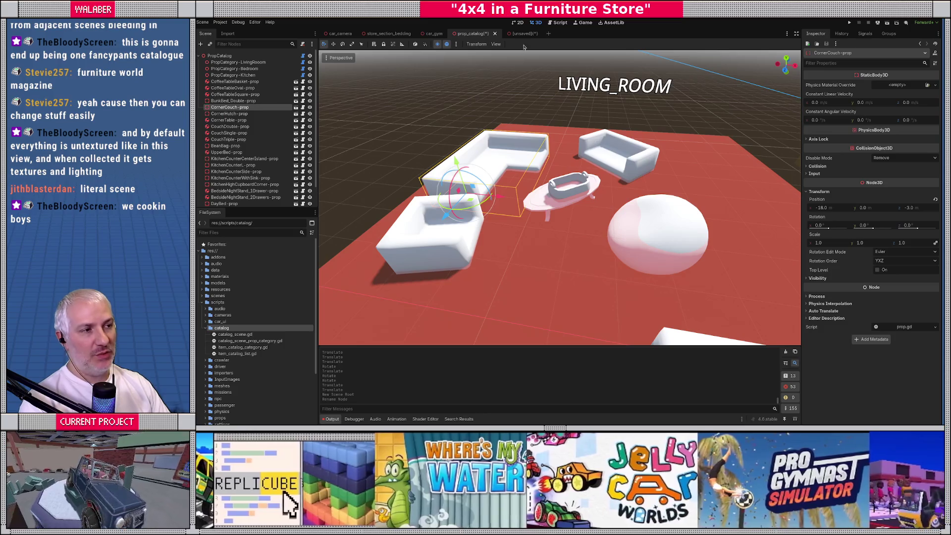
pyautogui.click(524, 35)
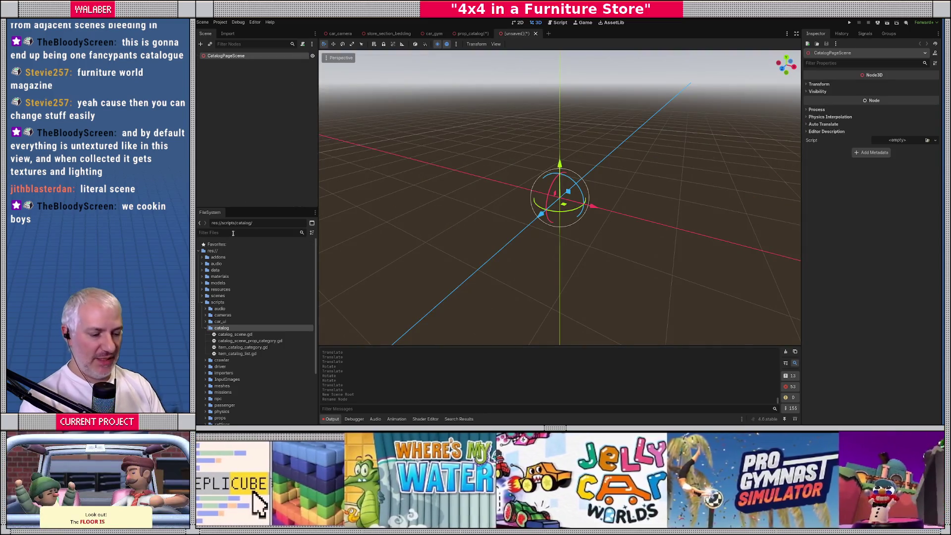
pyautogui.write('cornercouch')
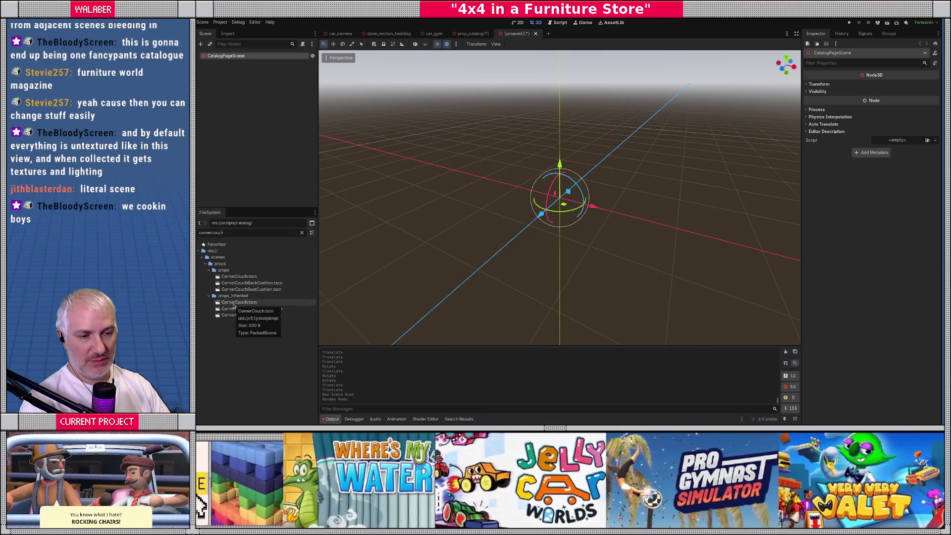
# Instance CornerCouch.tscn under CatalogPageScene and rotate it to a new angle
pyautogui.moveTo(234, 302); pyautogui.dragTo(232, 63)
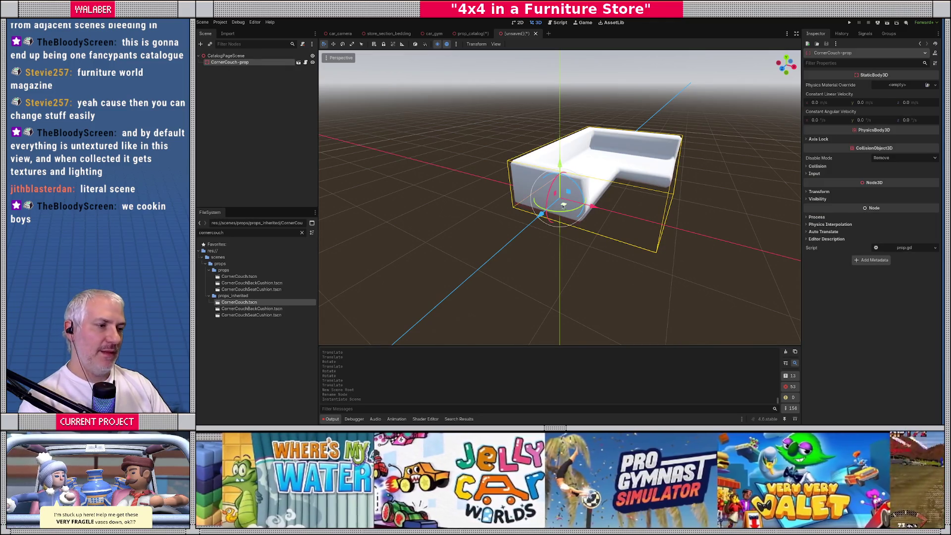
pyautogui.moveTo(572, 205); pyautogui.dragTo(565, 193)
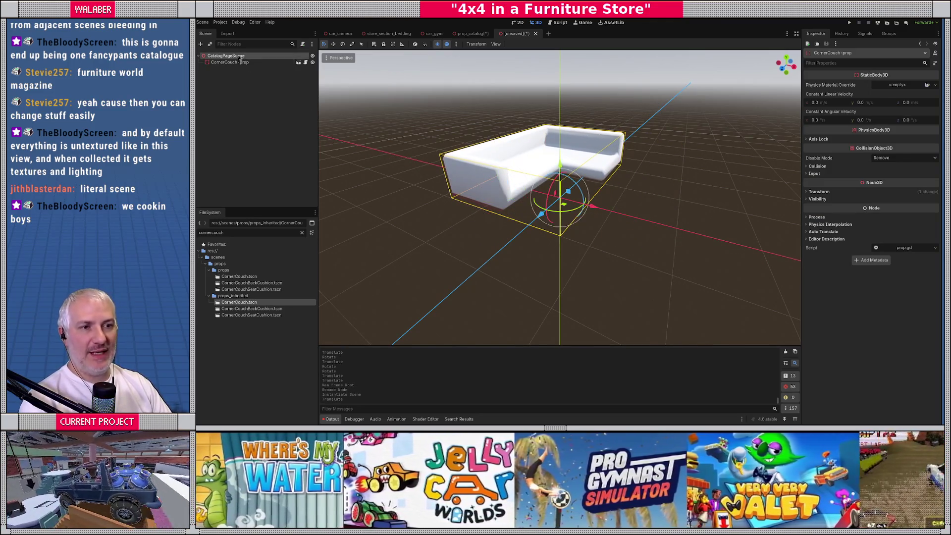
pyautogui.rightClick(227, 56)
pyautogui.click(260, 61)
pyautogui.write('camera')
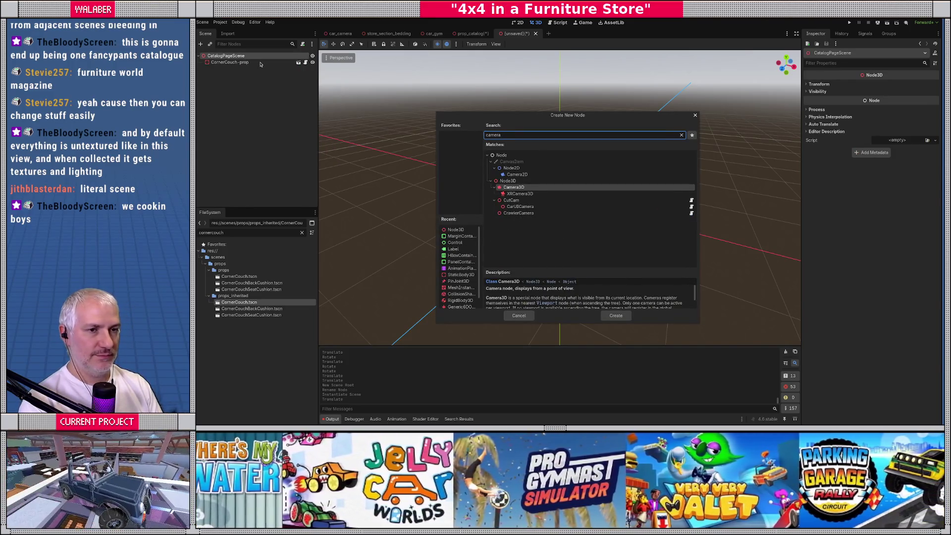
# Add a Camera3D and a WorldEnvironment node under the CatalogPageScene root
pyautogui.press('Return')
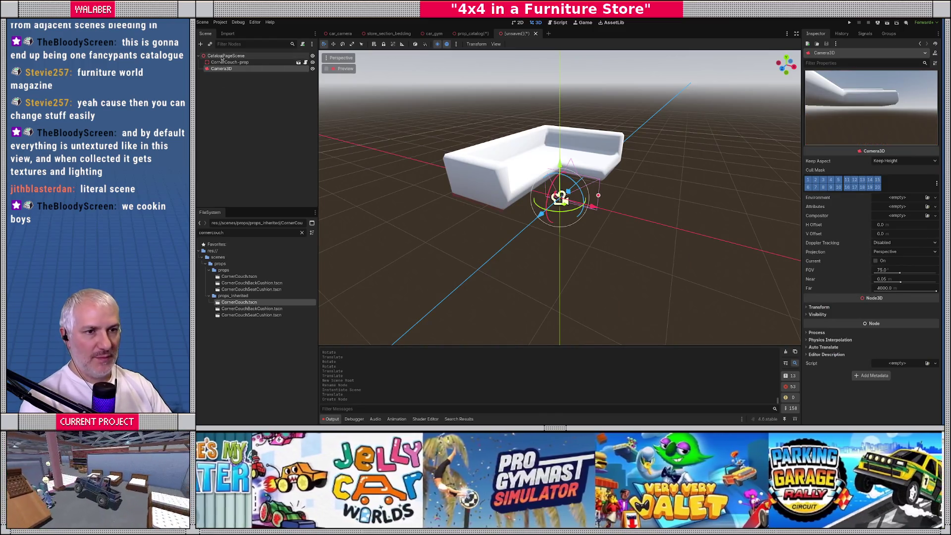
pyautogui.rightClick(227, 57)
pyautogui.click(248, 64)
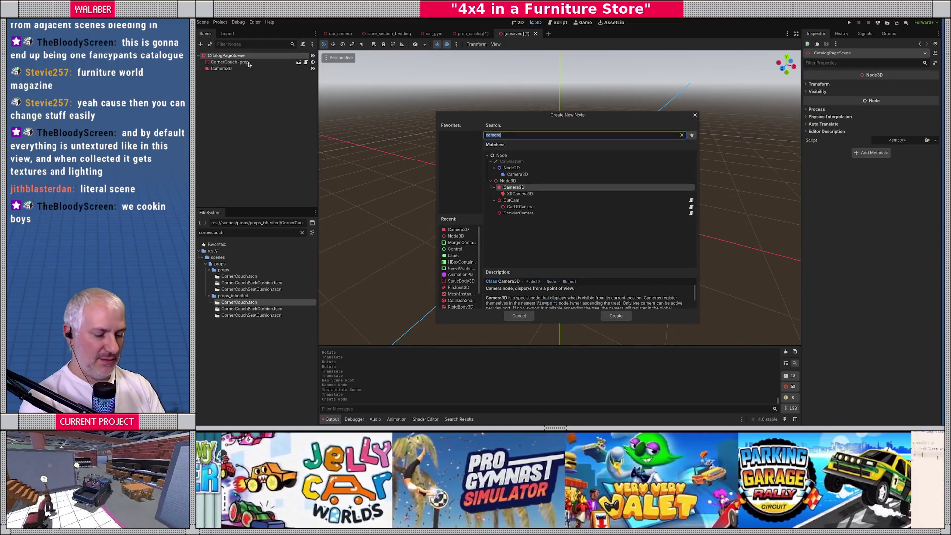
pyautogui.write('worldenv')
pyautogui.press('Return')
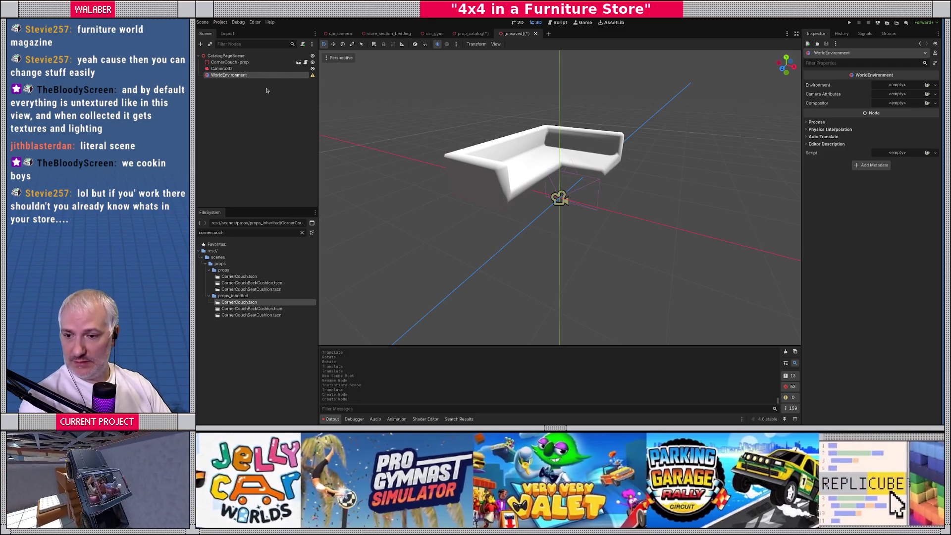
# Delete the WorldEnvironment node, keeping only the Camera3D with the corner couch
pyautogui.click(223, 69)
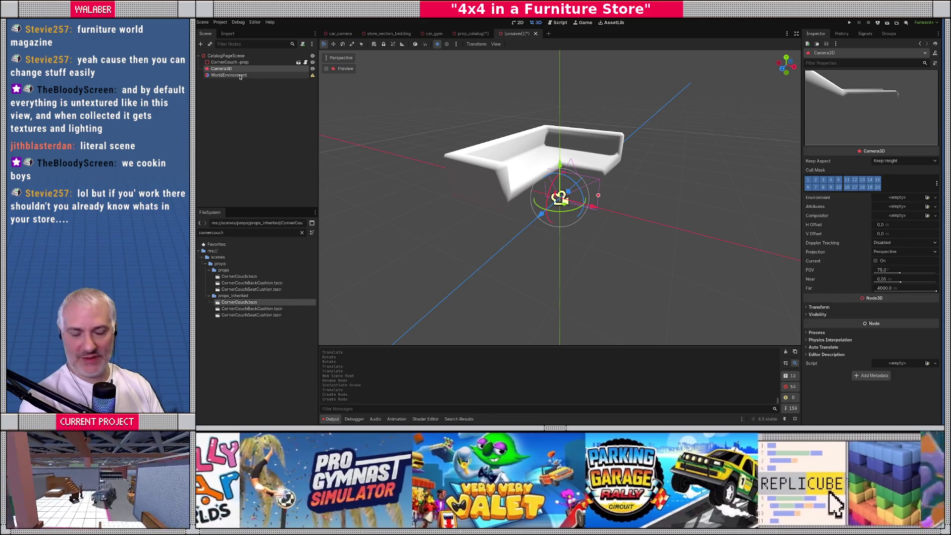
pyautogui.click(228, 75)
pyautogui.press('Delete')
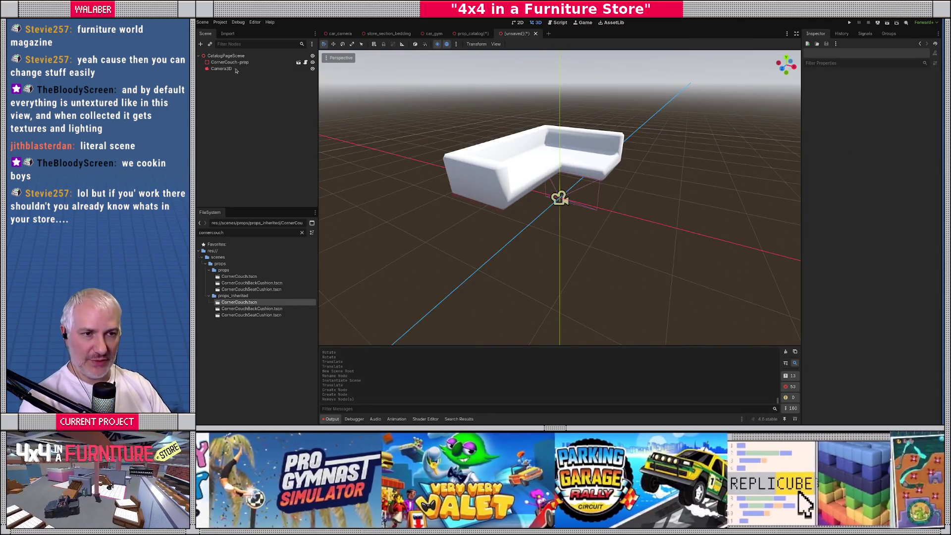
# Select Camera3D and inspect its position relative to the corner couch from above and in perspective
pyautogui.click(235, 69)
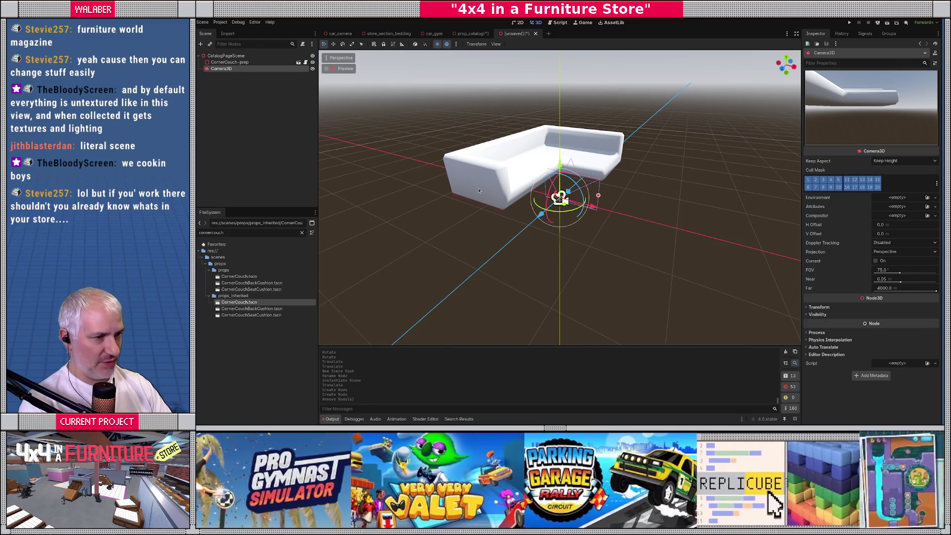
pyautogui.press('KP_7')
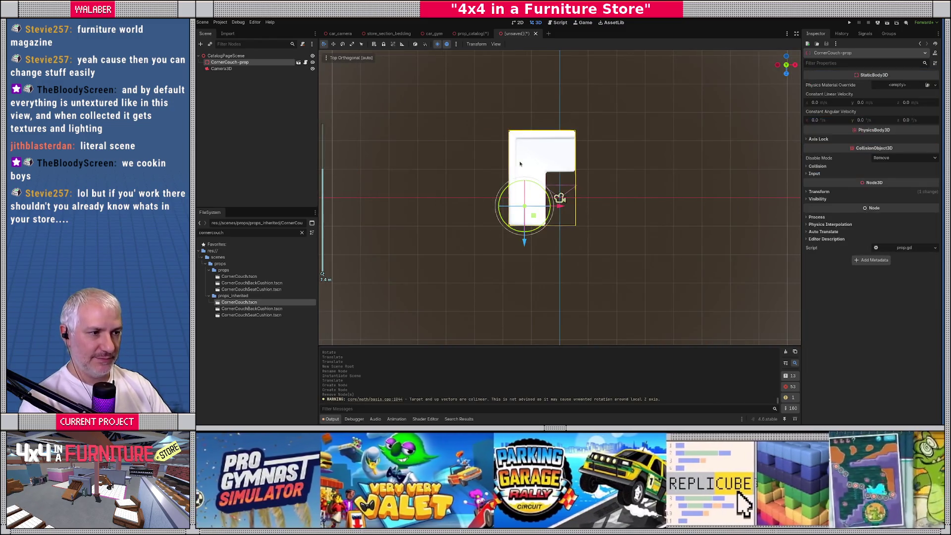
pyautogui.click(535, 183)
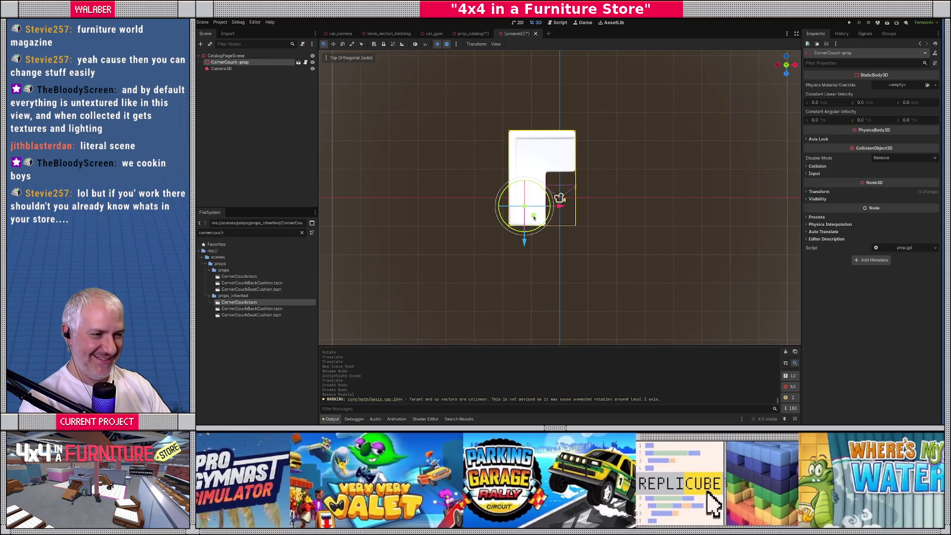
pyautogui.scroll(-2, 559, 200)
pyautogui.click(558, 198)
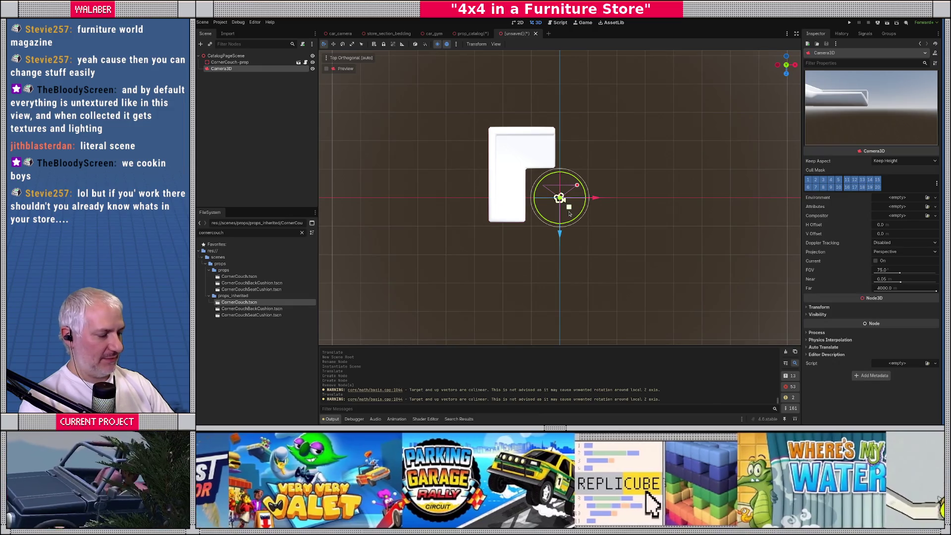
pyautogui.middleClick(560, 199)
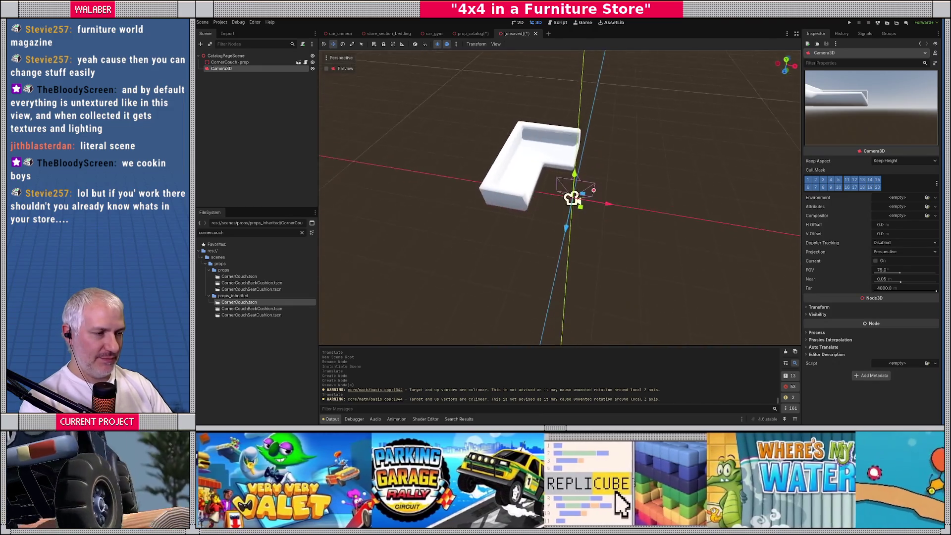
pyautogui.scroll(-5, 561, 199)
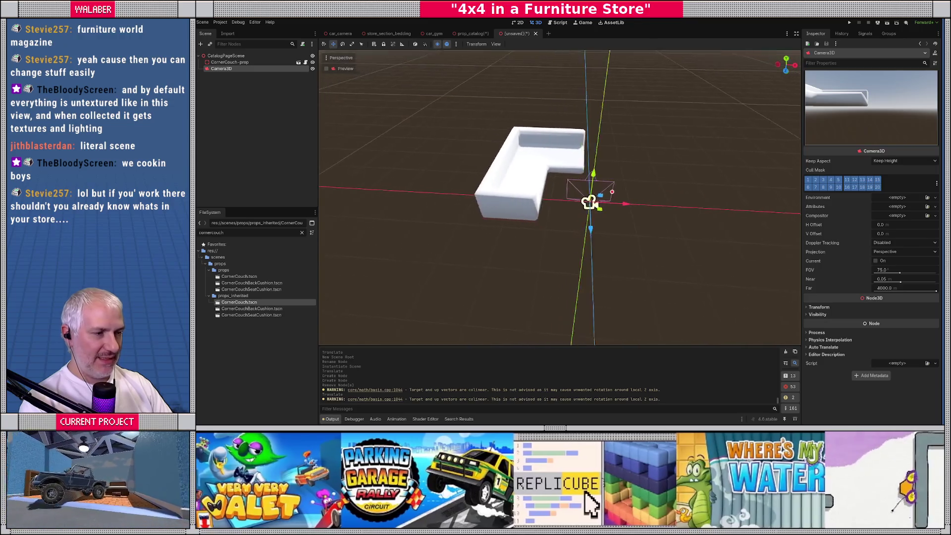
pyautogui.moveTo(596, 239); pyautogui.dragTo(550, 258)
pyautogui.moveTo(577, 227); pyautogui.dragTo(547, 218)
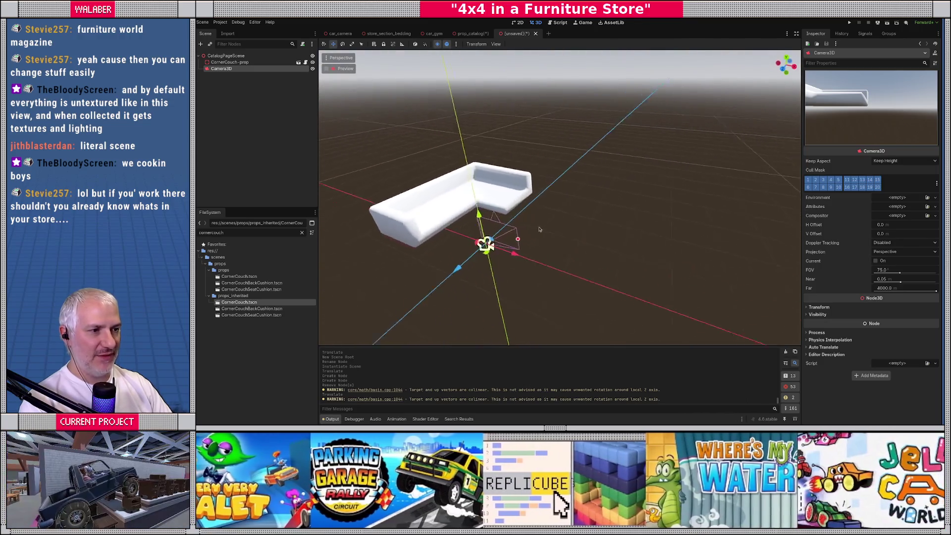
pyautogui.scroll(1, 546, 218)
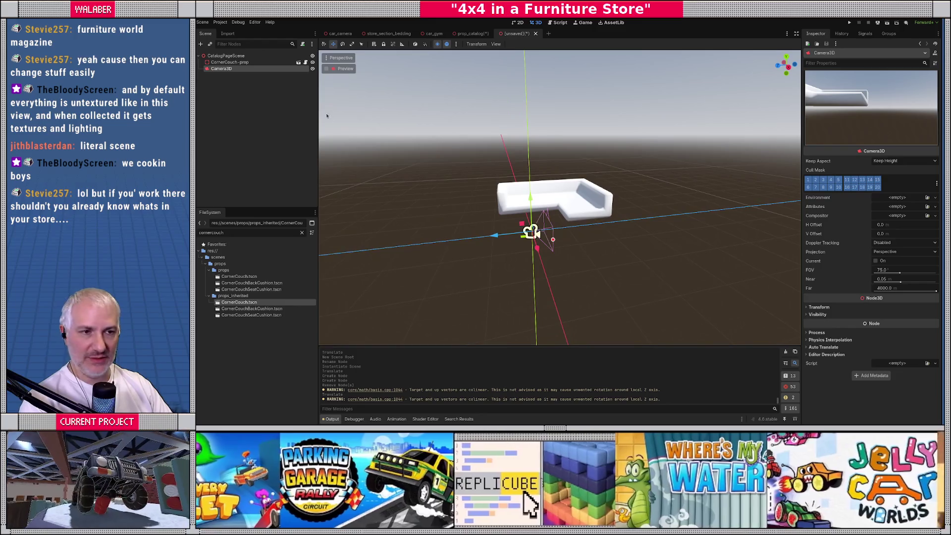
# In Right view, raise the camera above the couch, tilt it down, and set its FOV to 40
pyautogui.press('KP_3')
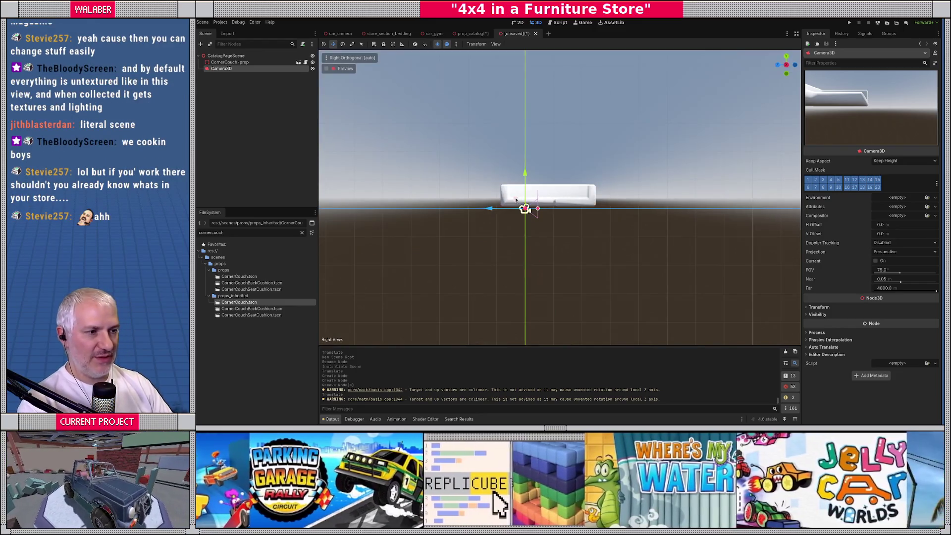
pyautogui.moveTo(530, 232); pyautogui.dragTo(411, 151)
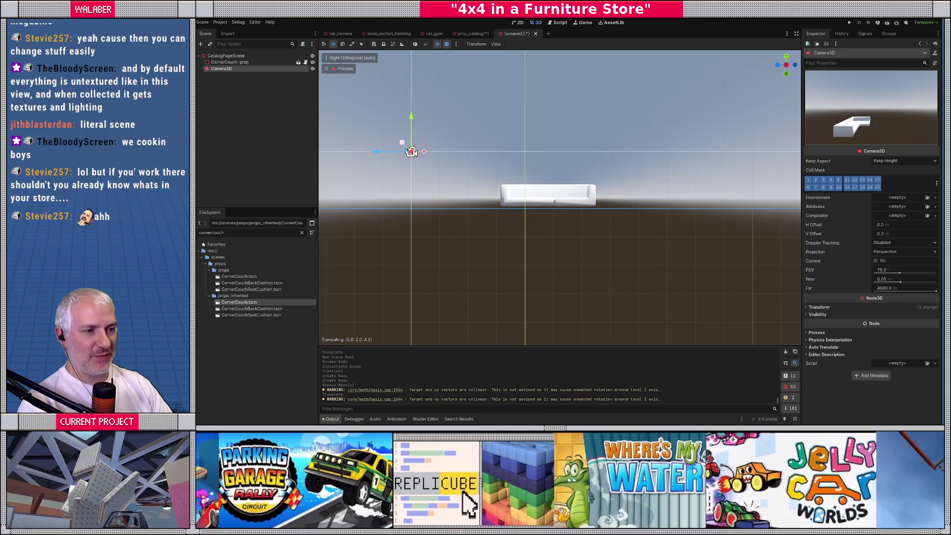
pyautogui.press('e')
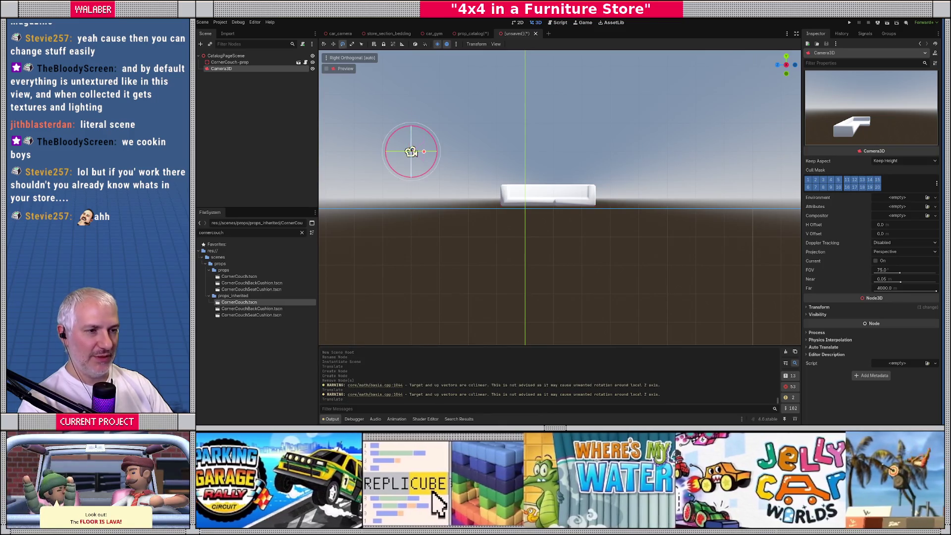
pyautogui.moveTo(420, 133); pyautogui.dragTo(426, 134)
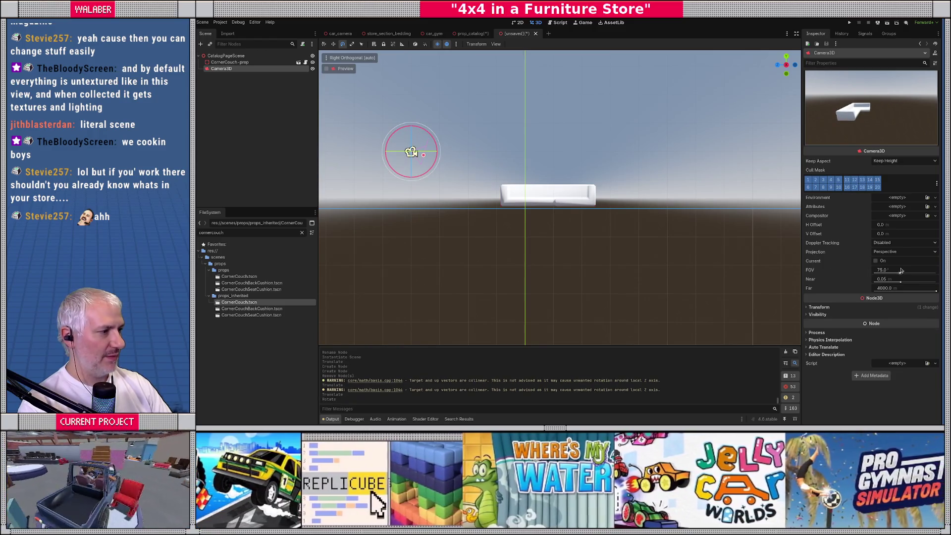
pyautogui.moveTo(901, 271); pyautogui.dragTo(865, 271)
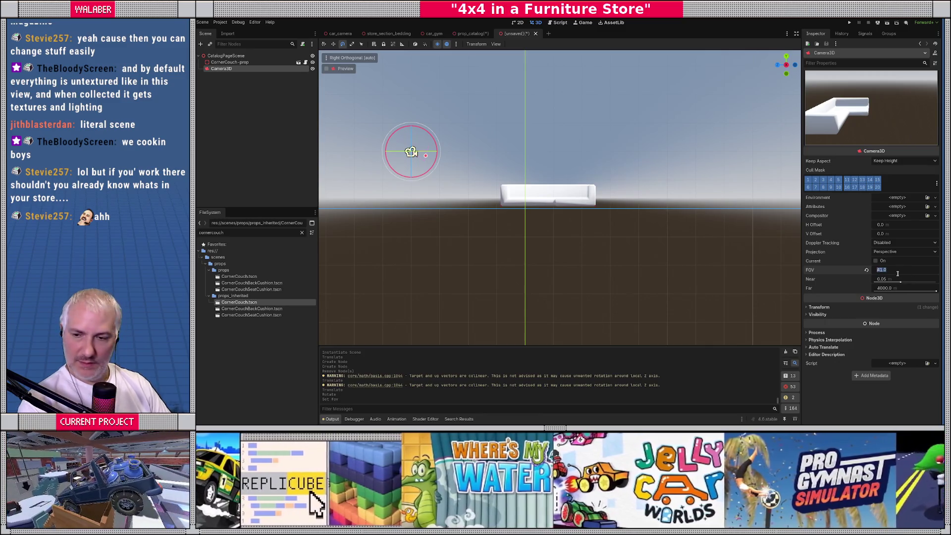
pyautogui.press('Return')
pyautogui.moveTo(481, 237)
pyautogui.mouseDown()
pyautogui.moveTo(524, 245)
pyautogui.moveTo(474, 128)
pyautogui.mouseUp()
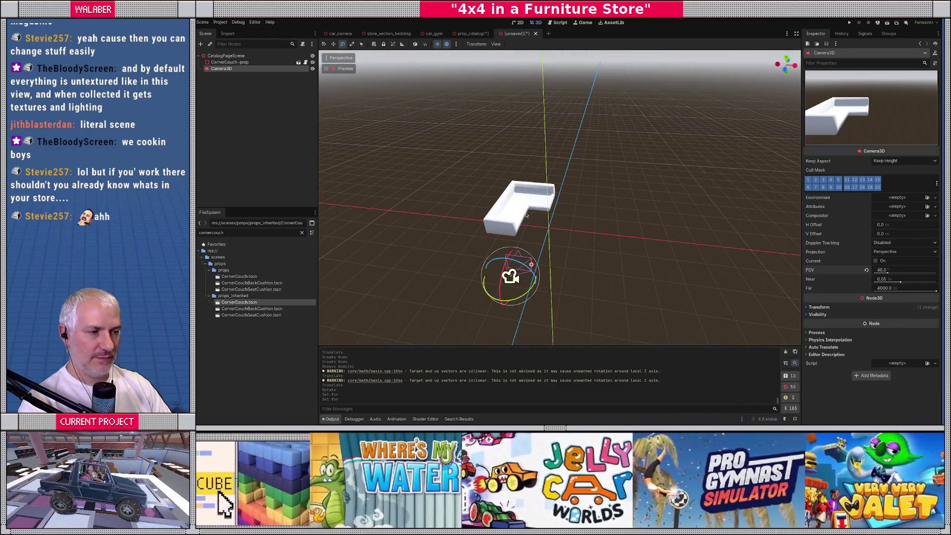
# Alternate between the corner couch and Camera3D while orbiting to judge their placement
pyautogui.click(526, 215)
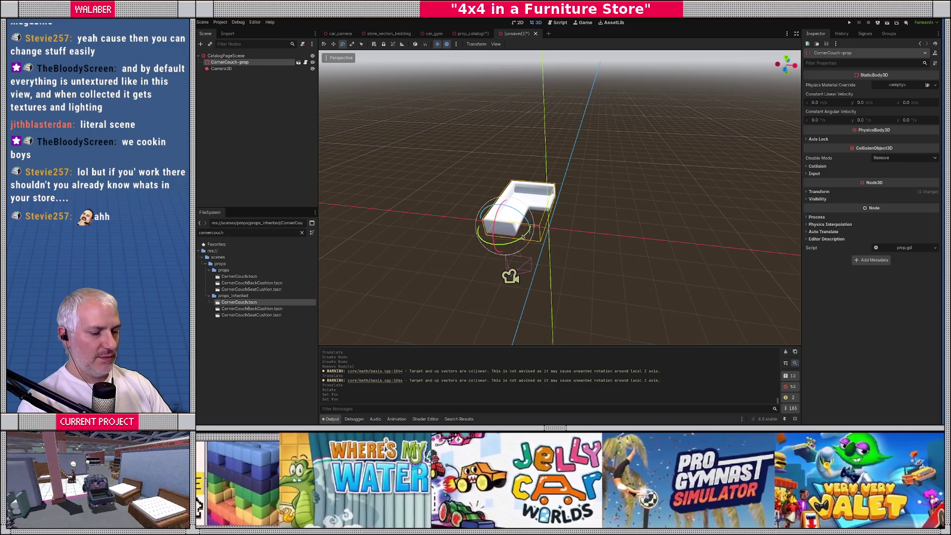
pyautogui.press('w')
pyautogui.click(511, 276)
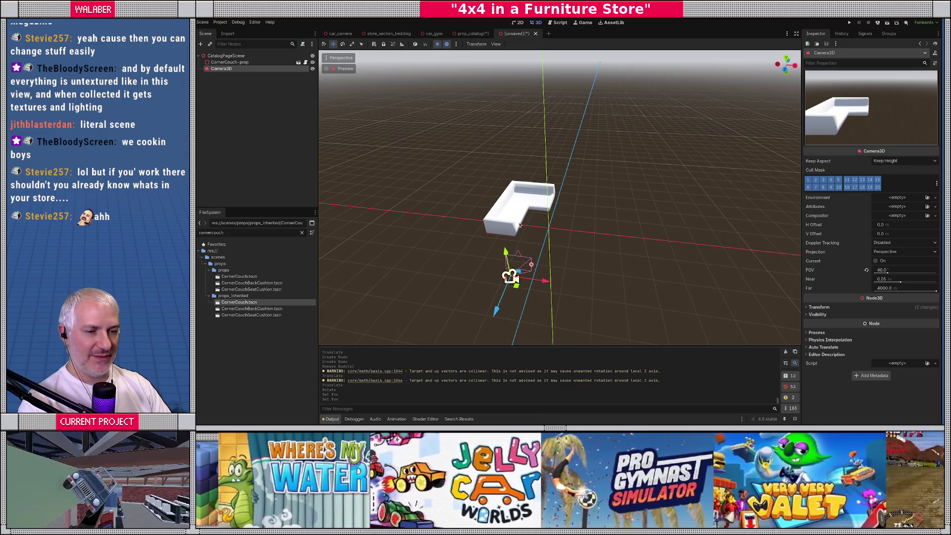
pyautogui.moveTo(506, 214); pyautogui.dragTo(547, 221)
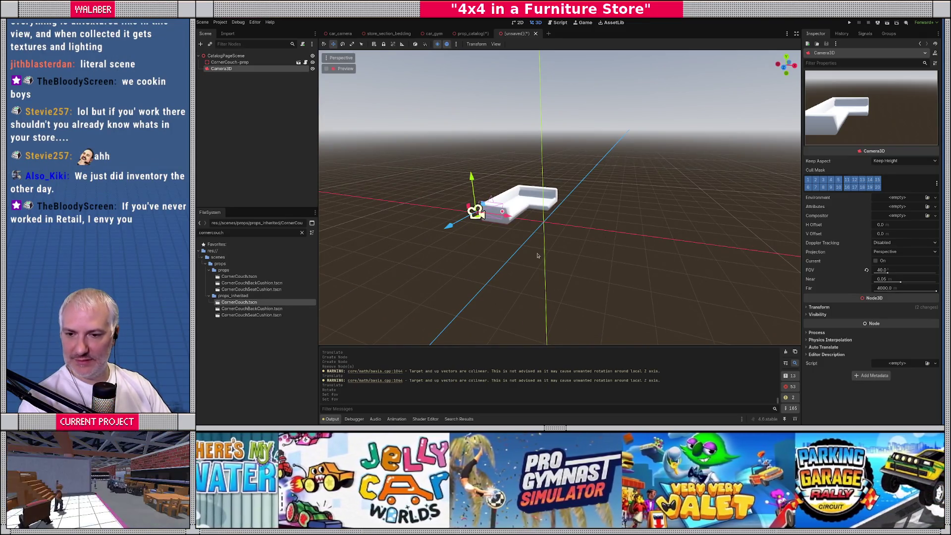
pyautogui.moveTo(469, 234); pyautogui.dragTo(506, 223)
pyautogui.click(515, 220)
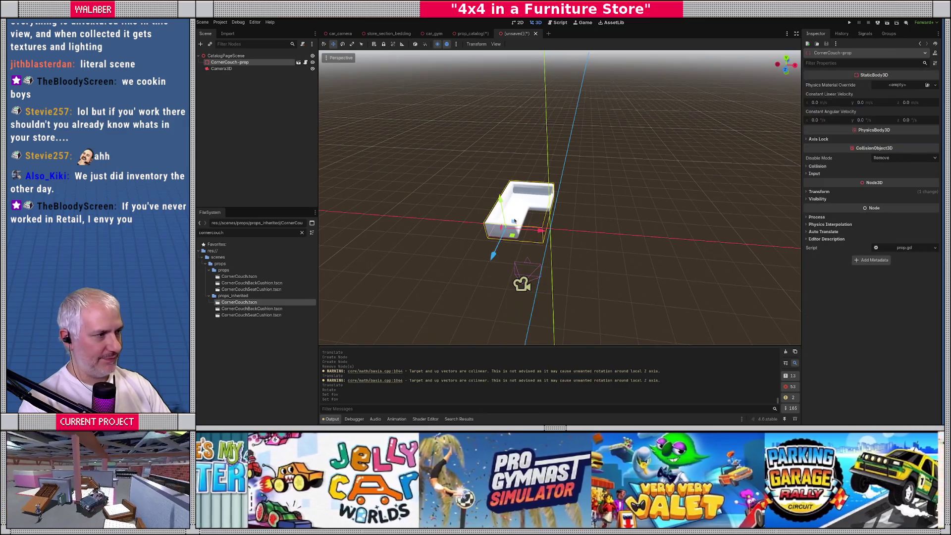
pyautogui.click(523, 284)
pyautogui.moveTo(513, 275); pyautogui.dragTo(467, 248)
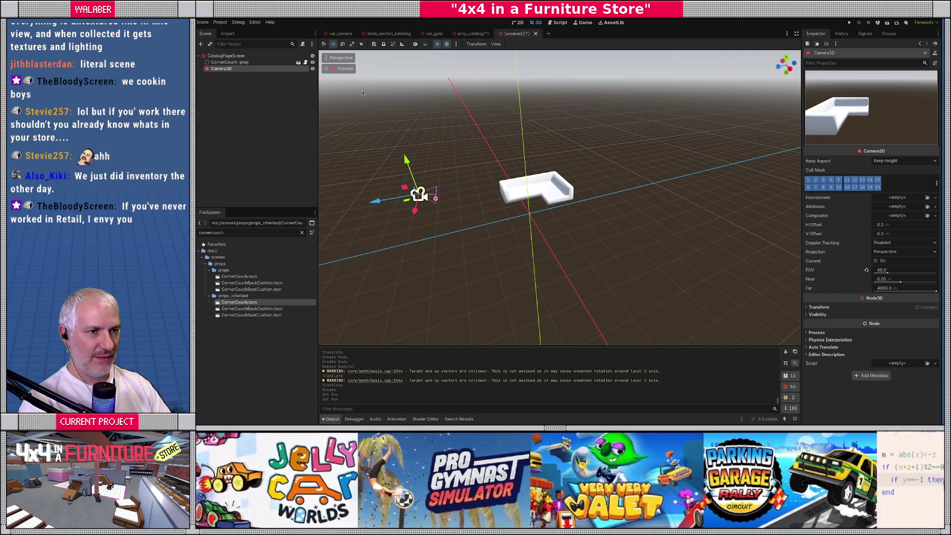
# Preview the shot through the camera, then move Camera3D above CornerCouch-prop and reselect the couch
pyautogui.click(328, 69)
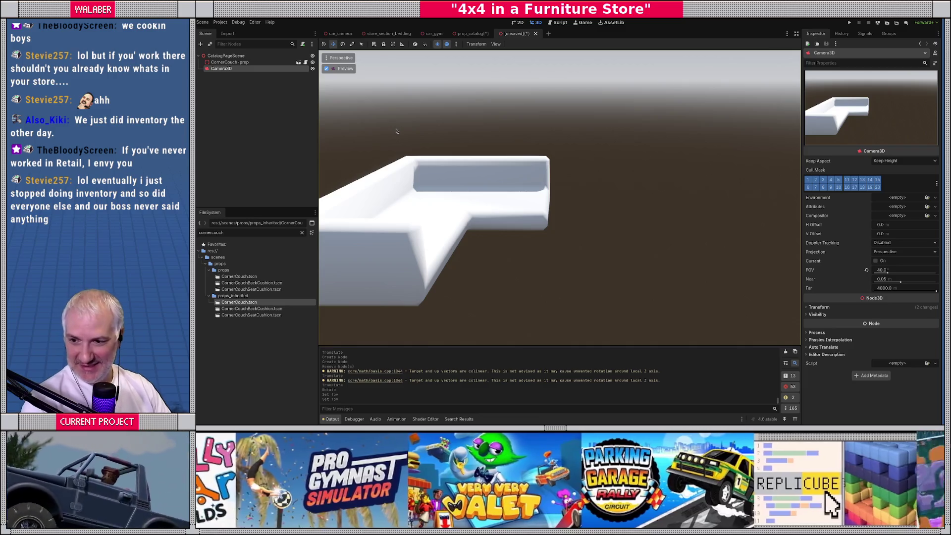
pyautogui.click(327, 69)
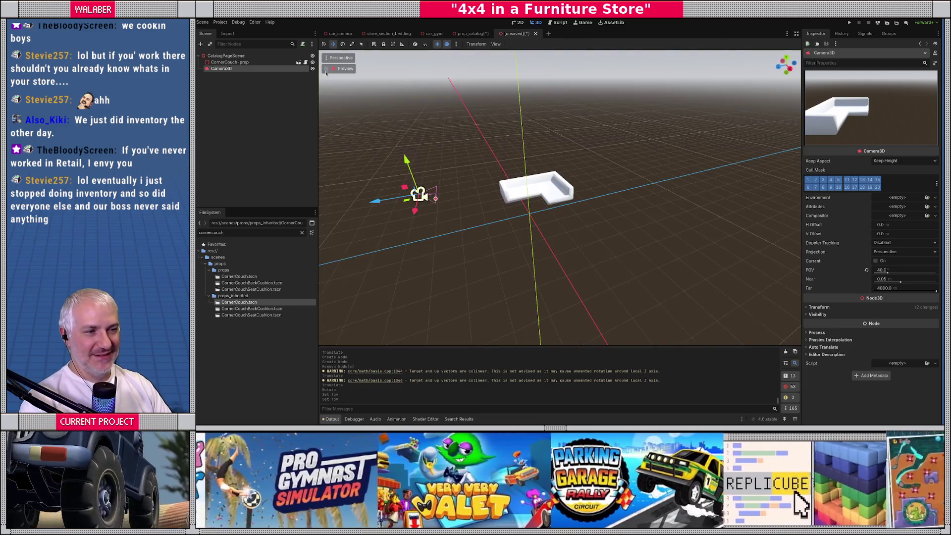
pyautogui.middleClick(520, 186)
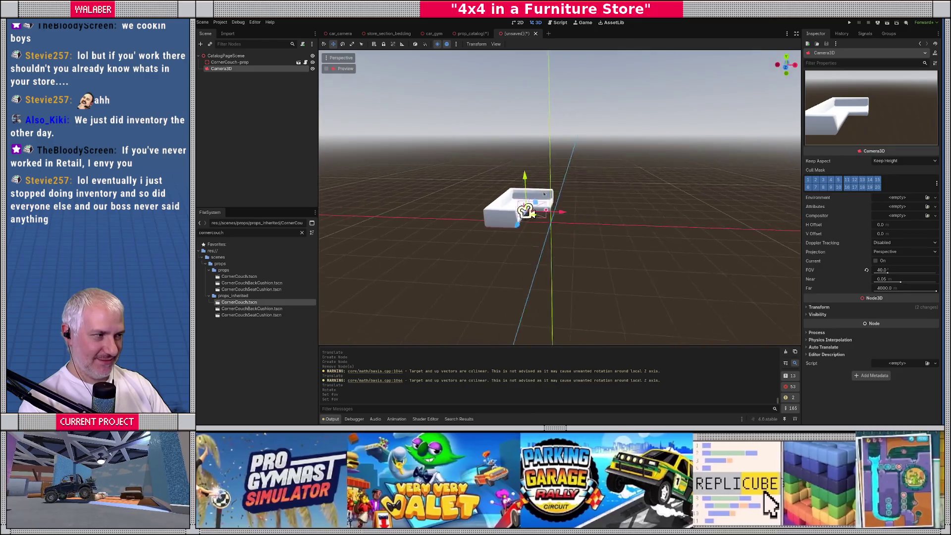
pyautogui.scroll(3, 532, 213)
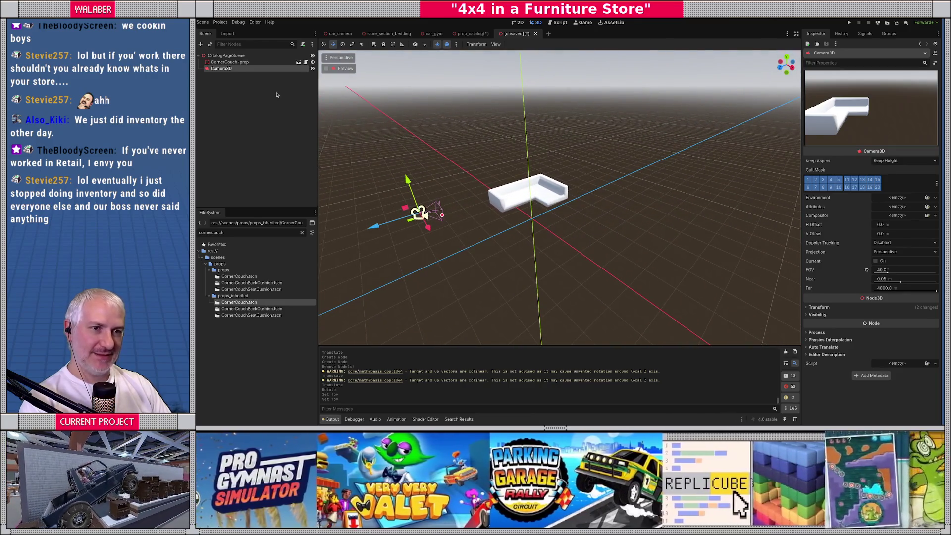
pyautogui.moveTo(223, 69); pyautogui.dragTo(223, 58)
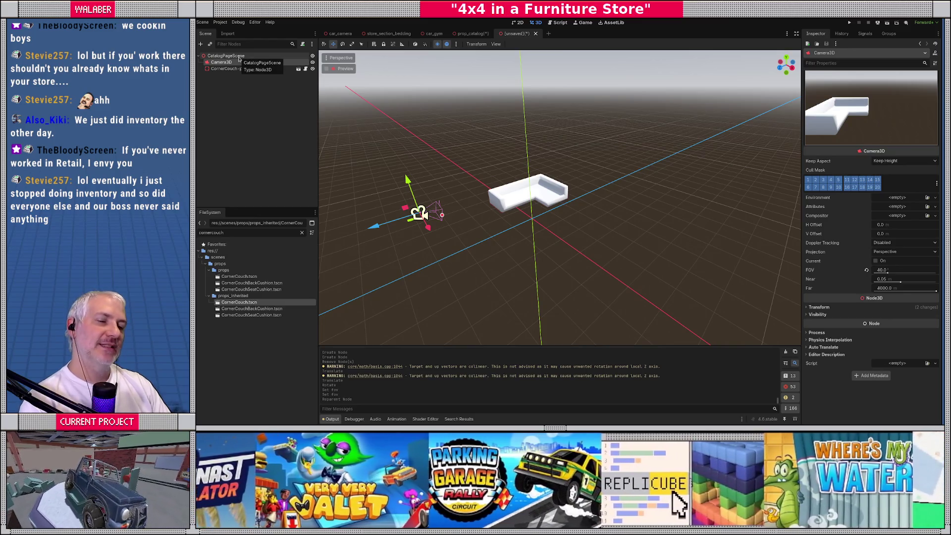
pyautogui.click(231, 68)
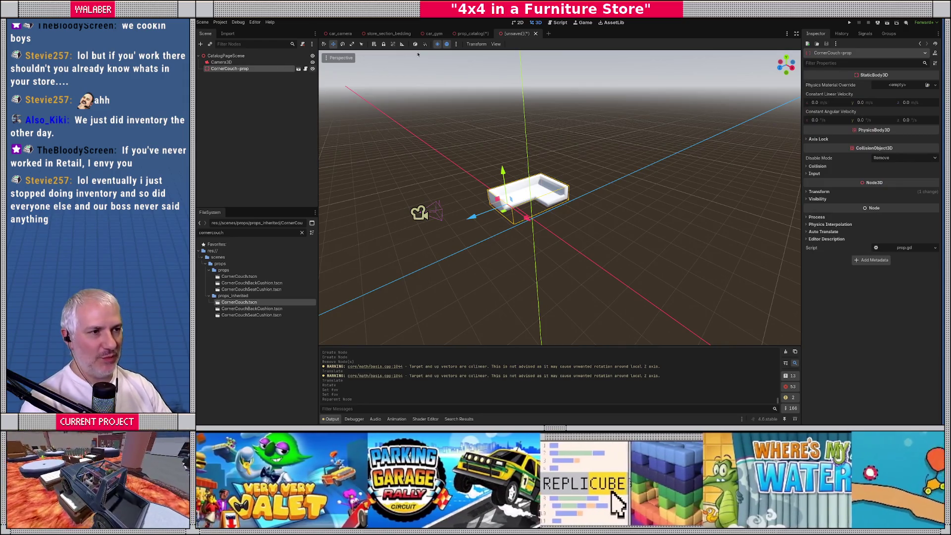
# Check the double couch in the props catalog, then add CouchDouble beside the corner couch
pyautogui.click(520, 35)
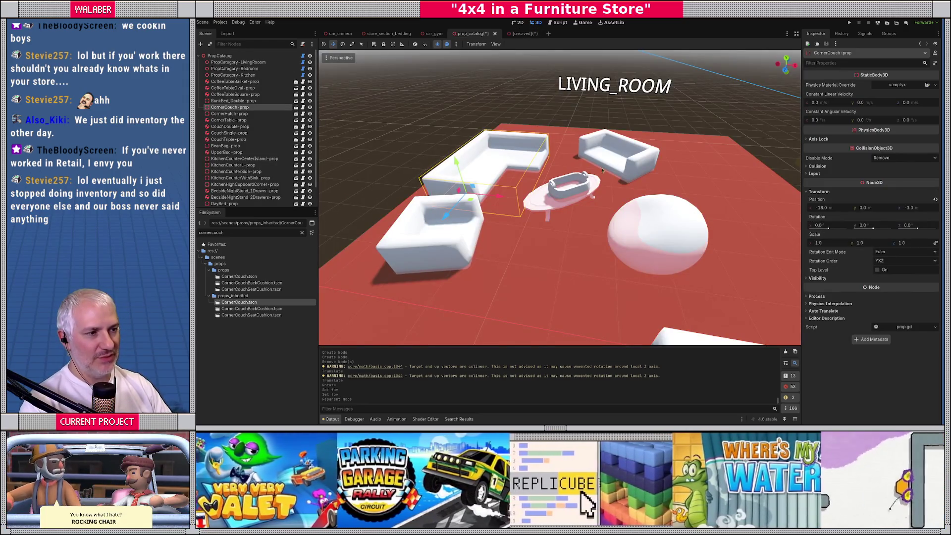
pyautogui.click(627, 162)
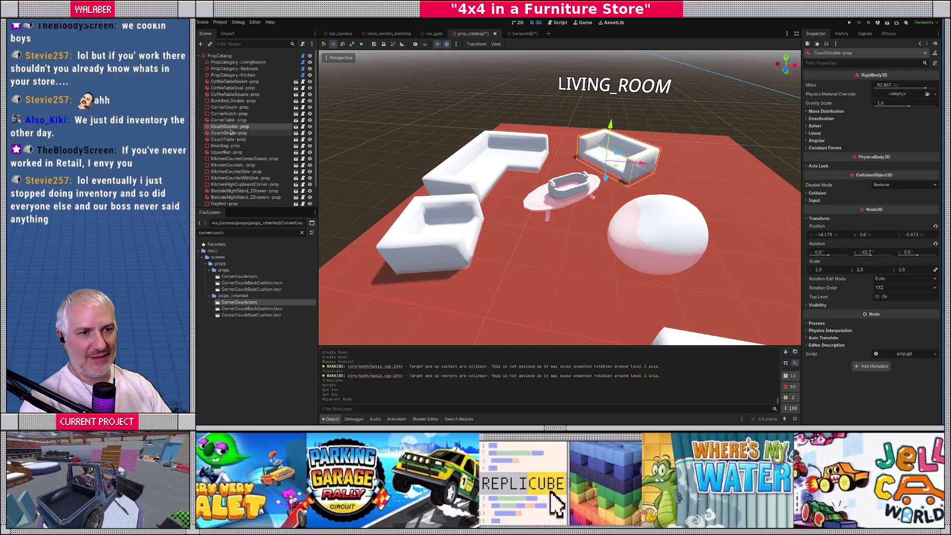
pyautogui.click(293, 133)
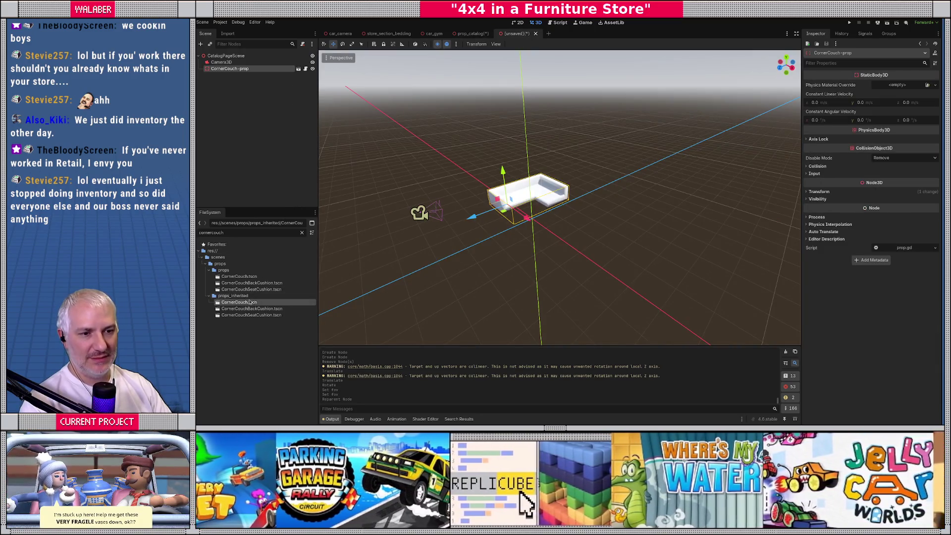
pyautogui.tripleClick(244, 232)
pyautogui.write('cou')
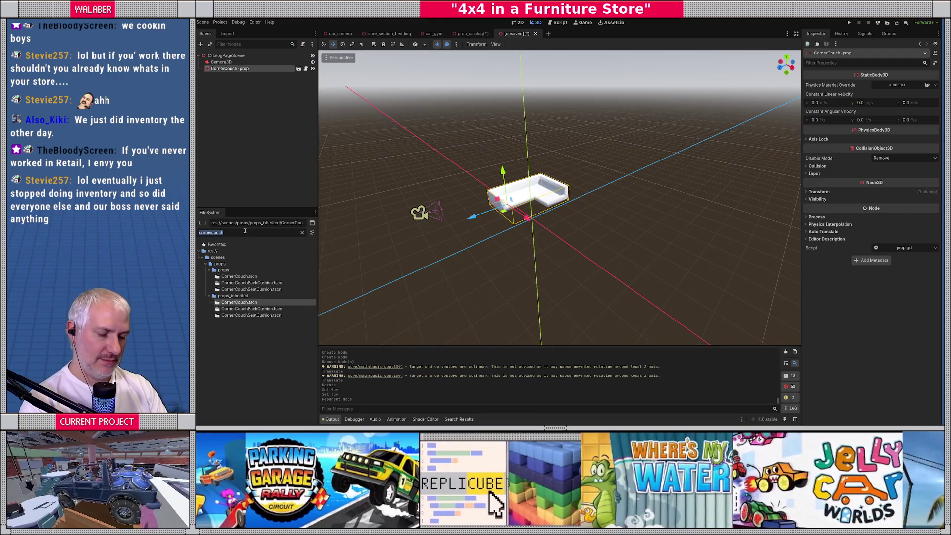
pyautogui.write('ch')
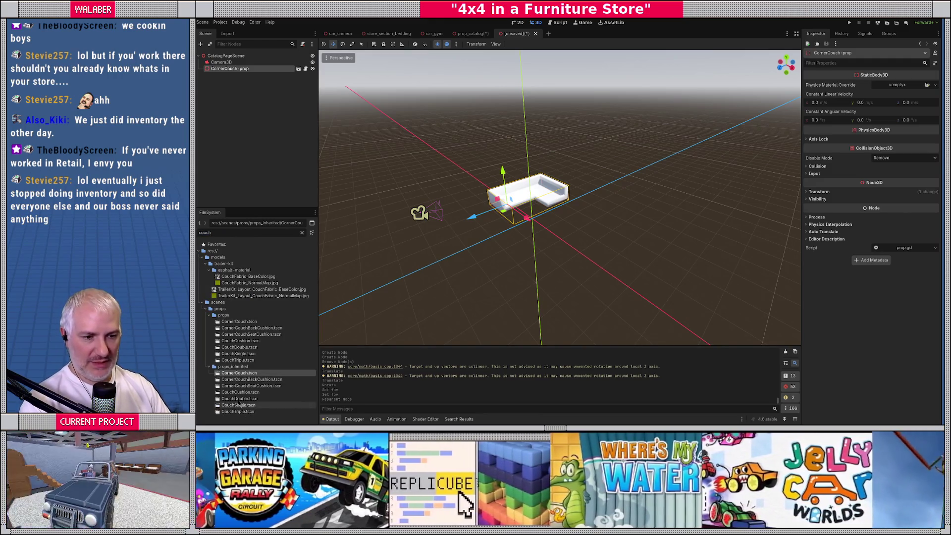
pyautogui.moveTo(238, 398); pyautogui.dragTo(599, 216)
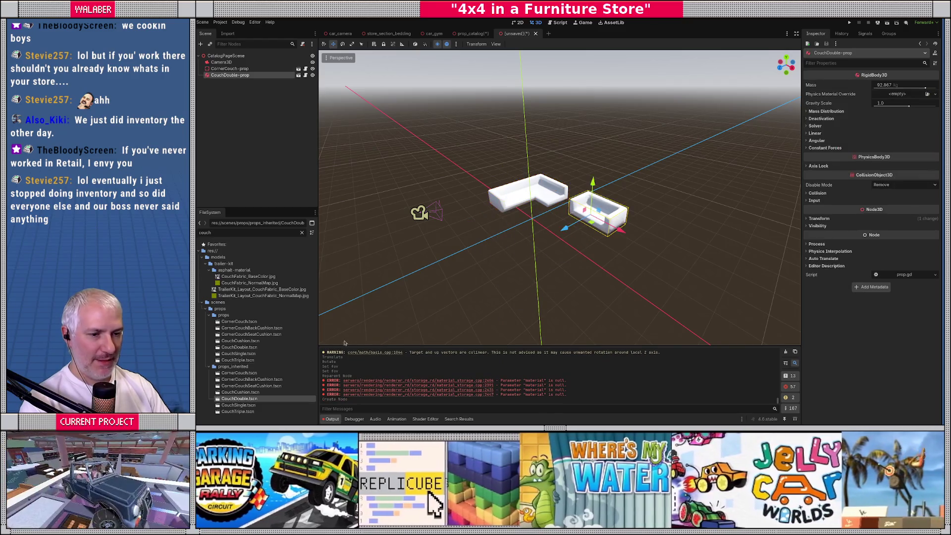
# Add CoffeeTableSquare.tscn to the scene and place CoffeeTableBasket.tscn on the table
pyautogui.click(472, 35)
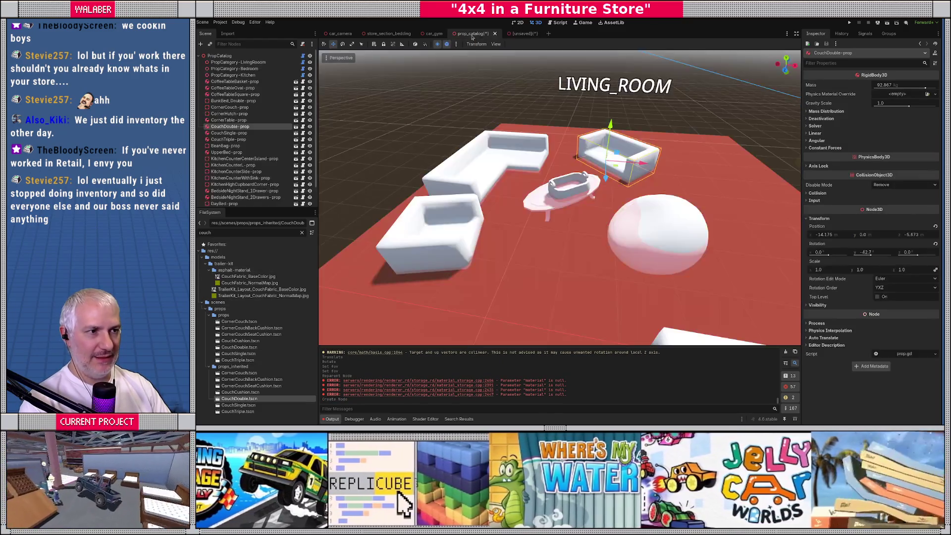
pyautogui.click(538, 202)
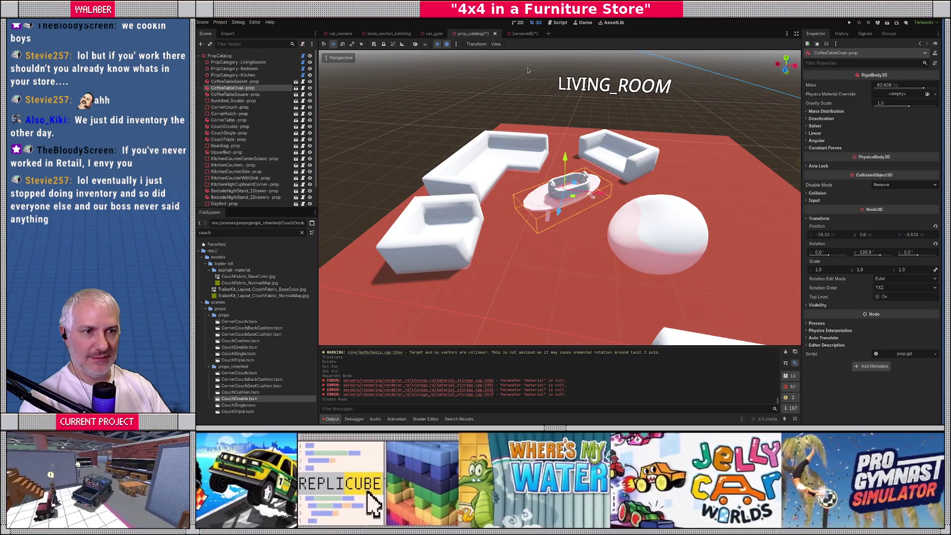
pyautogui.click(520, 34)
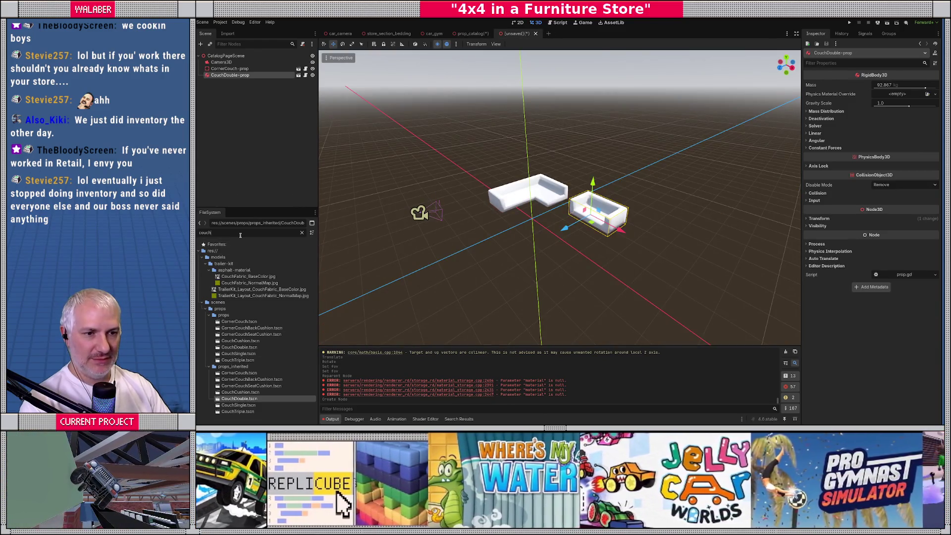
pyautogui.write('coff')
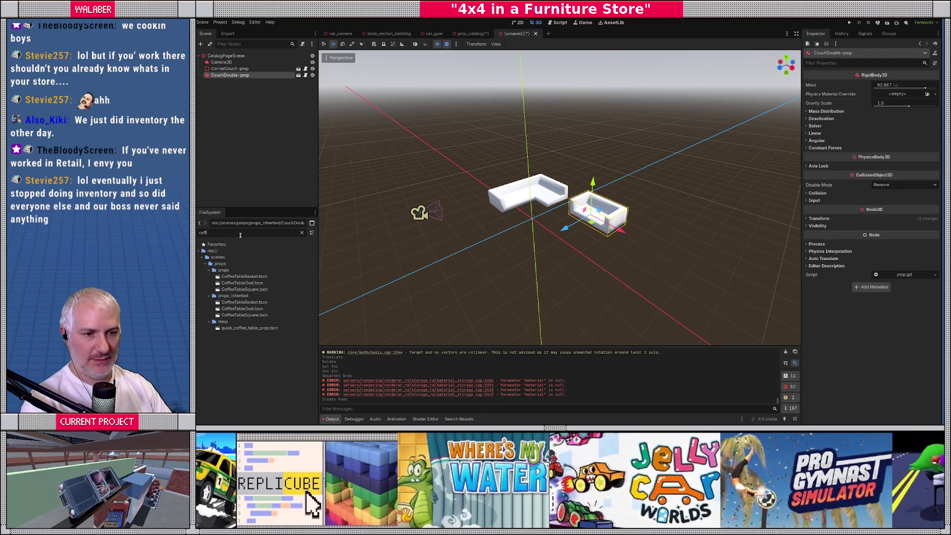
pyautogui.write('ee')
pyautogui.moveTo(242, 290); pyautogui.dragTo(532, 237)
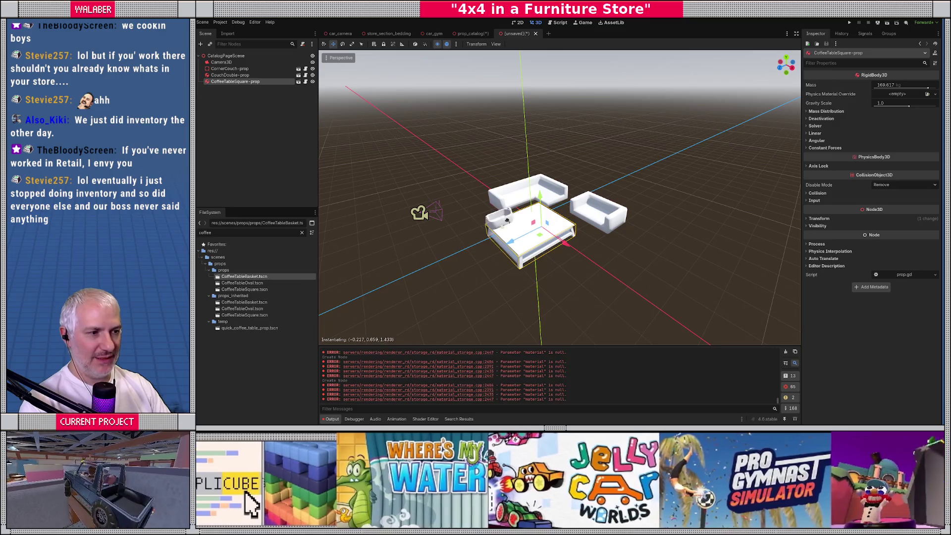
pyautogui.moveTo(262, 277); pyautogui.dragTo(532, 237)
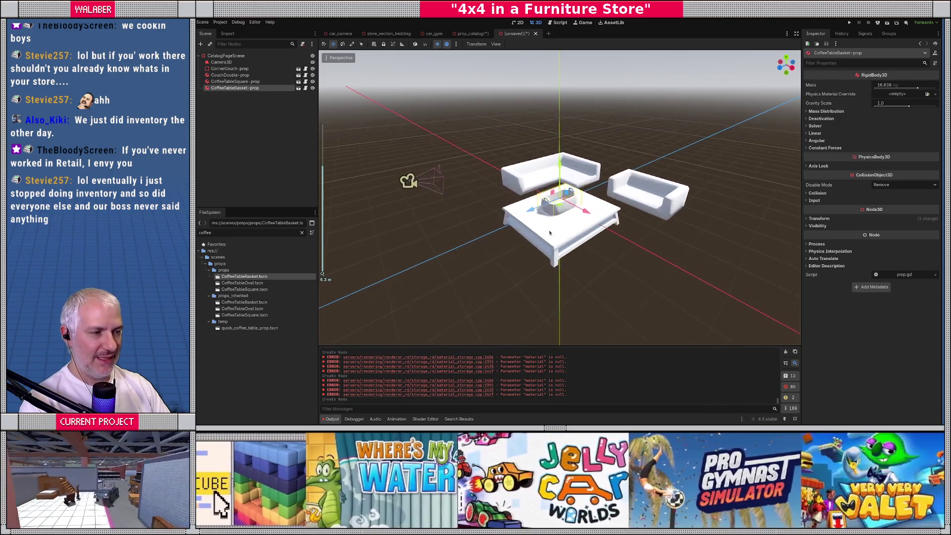
pyautogui.scroll(3, 532, 237)
pyautogui.middleClick(531, 238)
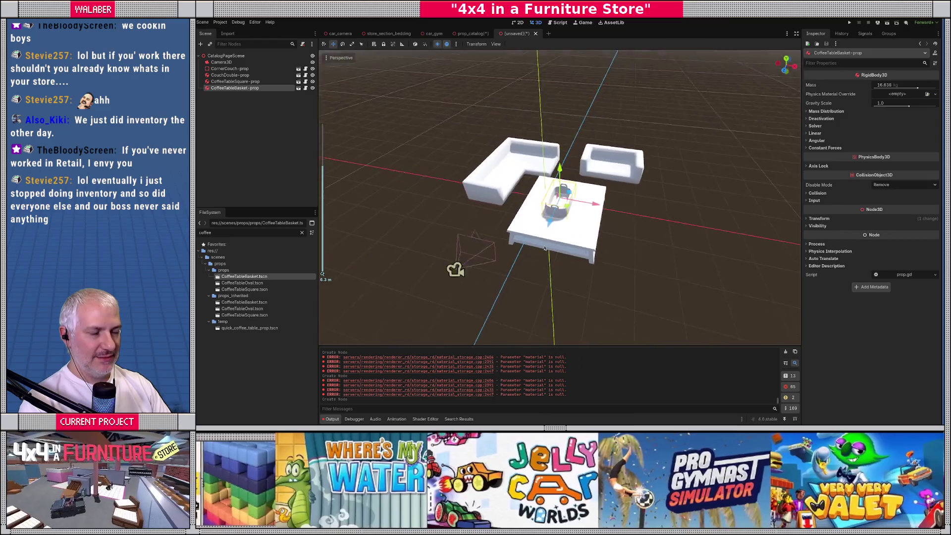
# From top view, move the square coffee table in front of the couches and rotate the basket on it
pyautogui.press('KP_7')
pyautogui.click(534, 180)
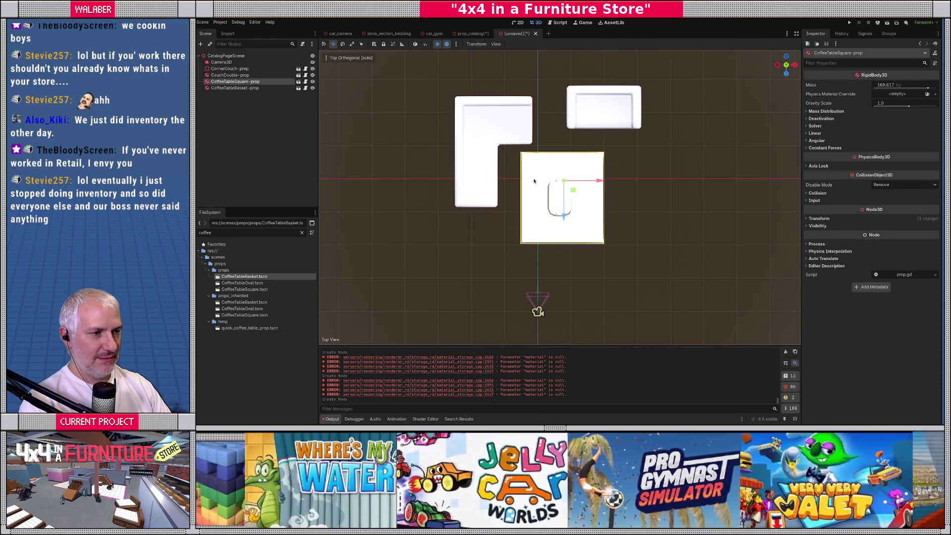
pyautogui.moveTo(573, 192)
pyautogui.mouseDown()
pyautogui.moveTo(547, 173)
pyautogui.moveTo(554, 190)
pyautogui.moveTo(529, 208)
pyautogui.mouseUp()
pyautogui.click(566, 207)
pyautogui.press('e')
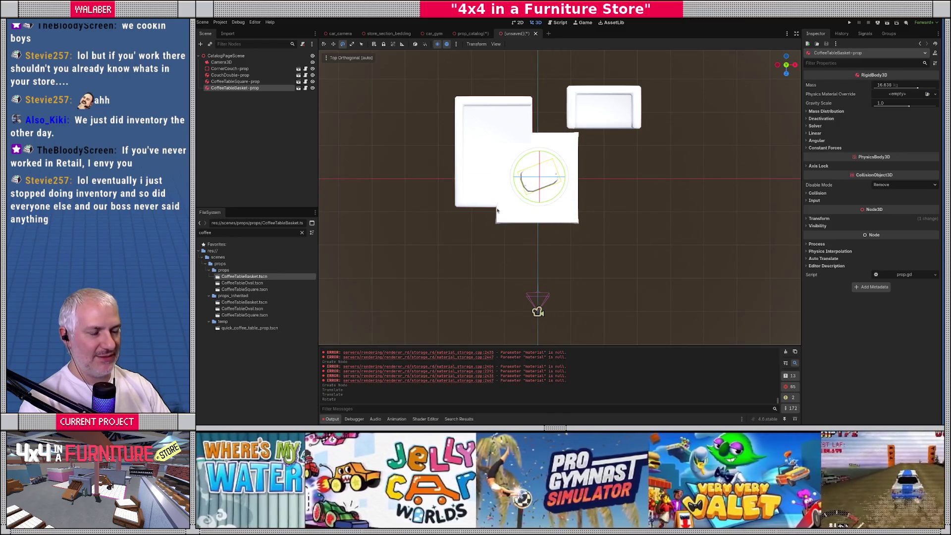
pyautogui.click(478, 192)
# Shift the corner couch up-left and pull the double couch closer to the table
pyautogui.press('w')
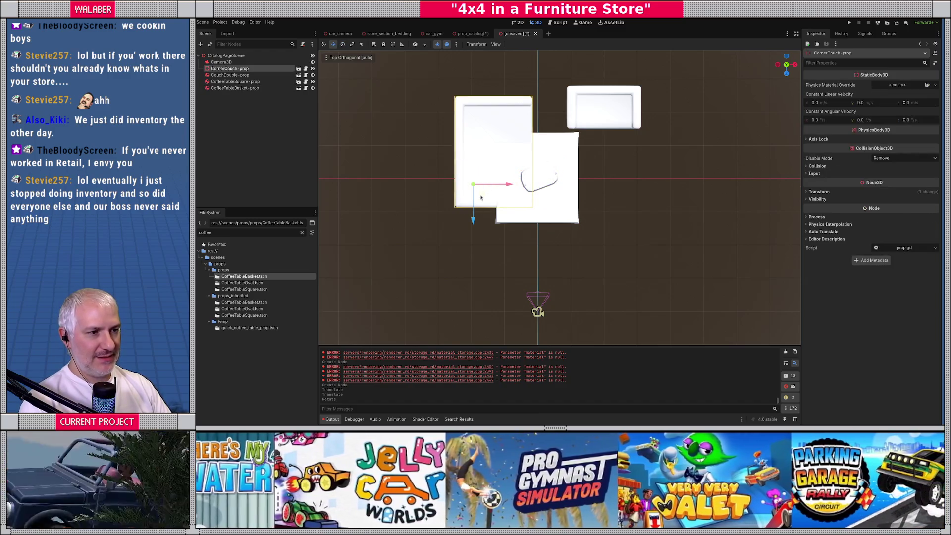
pyautogui.moveTo(483, 187); pyautogui.dragTo(468, 173)
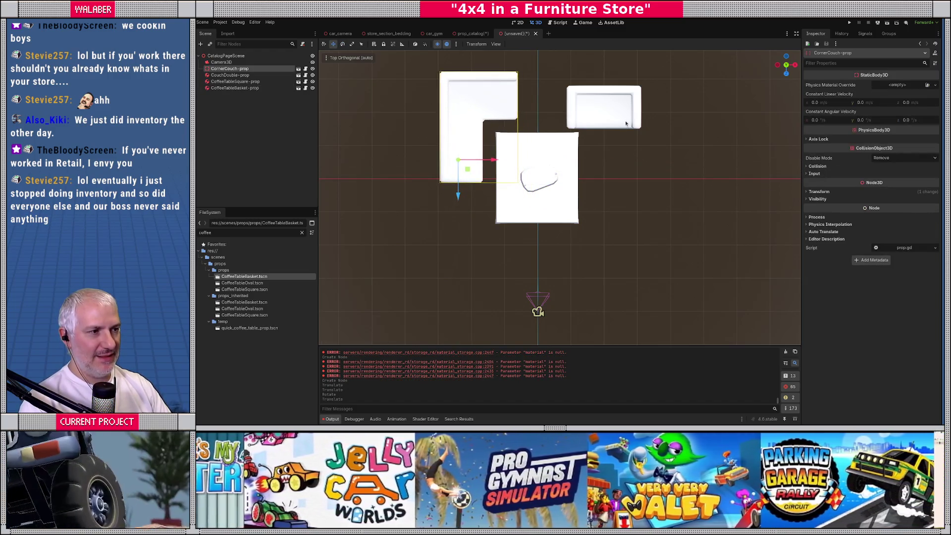
pyautogui.click(603, 108)
pyautogui.moveTo(602, 107); pyautogui.dragTo(566, 104)
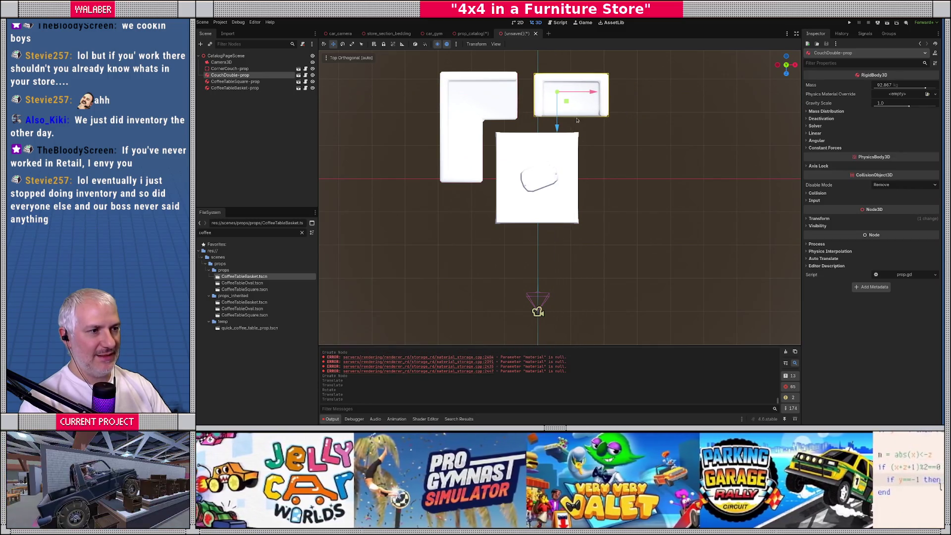
pyautogui.press('KP_5')
pyautogui.moveTo(609, 169)
pyautogui.mouseDown()
pyautogui.moveTo(592, 238)
pyautogui.moveTo(536, 224)
pyautogui.mouseUp()
pyautogui.click(476, 319)
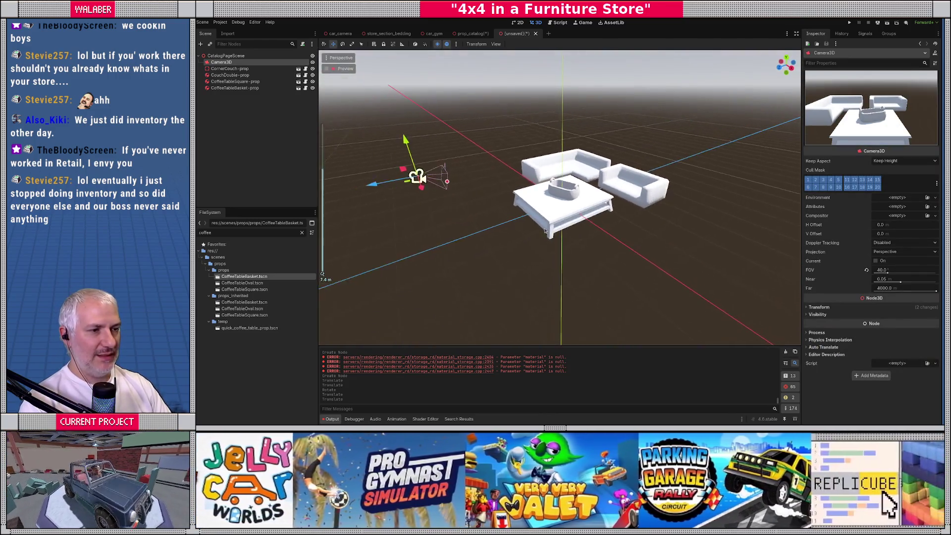
pyautogui.scroll(-2, 536, 225)
# In Right view, reposition the camera and narrow its FOV to 23.8, then switch to the props catalog scene
pyautogui.press('KP_3')
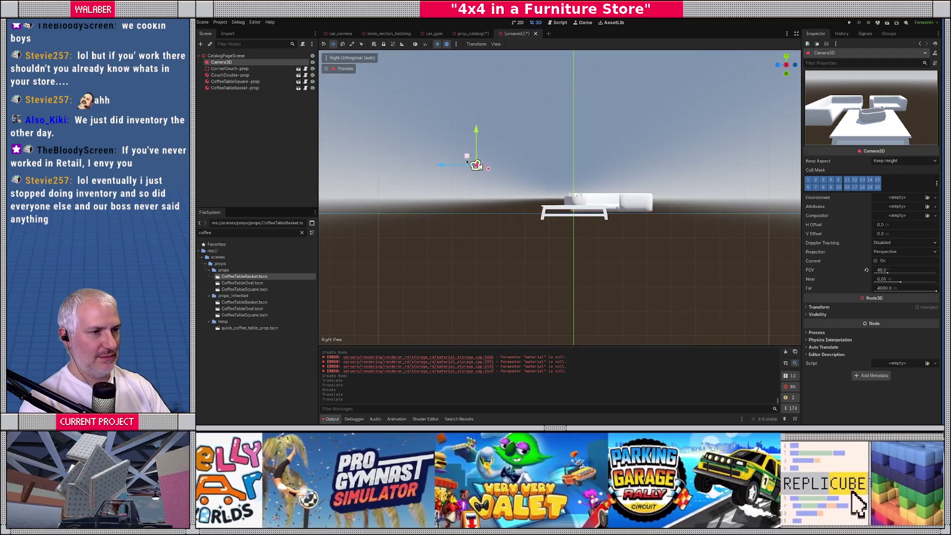
pyautogui.moveTo(476, 166)
pyautogui.mouseDown()
pyautogui.moveTo(483, 175)
pyautogui.moveTo(434, 146)
pyautogui.moveTo(446, 152)
pyautogui.mouseUp()
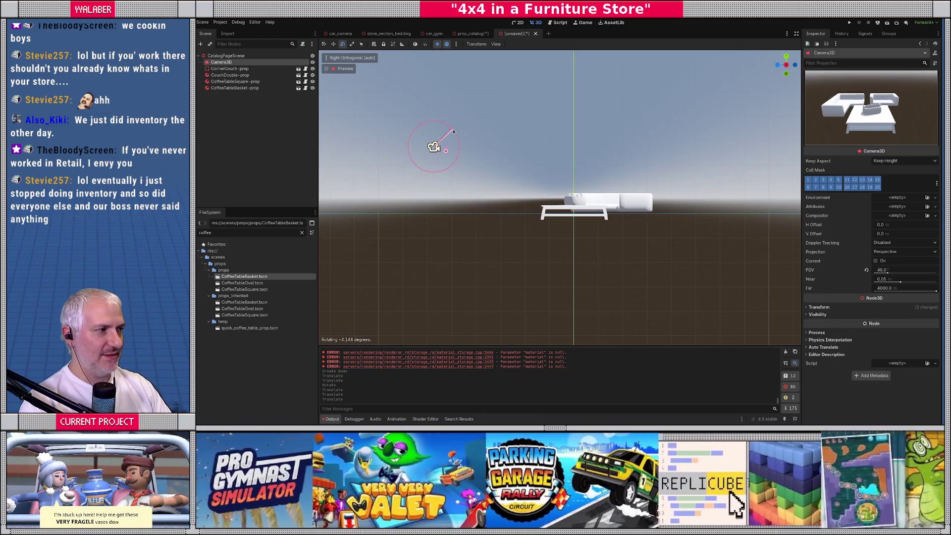
pyautogui.moveTo(916, 269); pyautogui.dragTo(900, 269)
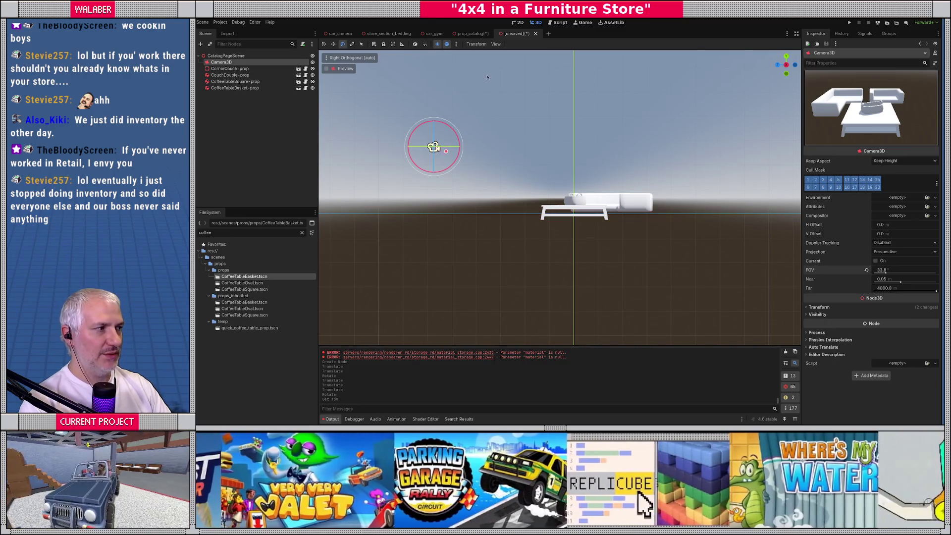
pyautogui.click(468, 35)
# Check the bean bag in the catalog, then drop BeanBag.tscn into the scene beside the coffee table
pyautogui.click(656, 236)
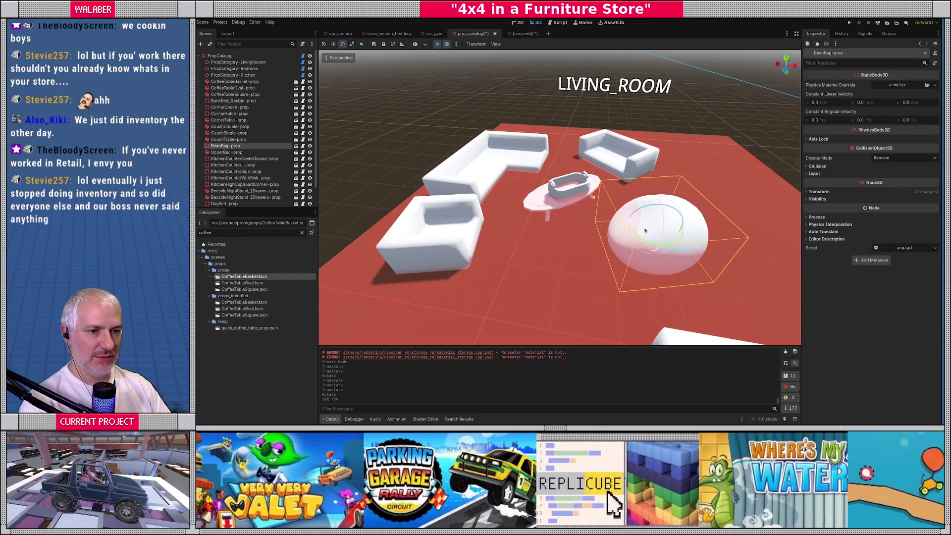
pyautogui.click(520, 34)
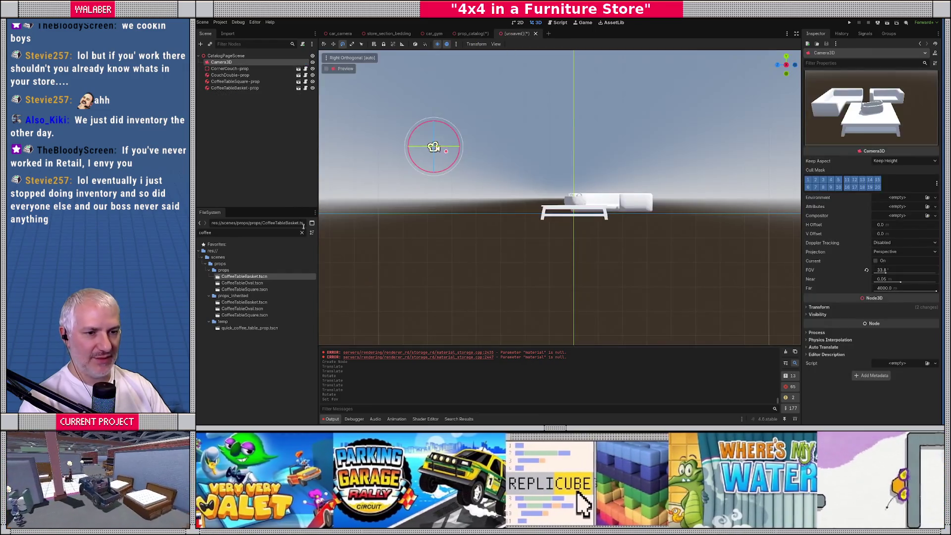
pyautogui.hotkey('ctrl', 'a')
pyautogui.write('bean')
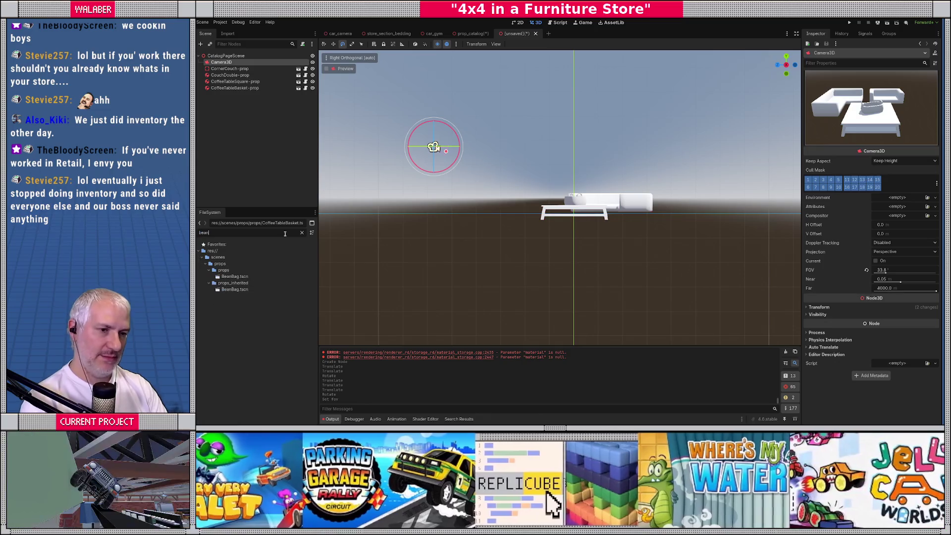
pyautogui.moveTo(519, 272); pyautogui.dragTo(550, 296)
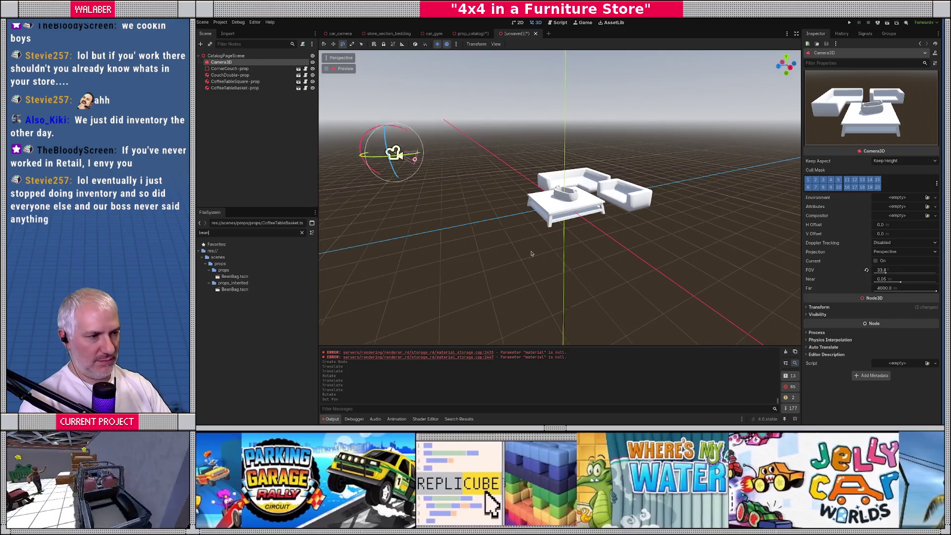
pyautogui.moveTo(405, 270); pyautogui.dragTo(446, 246, button='middle')
pyautogui.moveTo(253, 290); pyautogui.dragTo(607, 228)
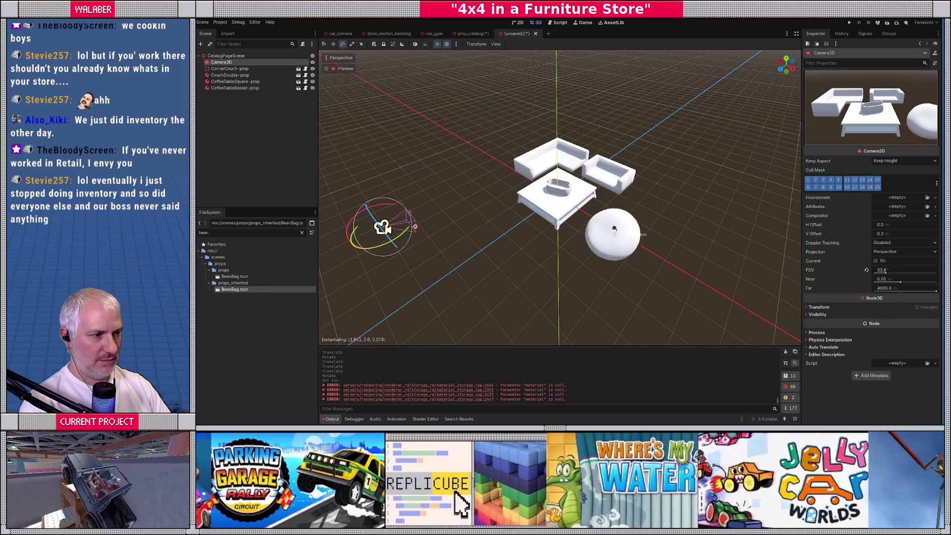
# Rotate the bean bag to face the furniture group
pyautogui.press('KP_7')
pyautogui.press('w')
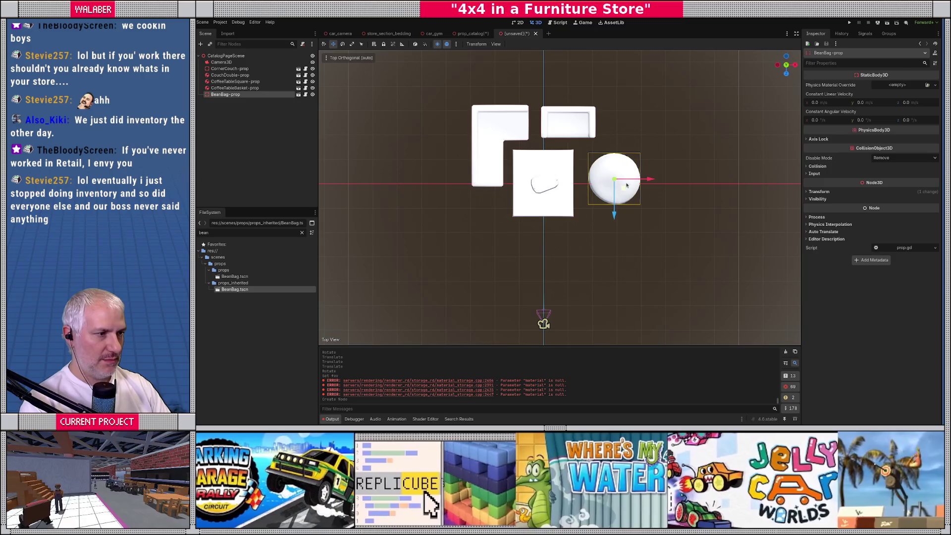
pyautogui.moveTo(625, 191); pyautogui.dragTo(594, 224, button='middle')
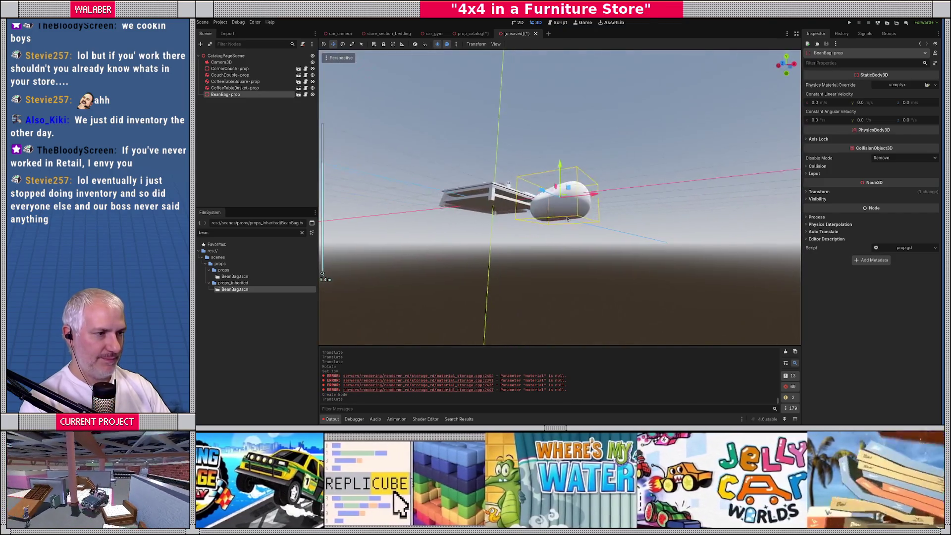
pyautogui.scroll(5, 587, 245)
pyautogui.moveTo(587, 267); pyautogui.dragTo(565, 208, button='middle')
pyautogui.press('r')
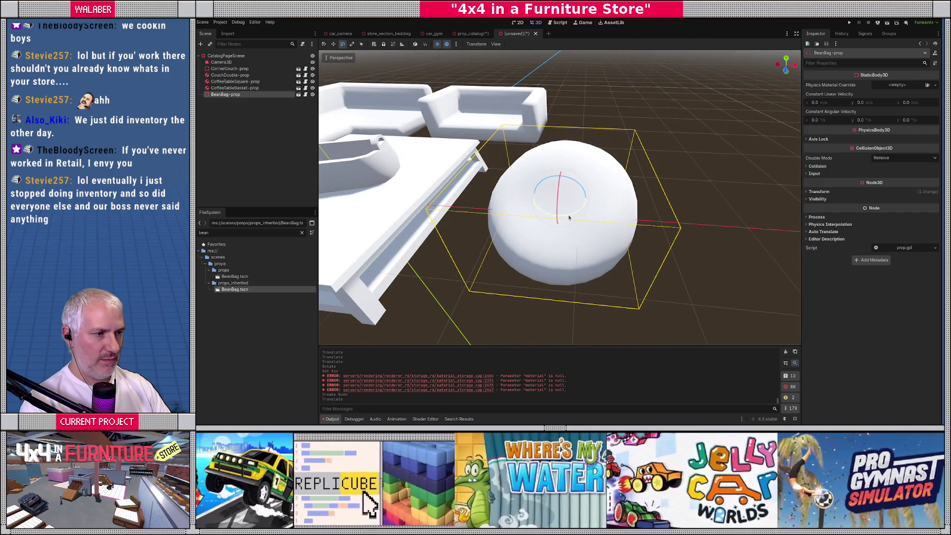
pyautogui.moveTo(568, 208); pyautogui.dragTo(562, 221)
pyautogui.click(562, 222)
pyautogui.scroll(-6, 562, 222)
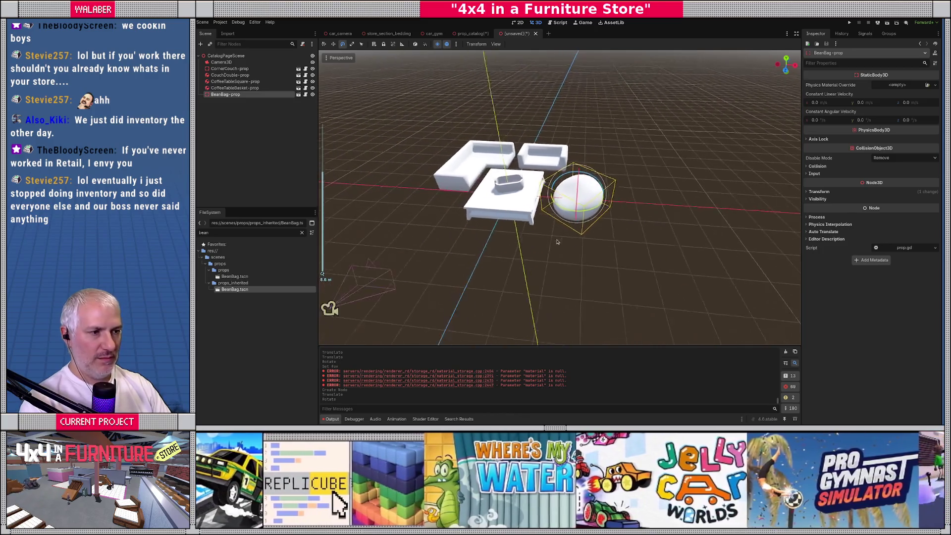
# Select all the furniture props together and shift the whole group to sit centred in the scene
pyautogui.click(221, 62)
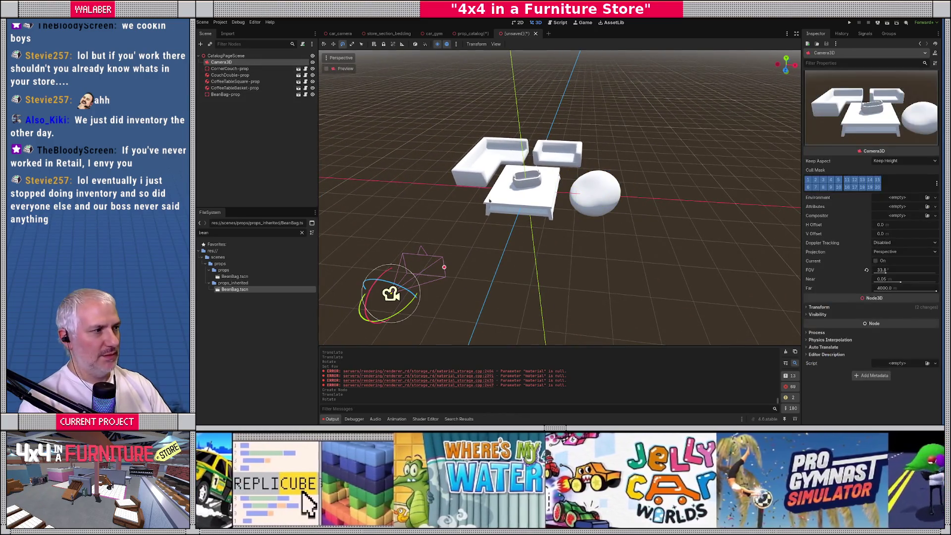
pyautogui.moveTo(472, 246); pyautogui.dragTo(473, 251, button='middle')
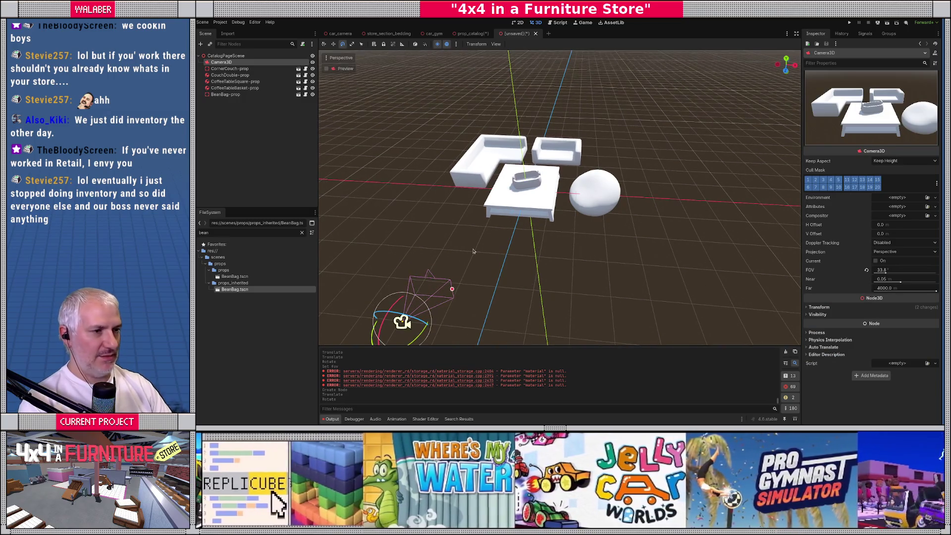
pyautogui.press('KP_7')
pyautogui.click(226, 95)
pyautogui.keyDown('shift'); pyautogui.click(229, 69); pyautogui.keyUp('shift')
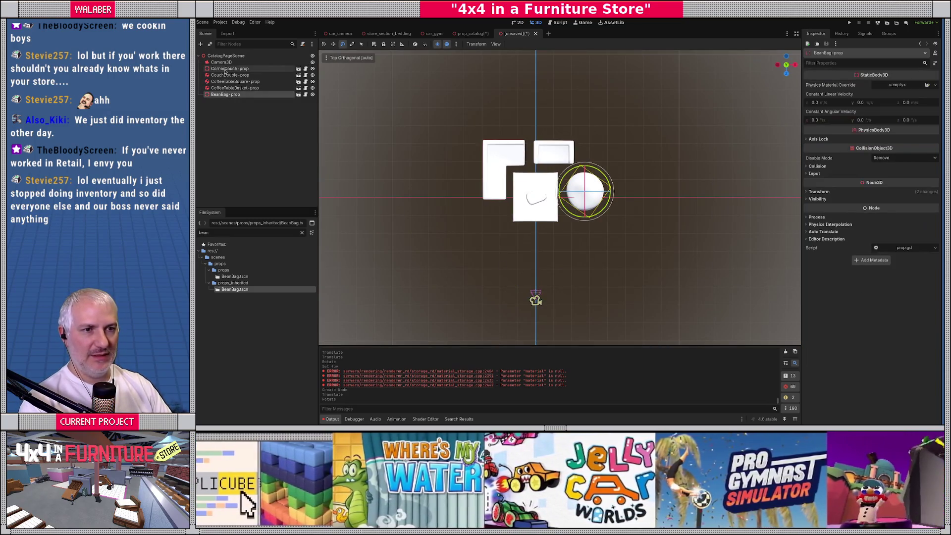
pyautogui.moveTo(554, 186); pyautogui.dragTo(569, 188)
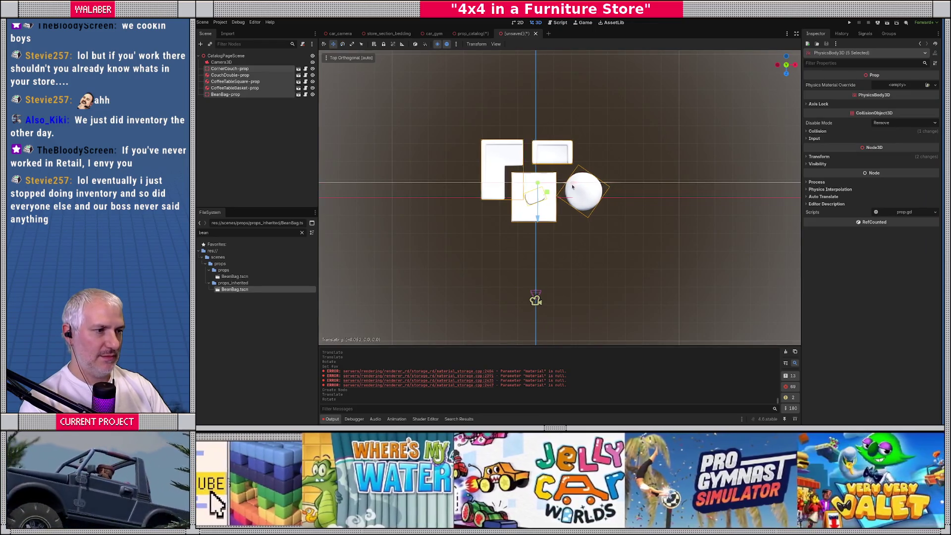
pyautogui.click(569, 188)
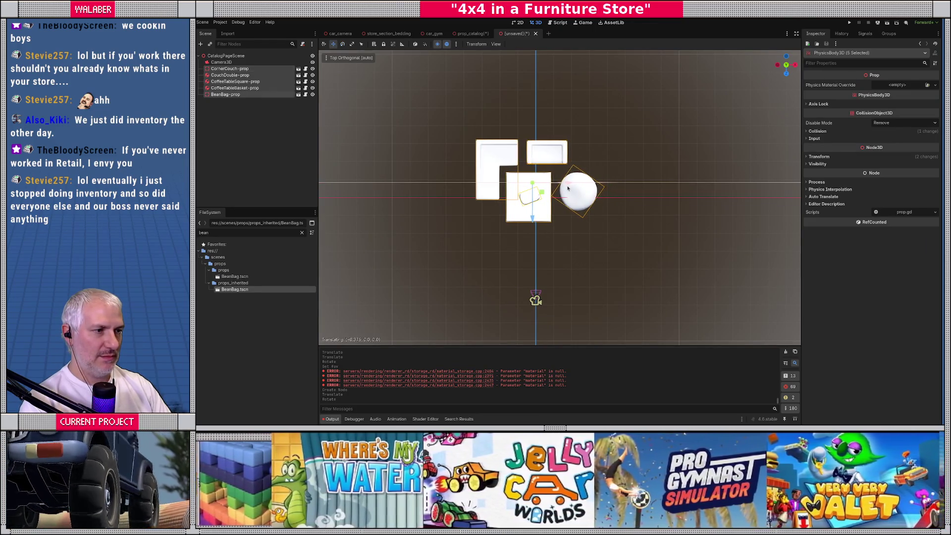
pyautogui.press('KP_5')
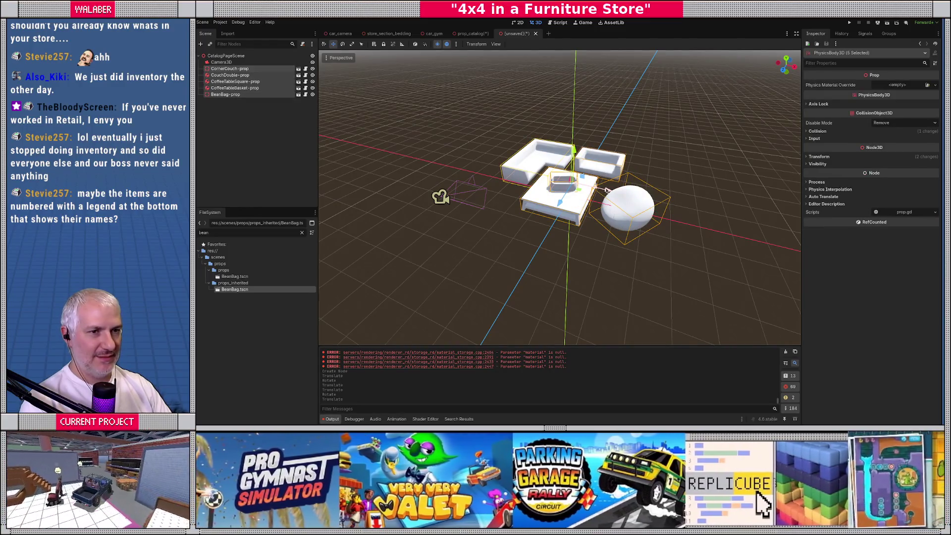
pyautogui.moveTo(579, 186); pyautogui.dragTo(591, 187)
pyautogui.click(224, 63)
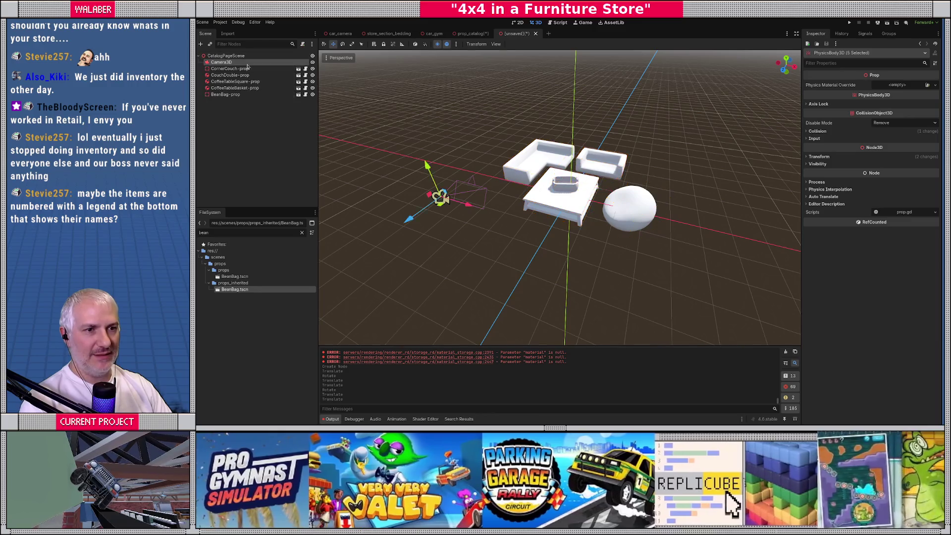
pyautogui.click(226, 94)
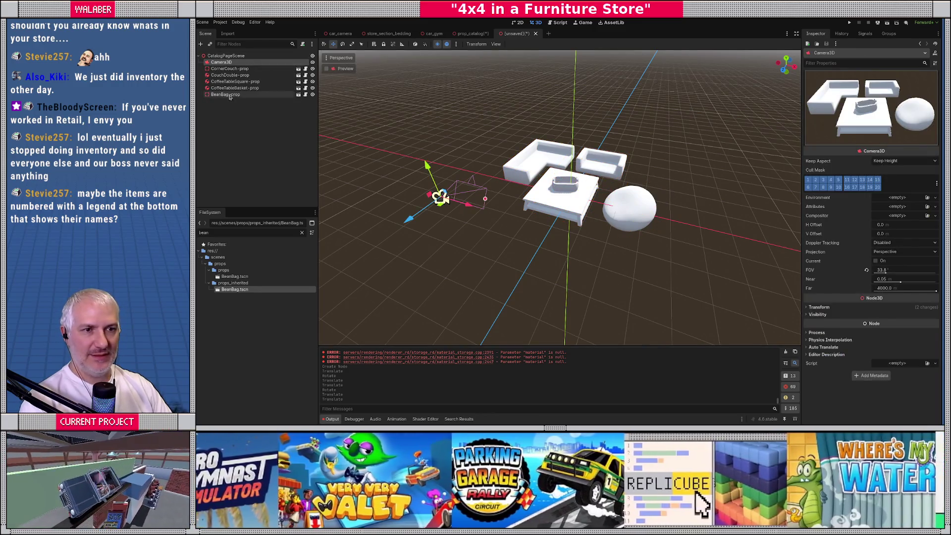
pyautogui.keyDown('shift'); pyautogui.click(228, 69); pyautogui.keyUp('shift')
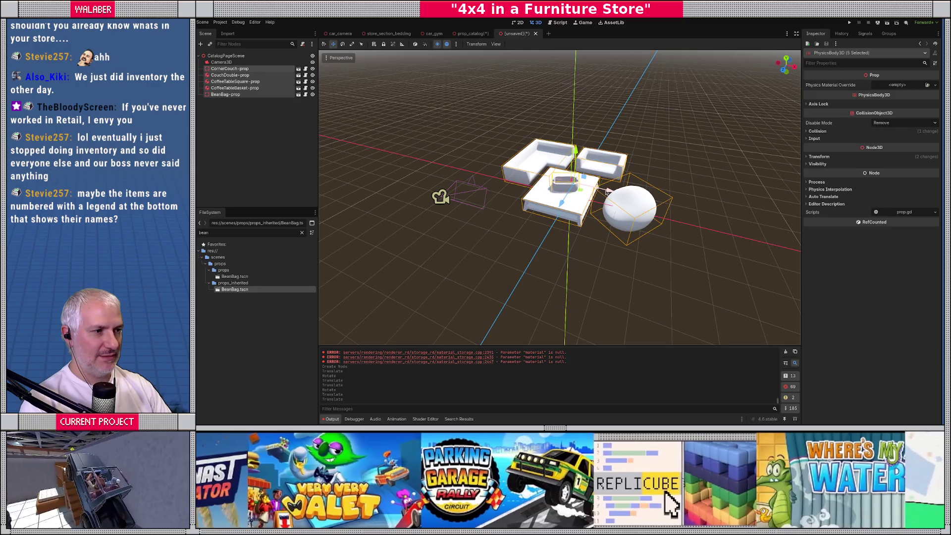
pyautogui.click(229, 69)
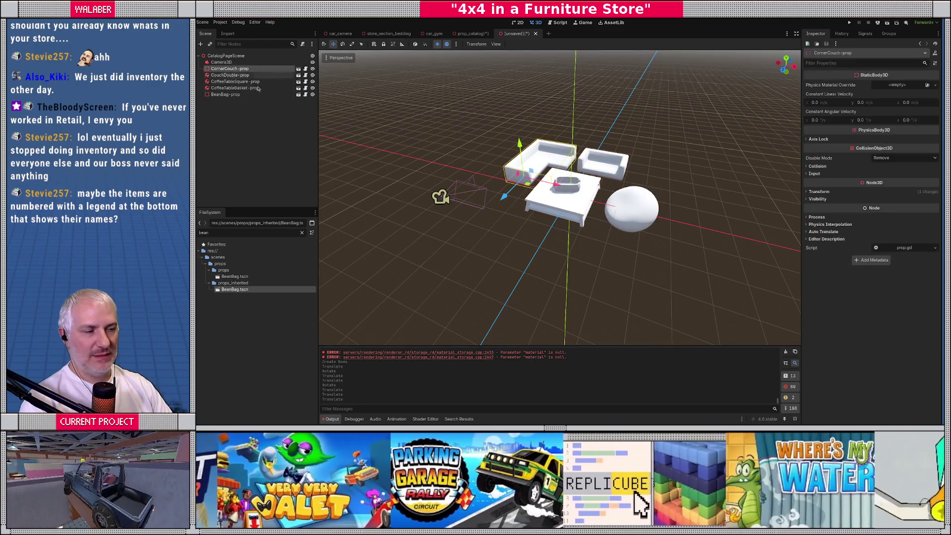
pyautogui.click(439, 197)
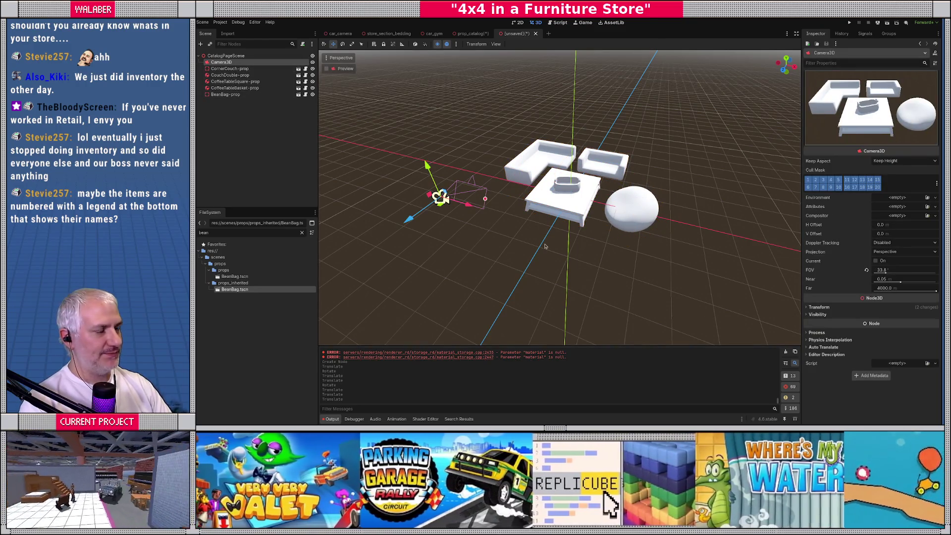
pyautogui.moveTo(546, 246); pyautogui.dragTo(523, 239)
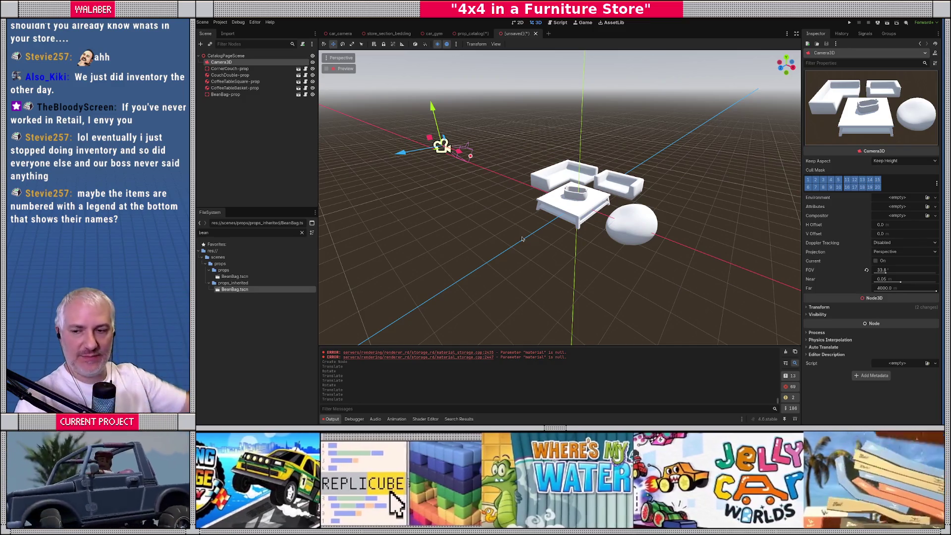
pyautogui.moveTo(523, 239)
pyautogui.mouseDown()
pyautogui.moveTo(559, 250)
pyautogui.moveTo(508, 201)
pyautogui.mouseUp()
pyautogui.scroll(2, 508, 201)
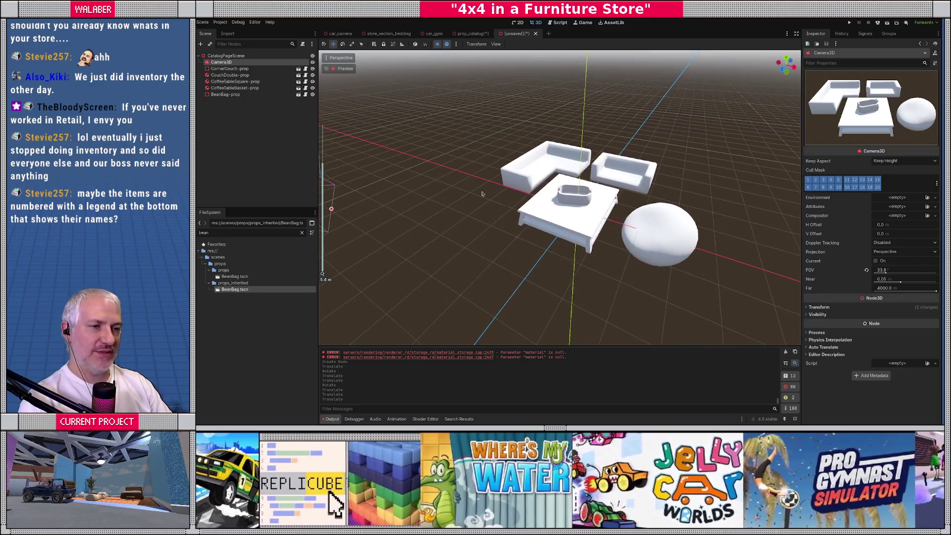
pyautogui.click(277, 120)
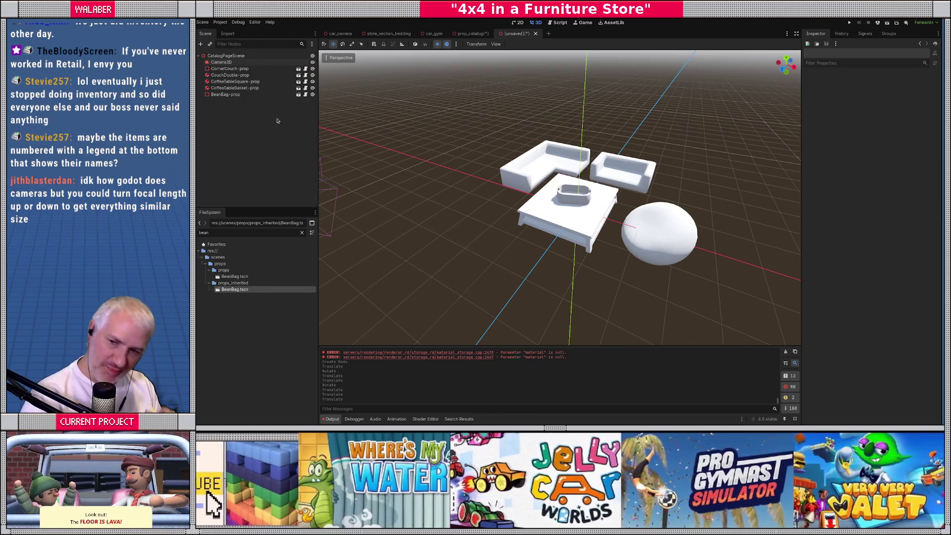
# Select the camera, undo an accidental FOV change, and narrow its field of view slightly
pyautogui.click(223, 63)
pyautogui.moveTo(445, 149); pyautogui.dragTo(392, 242)
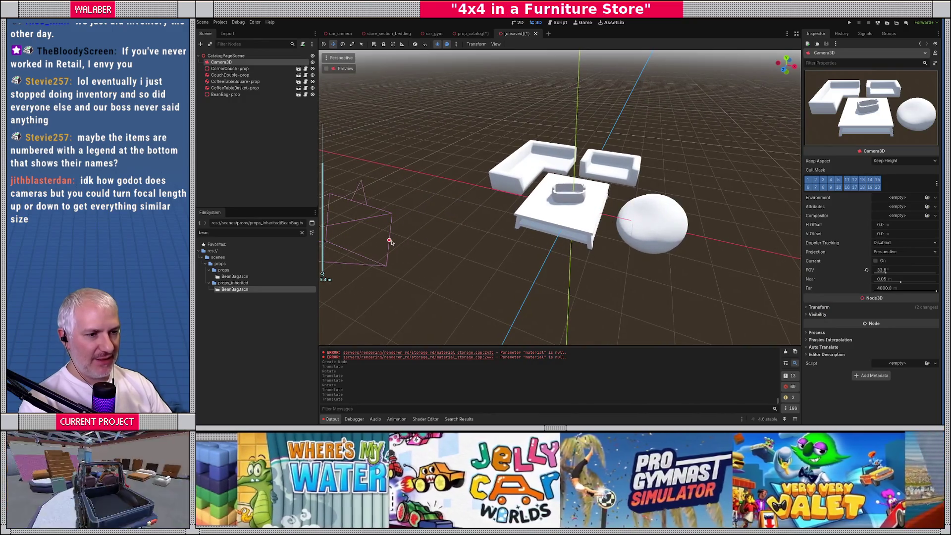
pyautogui.scroll(3, 885, 270)
pyautogui.click(403, 248)
pyautogui.hotkey('ctrl', 'z')
pyautogui.moveTo(403, 249); pyautogui.dragTo(446, 223)
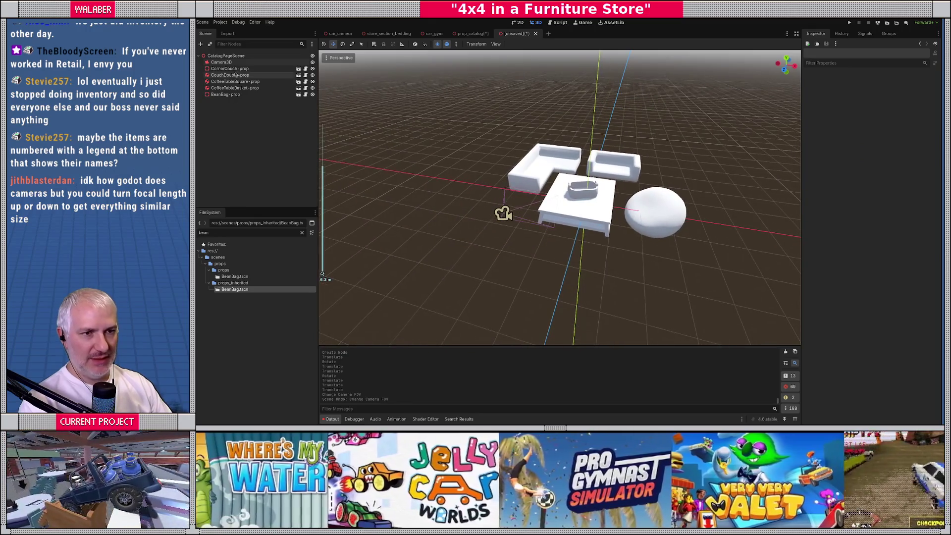
pyautogui.click(223, 62)
pyautogui.scroll(-3, 884, 271)
pyautogui.scroll(4, 884, 271)
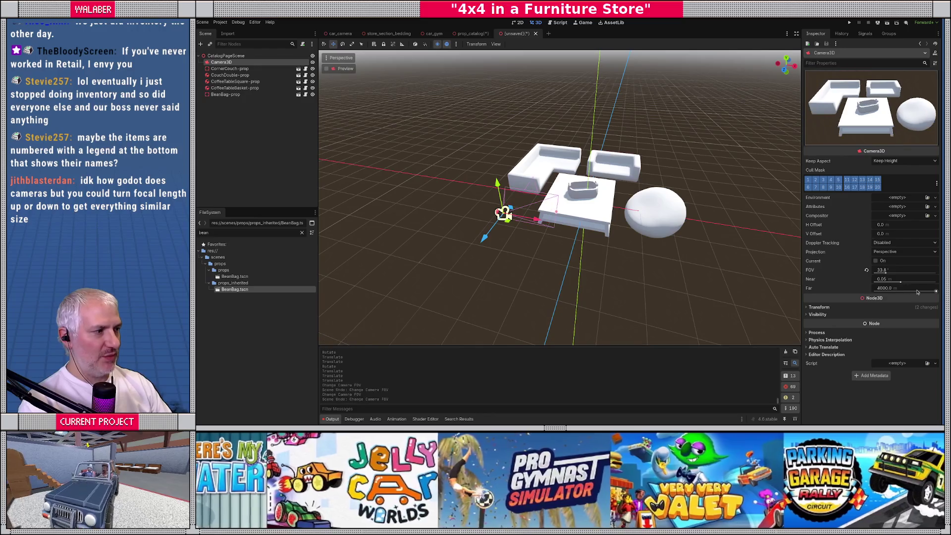
pyautogui.moveTo(912, 270); pyautogui.dragTo(900, 270)
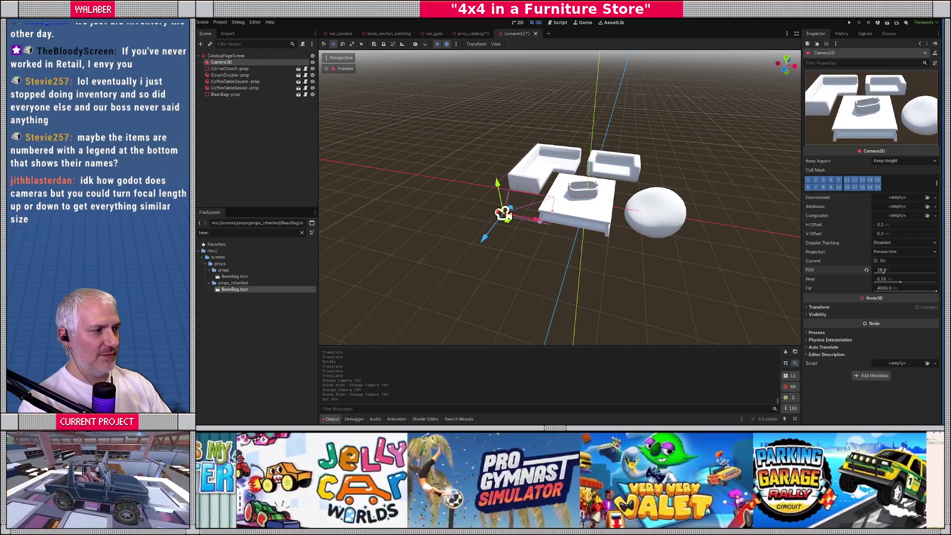
# Try Orthogonal projection with a larger view size, then revert the camera to Perspective
pyautogui.click(906, 252)
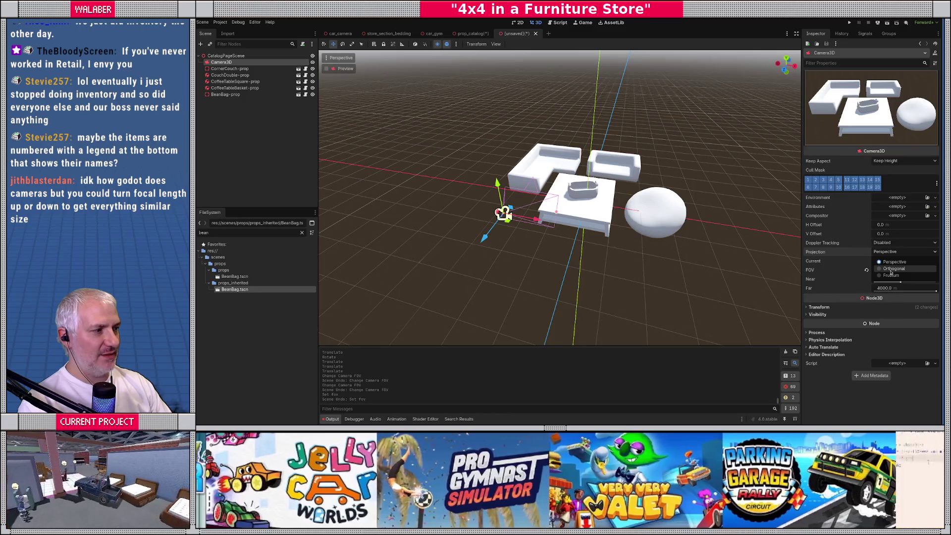
pyautogui.click(890, 270)
pyautogui.moveTo(880, 271); pyautogui.dragTo(901, 271)
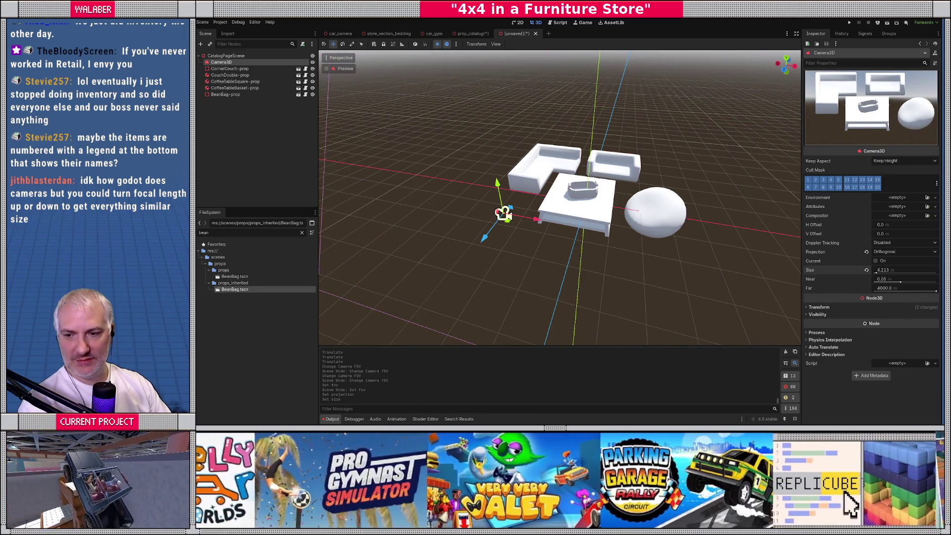
pyautogui.moveTo(883, 271); pyautogui.dragTo(881, 270)
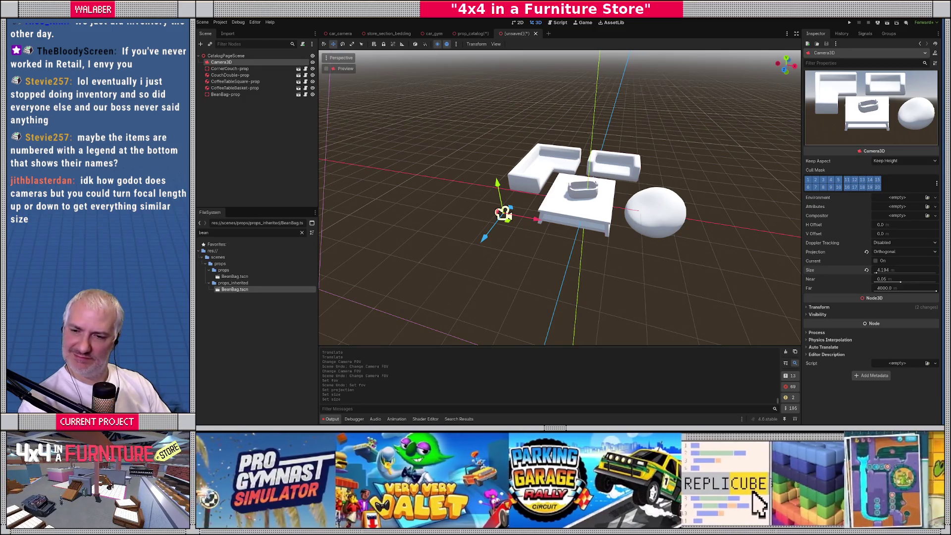
pyautogui.click(899, 252)
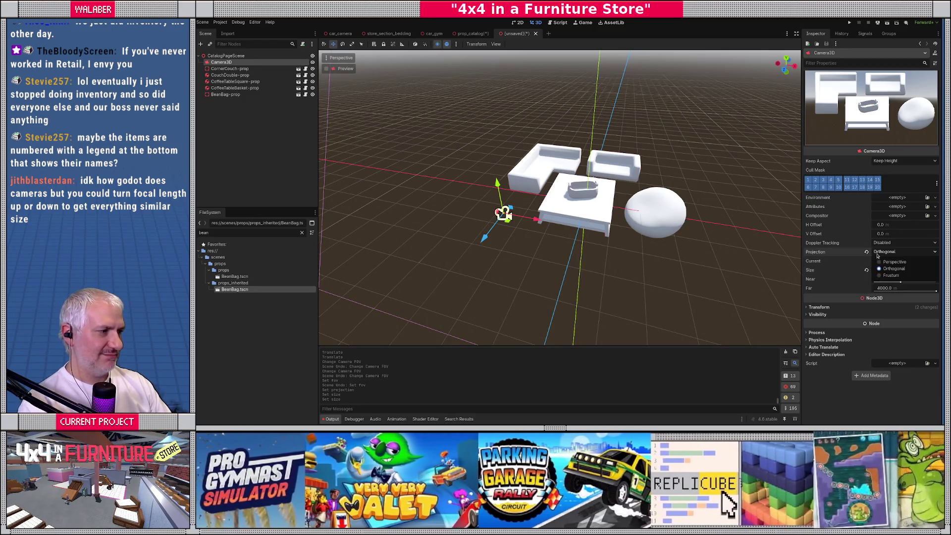
pyautogui.click(891, 262)
pyautogui.scroll(-2, 557, 193)
# In Right view, move the camera up and back and narrow its FOV so it frames all four props
pyautogui.press('KP_3')
pyautogui.moveTo(501, 157); pyautogui.dragTo(457, 129)
pyautogui.moveTo(906, 272); pyautogui.dragTo(896, 272)
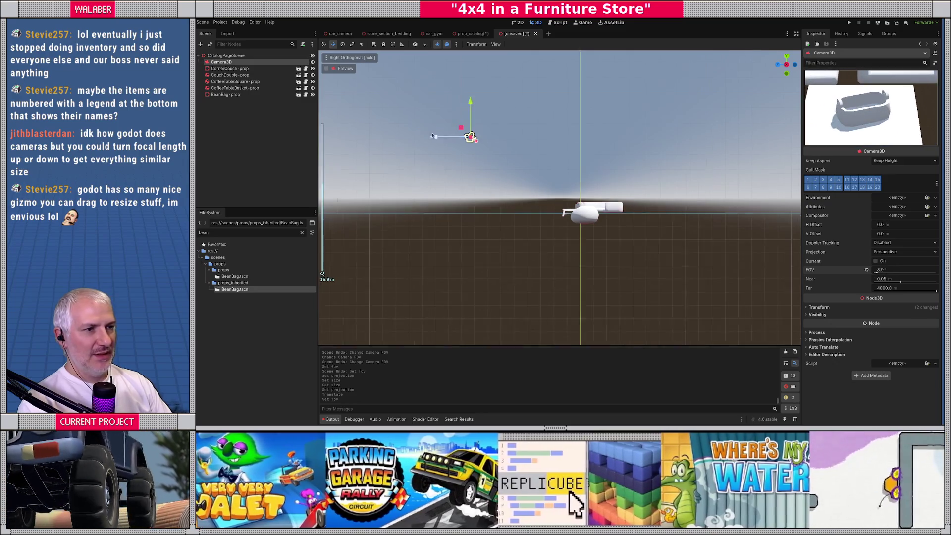
pyautogui.scroll(-3, 456, 128)
pyautogui.moveTo(503, 159); pyautogui.dragTo(395, 90)
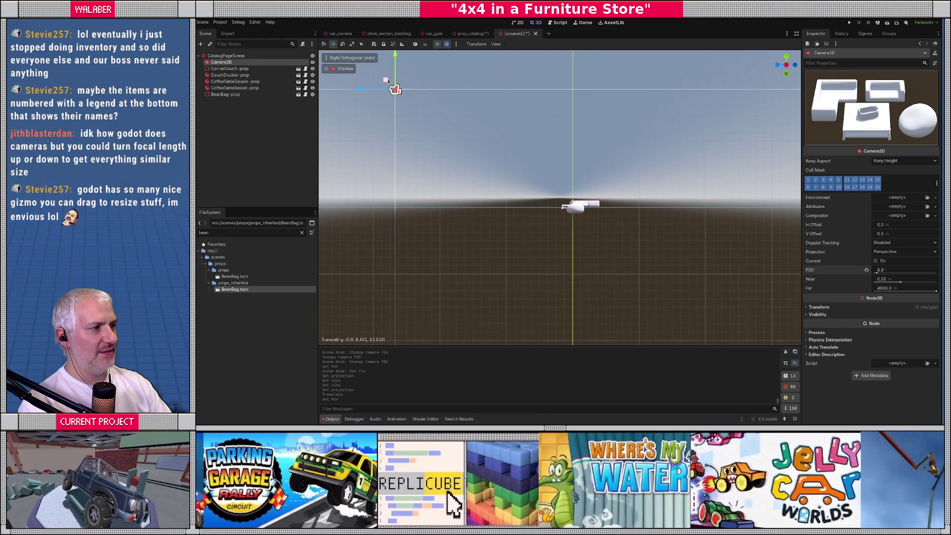
pyautogui.middleClick(395, 90)
pyautogui.moveTo(446, 186); pyautogui.dragTo(416, 170)
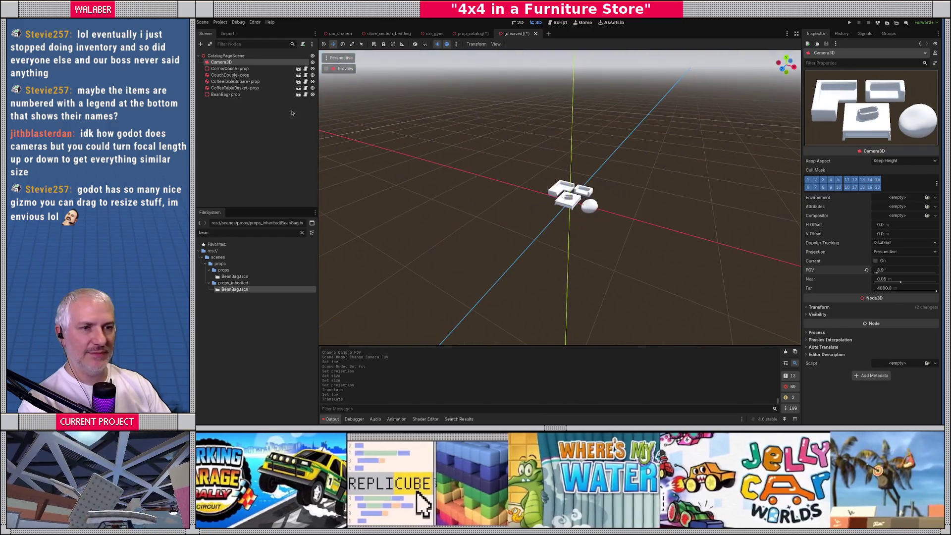
# Select CornerCouch-prop through BeanBag-prop in the Scene dock and delete them, leaving only Camera3D
pyautogui.click(231, 68)
pyautogui.keyDown('shift'); pyautogui.click(227, 94); pyautogui.keyUp('shift')
pyautogui.scroll(2, 565, 193)
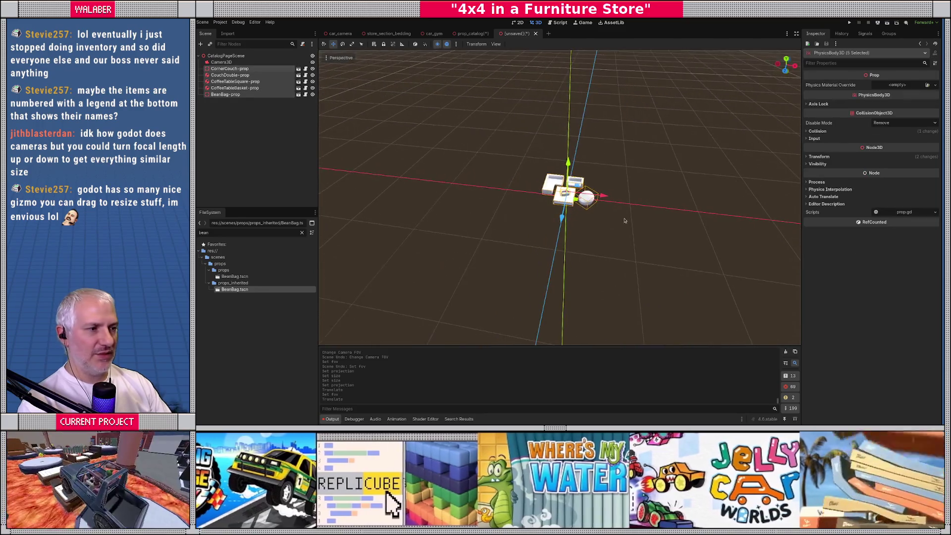
pyautogui.scroll(2, 615, 218)
pyautogui.scroll(1, 566, 186)
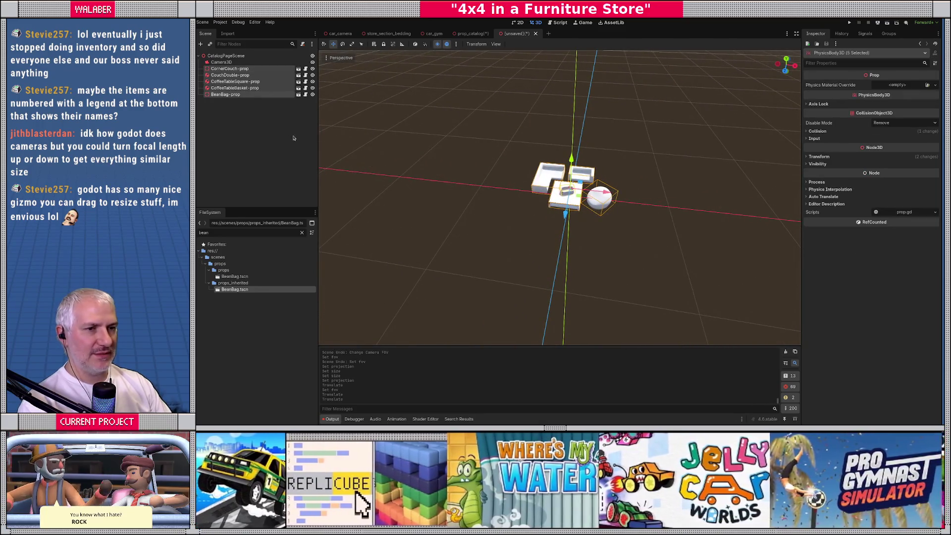
pyautogui.click(446, 223)
pyautogui.scroll(2, 565, 186)
pyautogui.click(224, 62)
pyautogui.moveTo(565, 223)
pyautogui.mouseDown()
pyautogui.moveTo(483, 197)
pyautogui.moveTo(494, 197)
pyautogui.mouseUp()
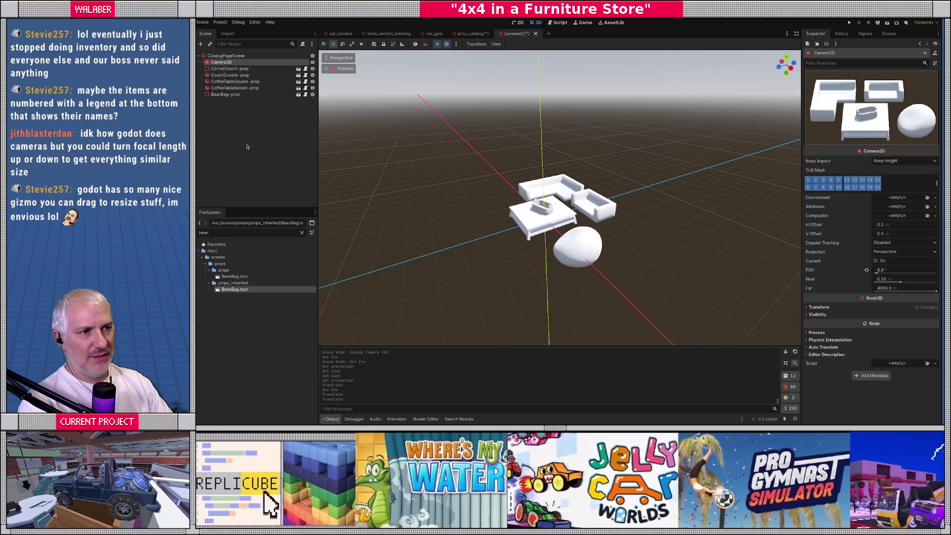
pyautogui.click(240, 130)
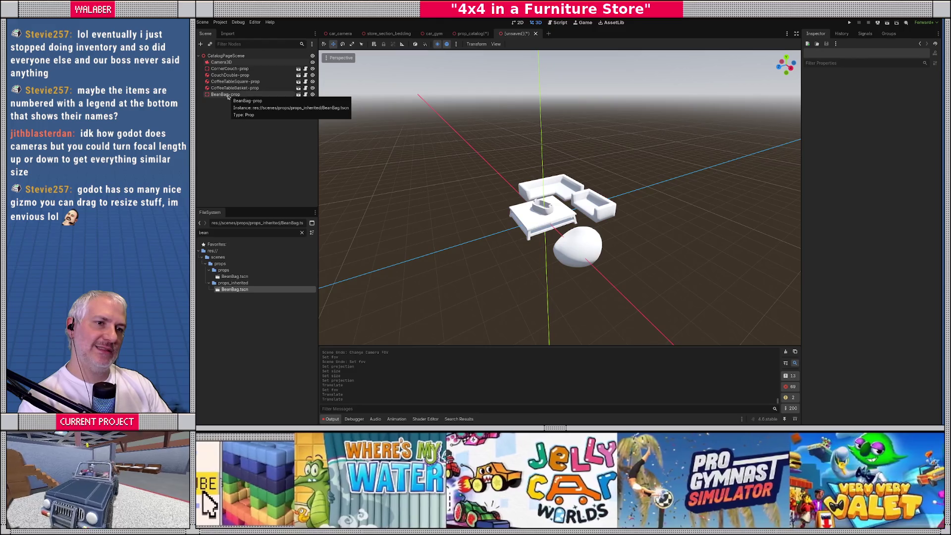
pyautogui.click(225, 94)
pyautogui.keyDown('shift'); pyautogui.click(229, 69); pyautogui.keyUp('shift')
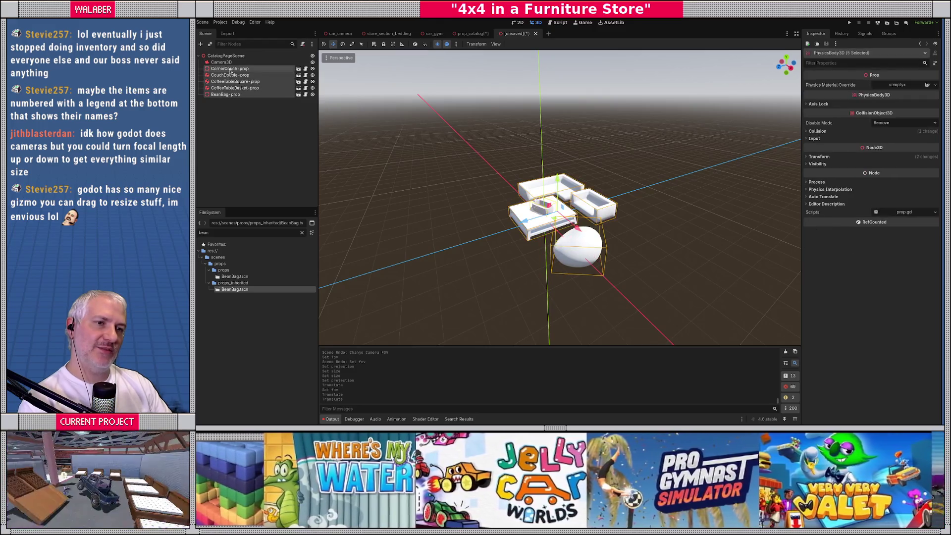
pyautogui.press('Delete')
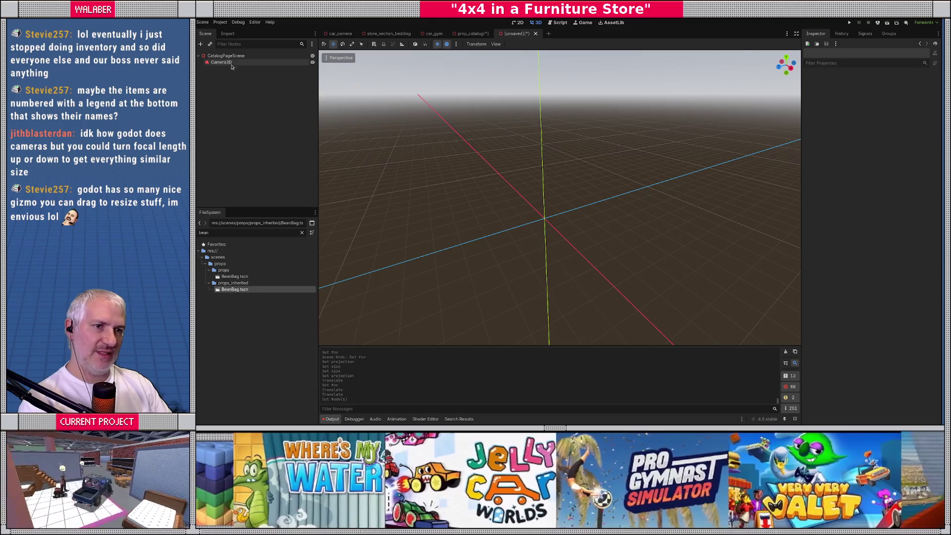
# Save the camera-only scene as catalog_page_scene_base.tscn in scenes/catalog and close its tab
pyautogui.hotkey('ctrl', 's')
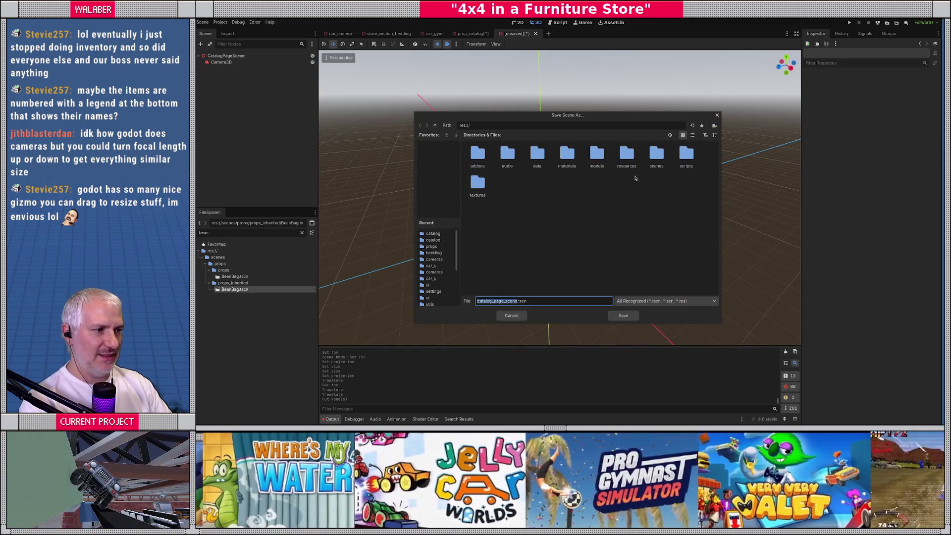
pyautogui.doubleClick(658, 157)
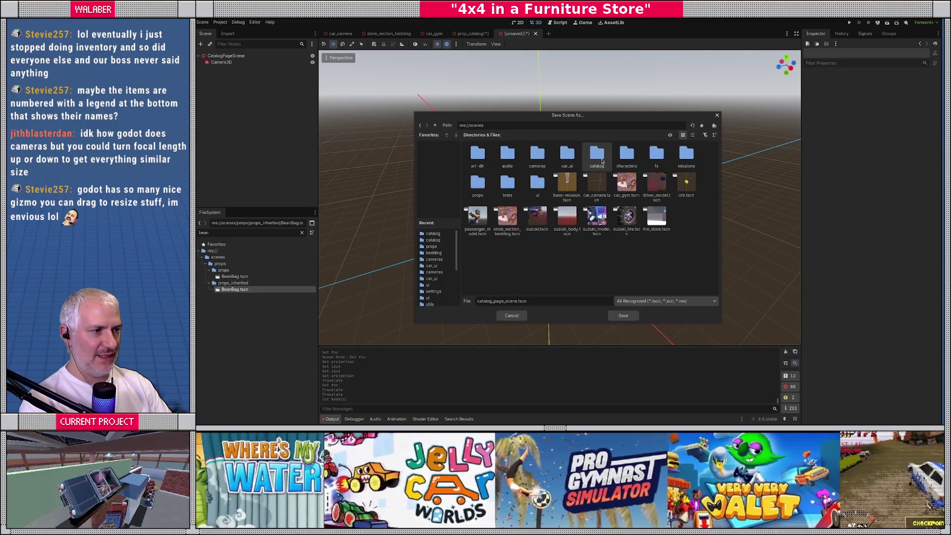
pyautogui.doubleClick(598, 156)
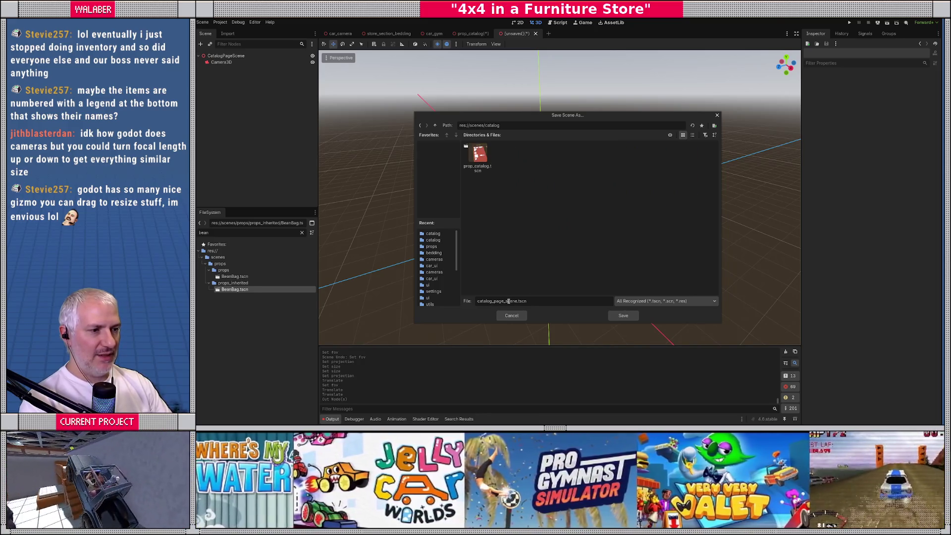
pyautogui.write('_base')
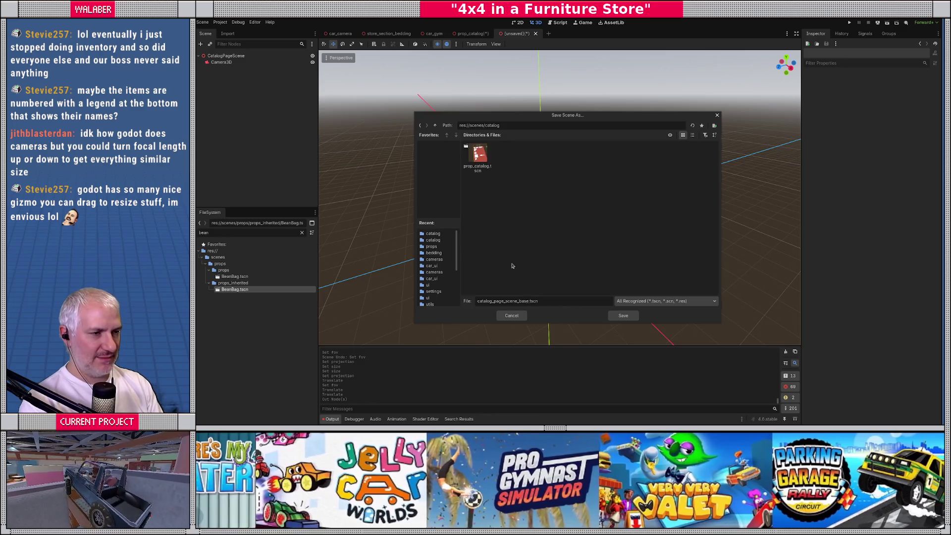
pyautogui.press('Return')
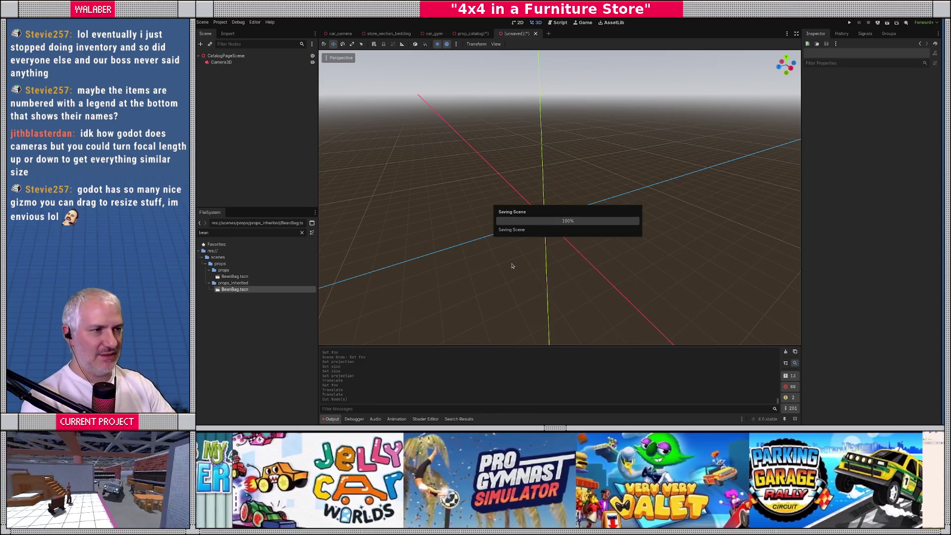
pyautogui.click(302, 234)
pyautogui.click(562, 34)
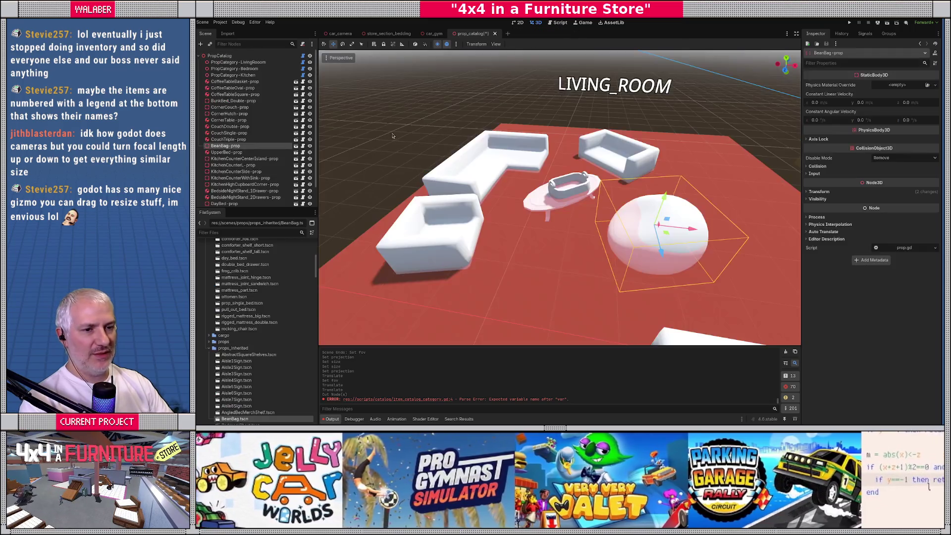
# Create a new scene inherited from catalog_page_scene_base.tscn, paste the furniture props back, and begin saving it
pyautogui.click(261, 232)
pyautogui.write('base')
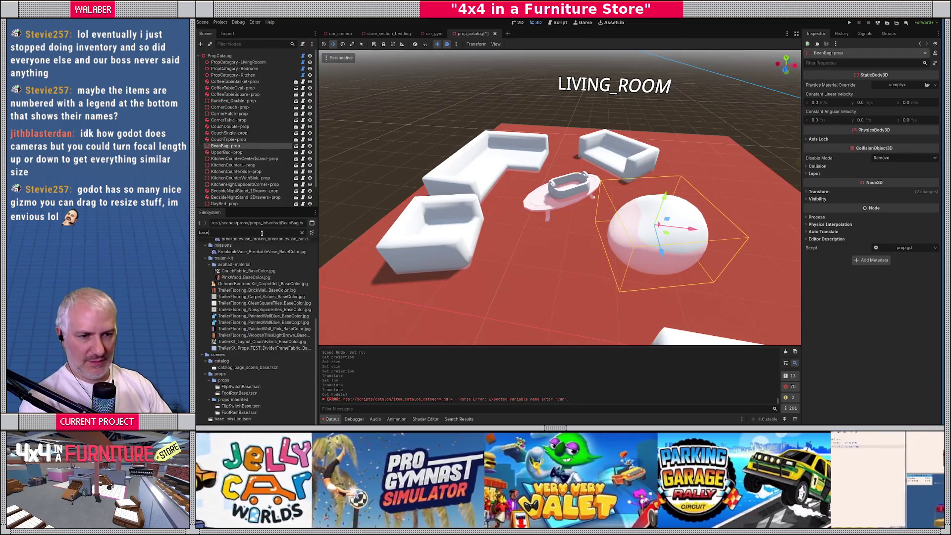
pyautogui.doubleClick(253, 367)
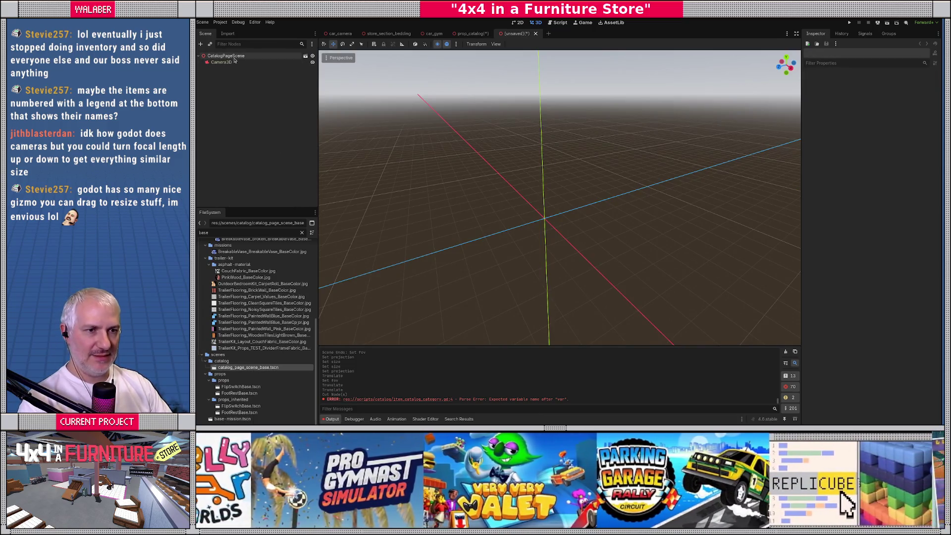
pyautogui.hotkey('ctrl', 'v')
pyautogui.click(225, 55)
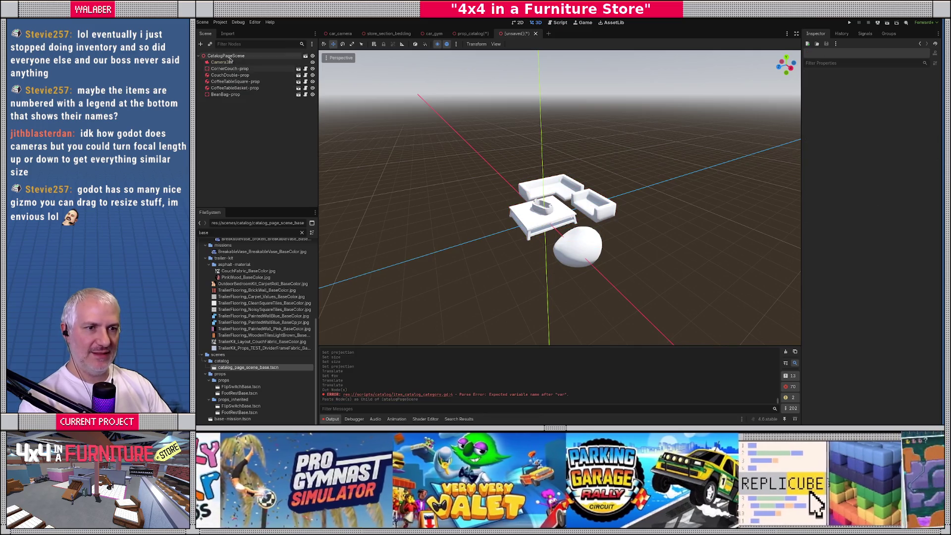
pyautogui.hotkey('ctrl', 's')
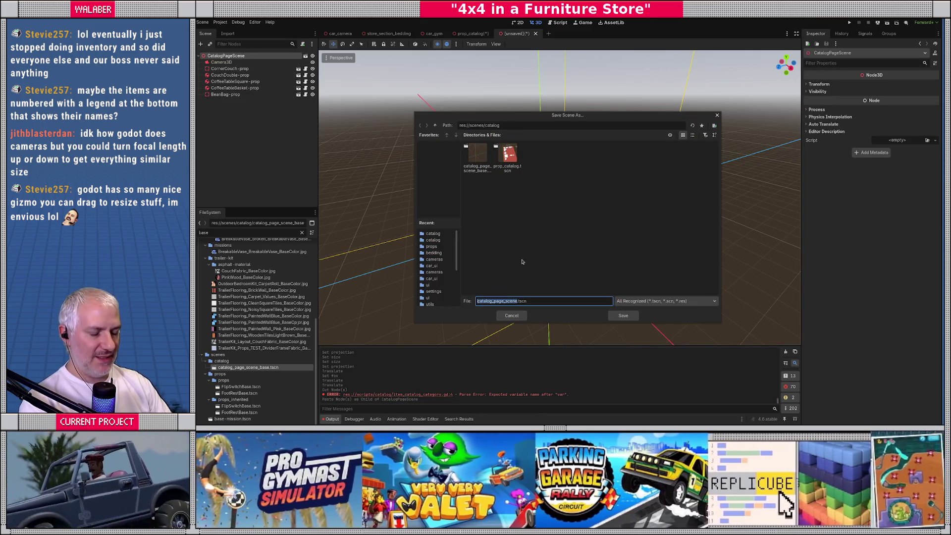
# Create a new page_scenes folder for the scene in the save dialog
pyautogui.press('Right')
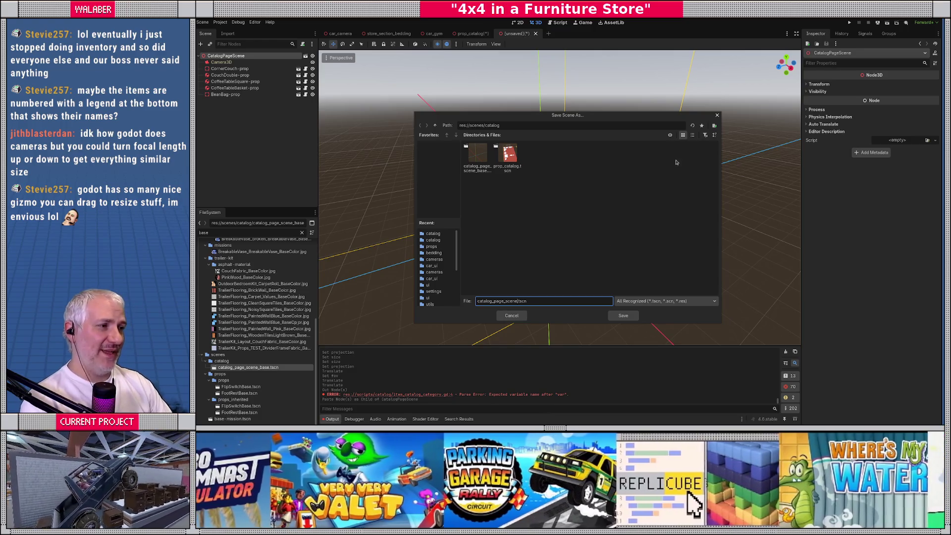
pyautogui.click(714, 128)
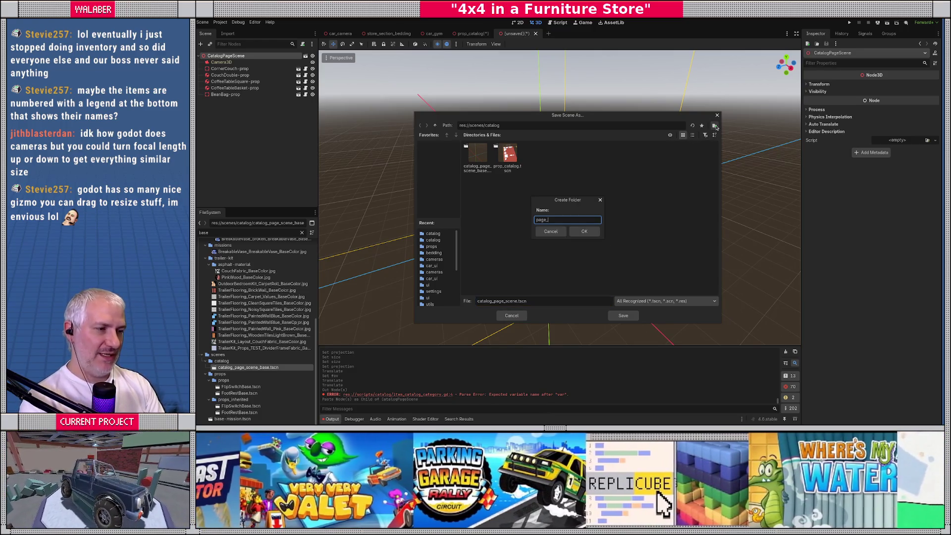
pyautogui.press('Return')
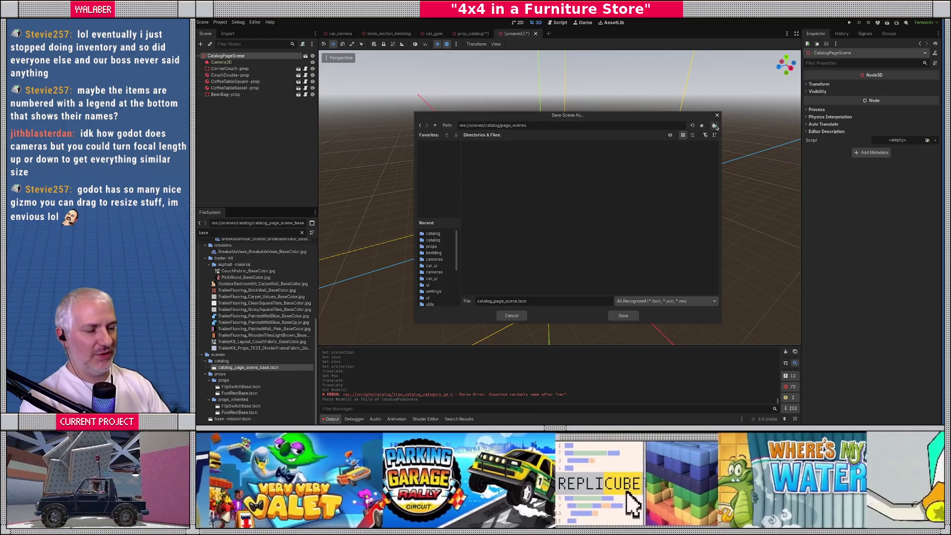
# Save the scene as living_room_1.tscn there and return to the prop catalog scene
pyautogui.doubleClick(512, 300)
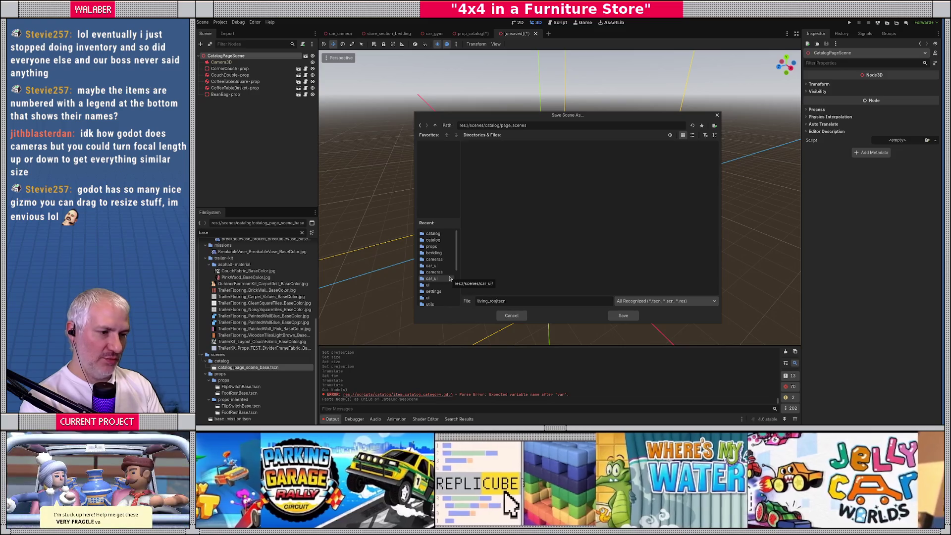
pyautogui.write('_1')
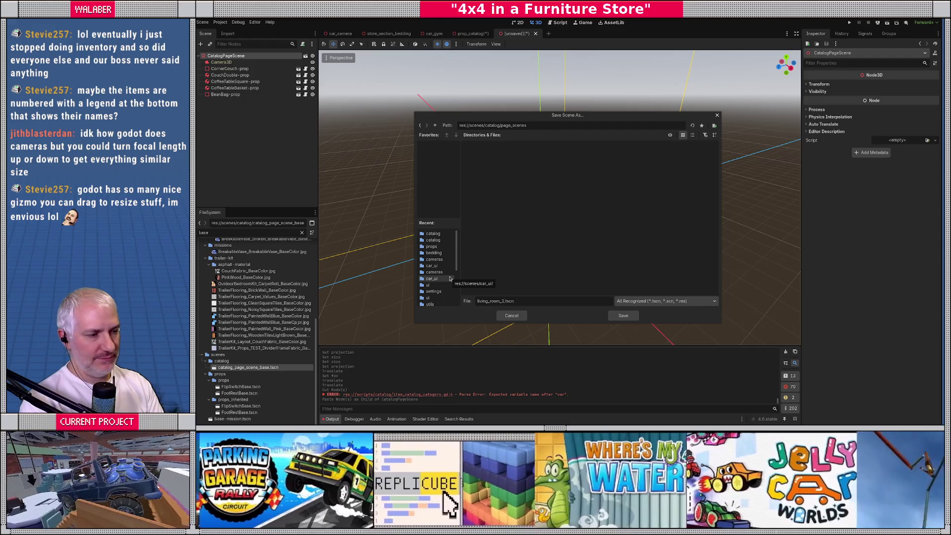
pyautogui.press('Return')
pyautogui.scroll(-2, 497, 260)
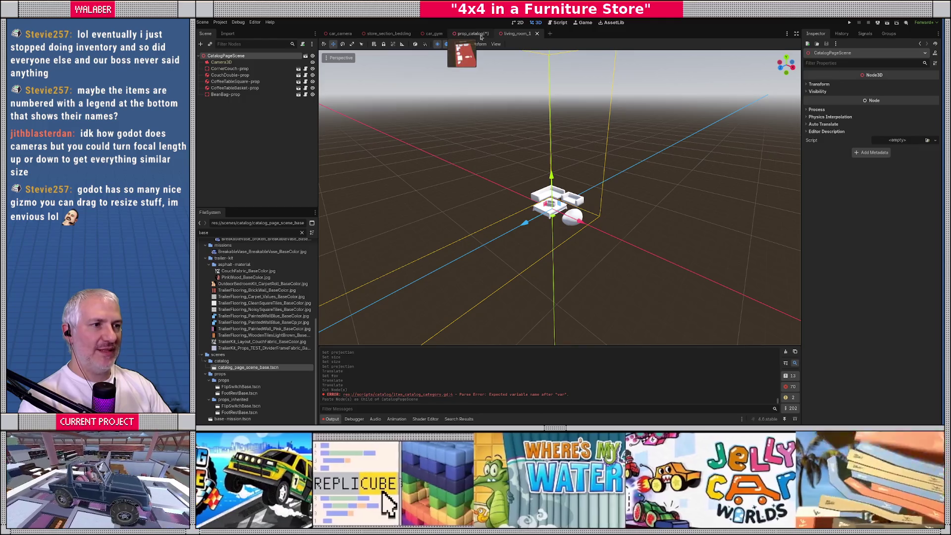
pyautogui.click(475, 34)
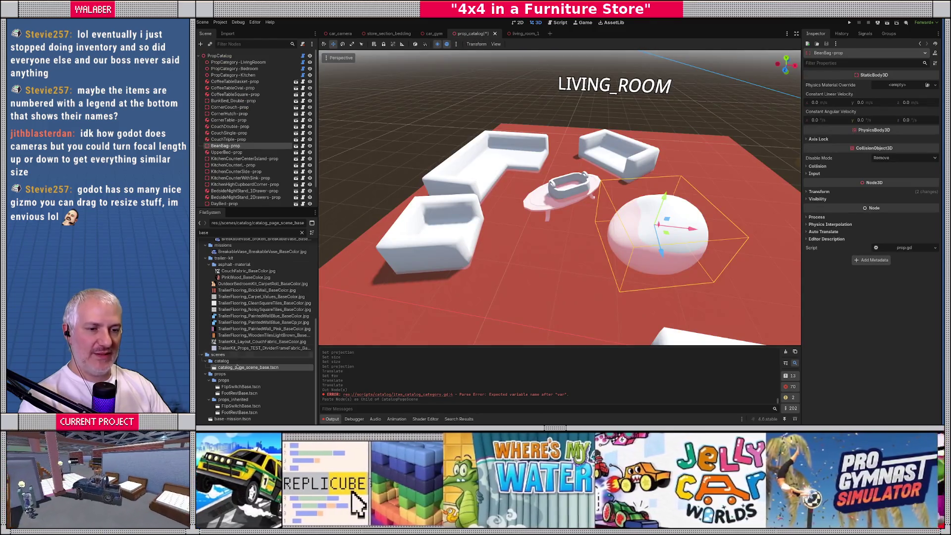
# Start attaching a script to the CatalogPageScene root of catalog_page_scene_base.tscn
pyautogui.doubleClick(245, 367)
pyautogui.click(227, 56)
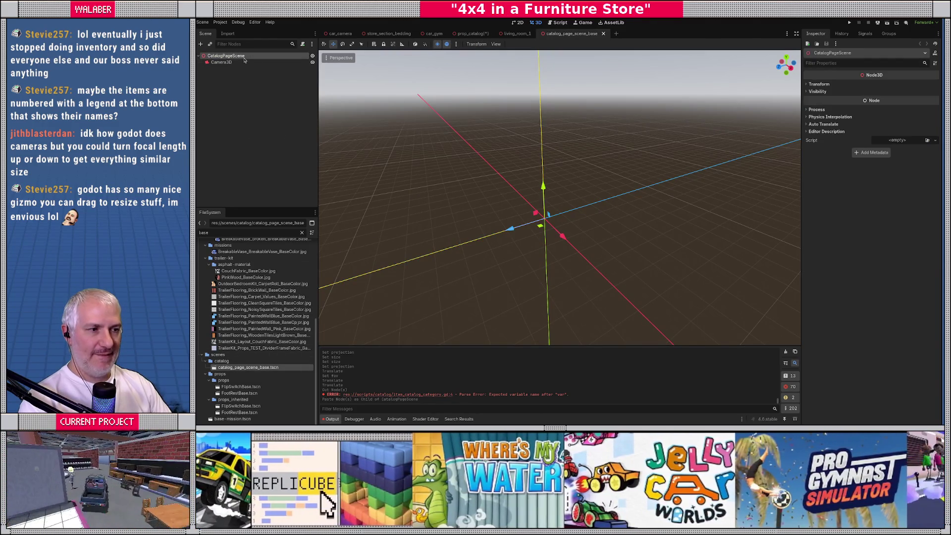
pyautogui.rightClick(246, 57)
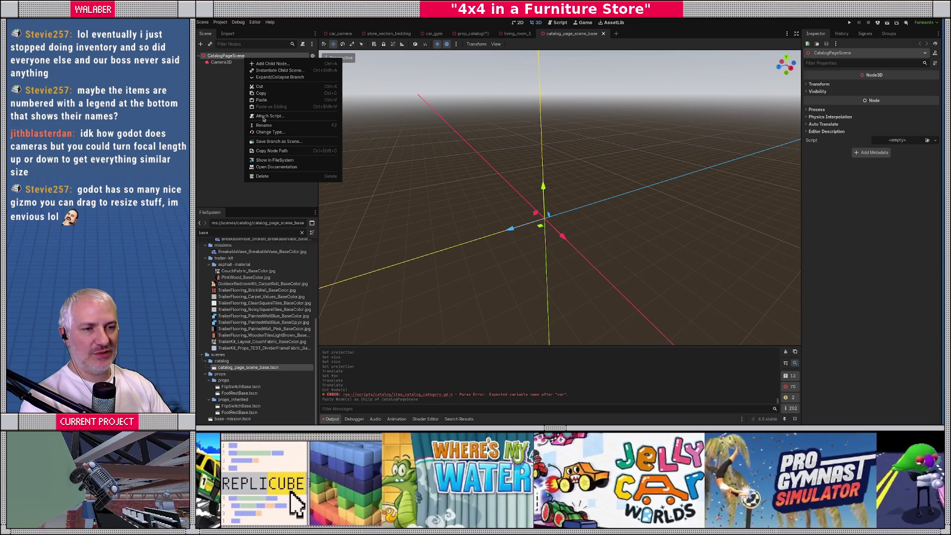
pyautogui.click(267, 116)
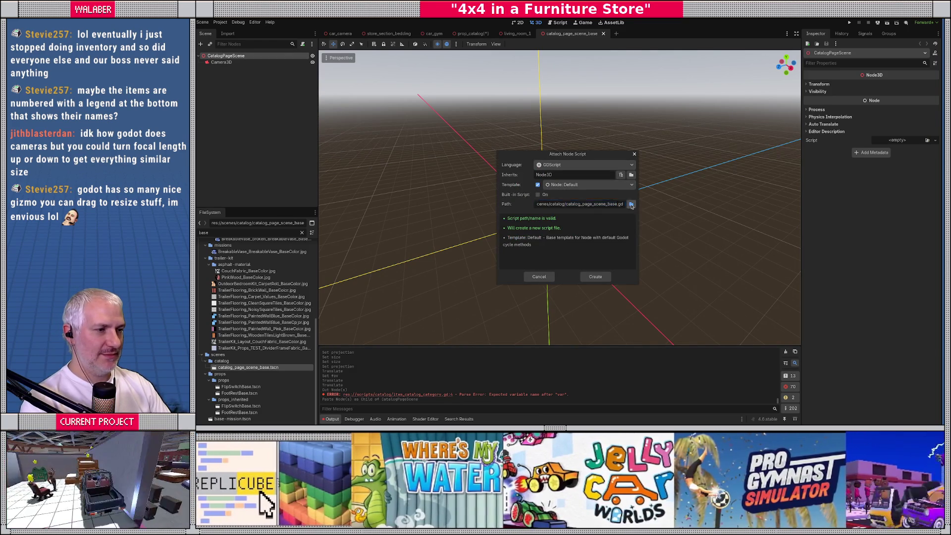
# Create catalog_page_scene.gd in res://scripts/catalog and attach it to the root
pyautogui.click(630, 204)
pyautogui.click(435, 125)
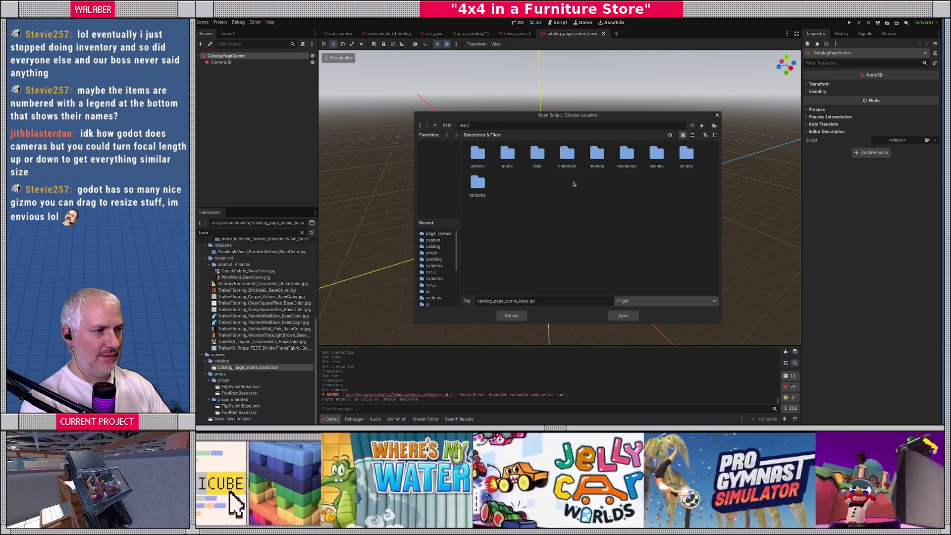
pyautogui.doubleClick(566, 156)
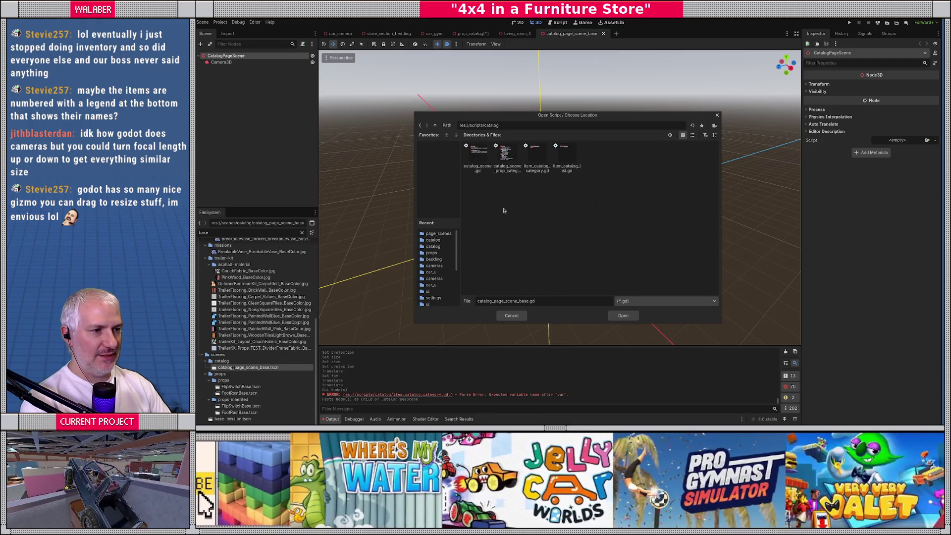
pyautogui.click(498, 301)
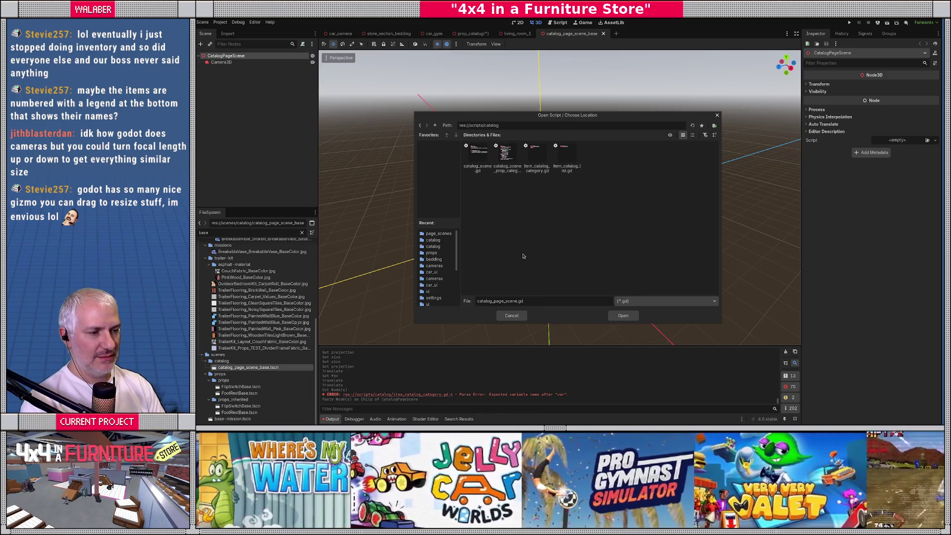
pyautogui.press('Return')
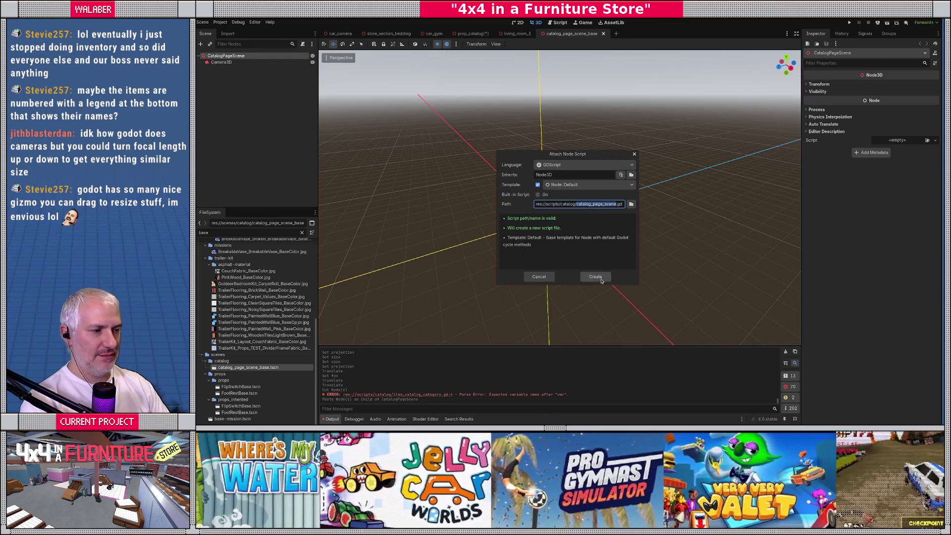
pyautogui.click(595, 276)
pyautogui.write('@tool')
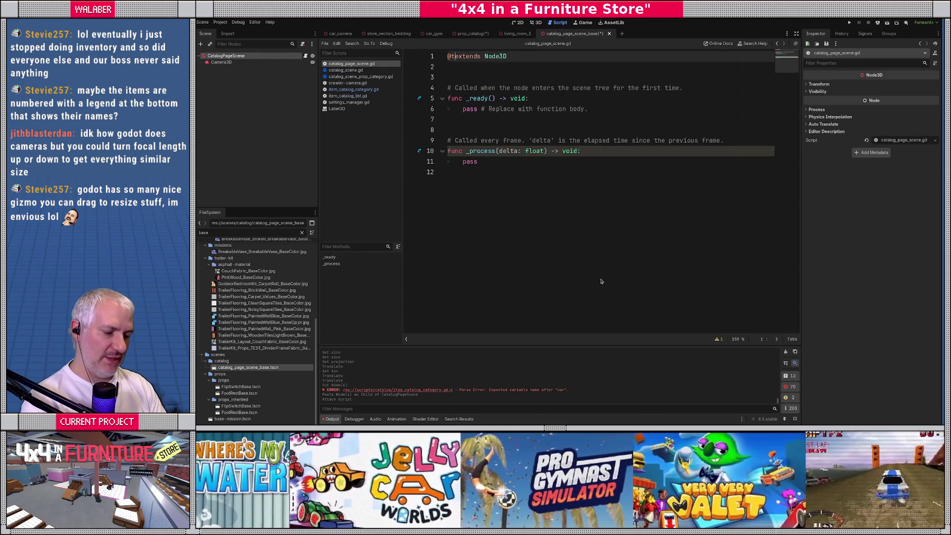
# Add a class_name CatalogPageScene line below extends Node3D
pyautogui.press('Return')
pyautogui.press('Down')
pyautogui.press('Return')
pyautogui.write('class')
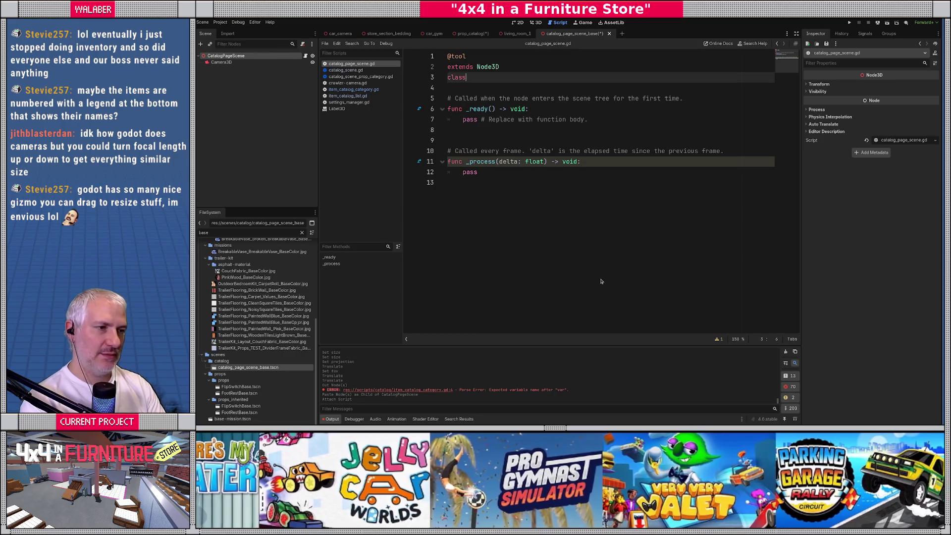
pyautogui.write('me Catalog')
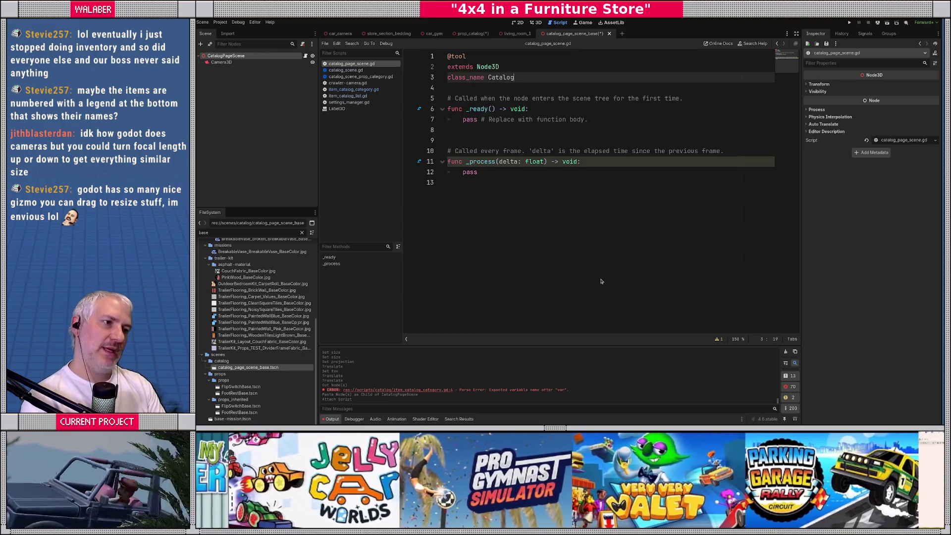
pyautogui.write('PageScene')
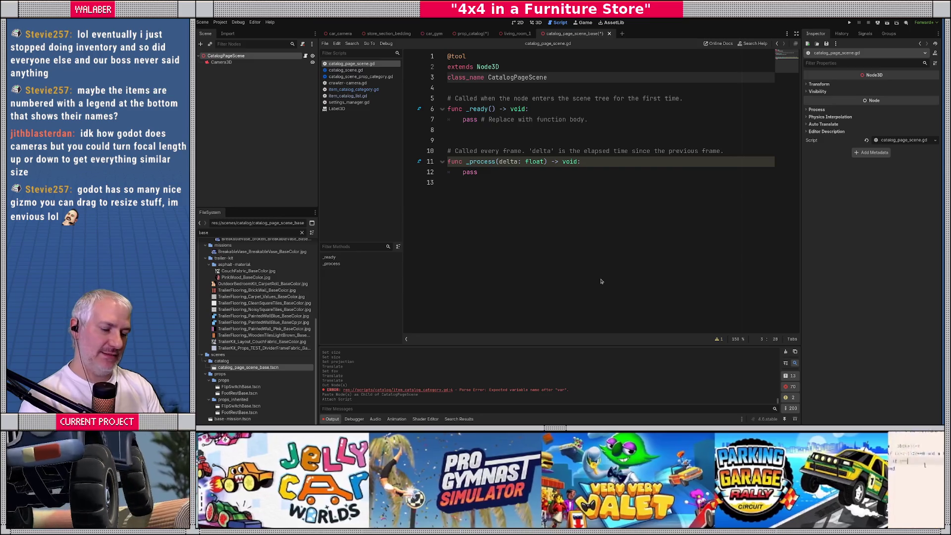
pyautogui.moveTo(521, 182); pyautogui.dragTo(418, 97)
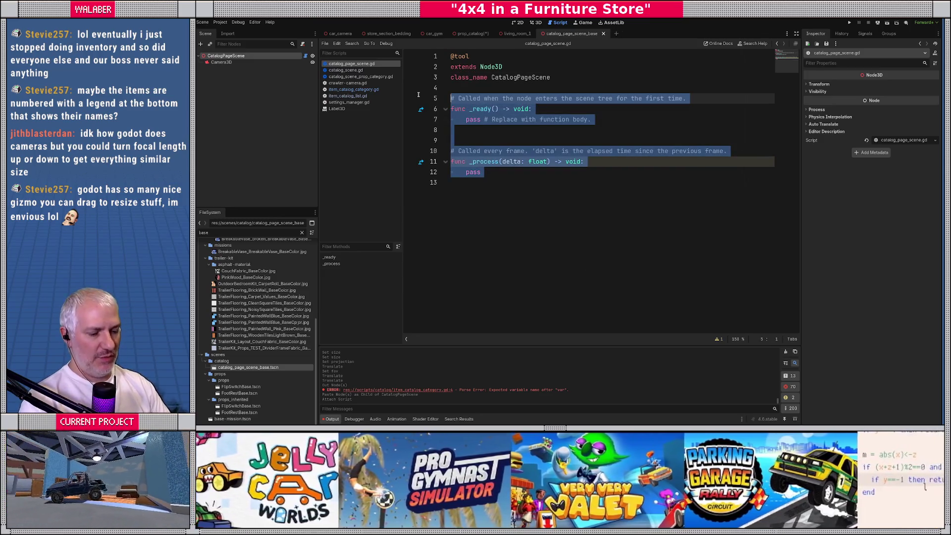
pyautogui.press('Delete')
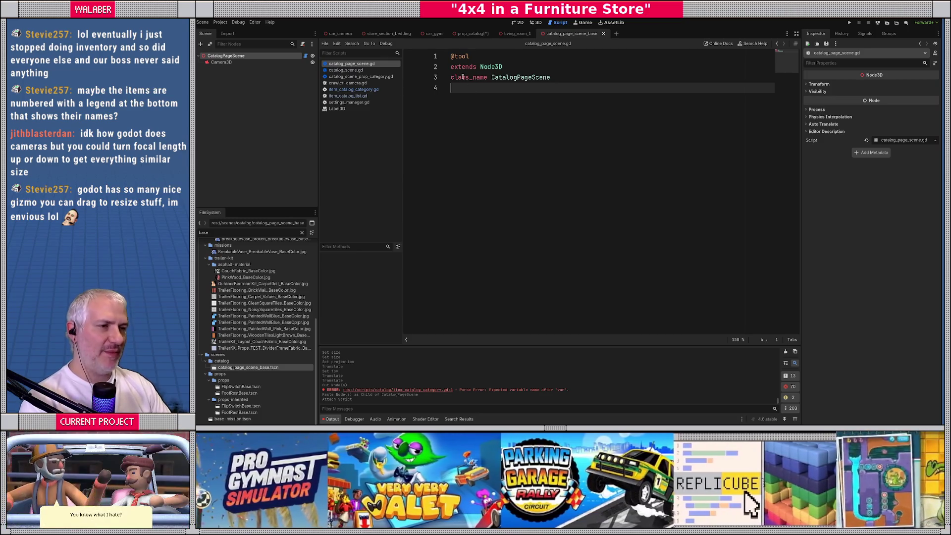
pyautogui.doubleClick(460, 56)
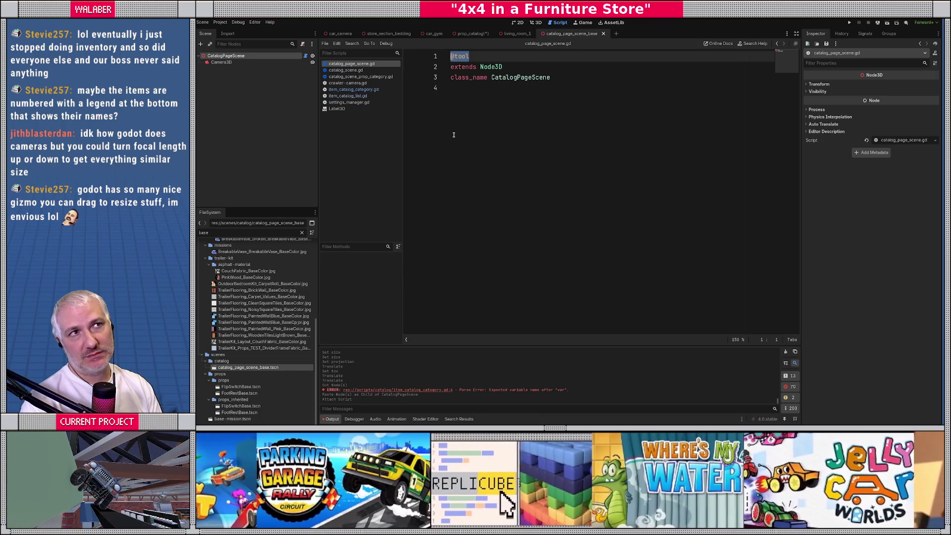
pyautogui.press('Delete')
pyautogui.press('Delete')
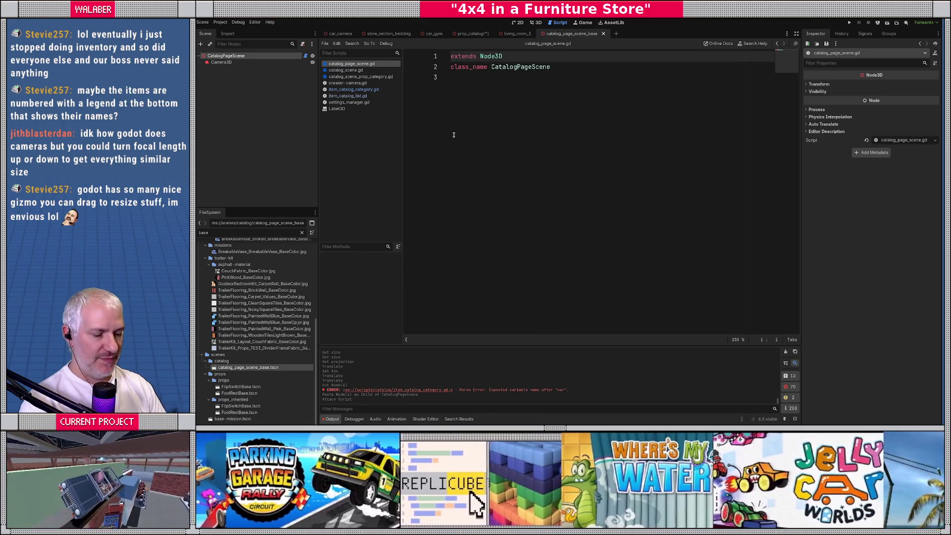
pyautogui.click(517, 34)
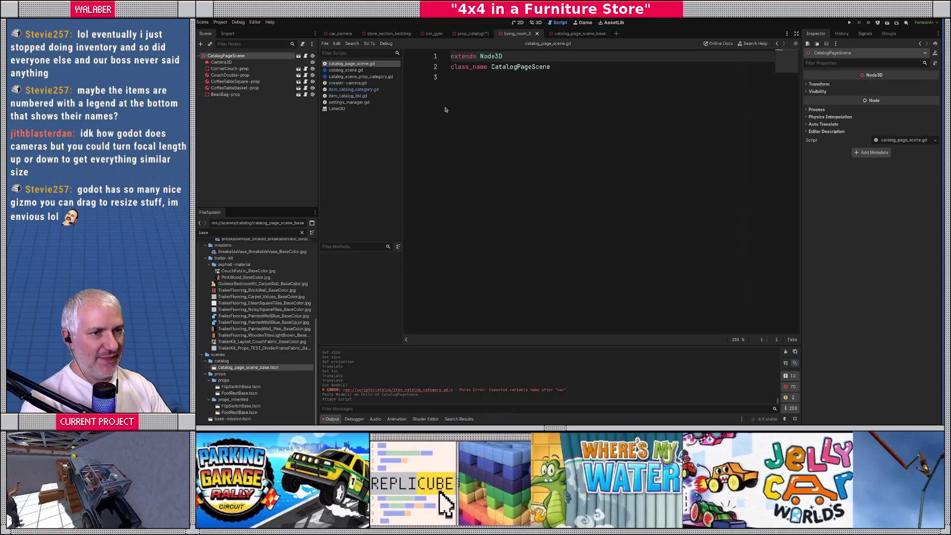
# Show living_room_1 in the 3D view and select its Camera3D to see the preview
pyautogui.click(538, 23)
pyautogui.scroll(3, 558, 193)
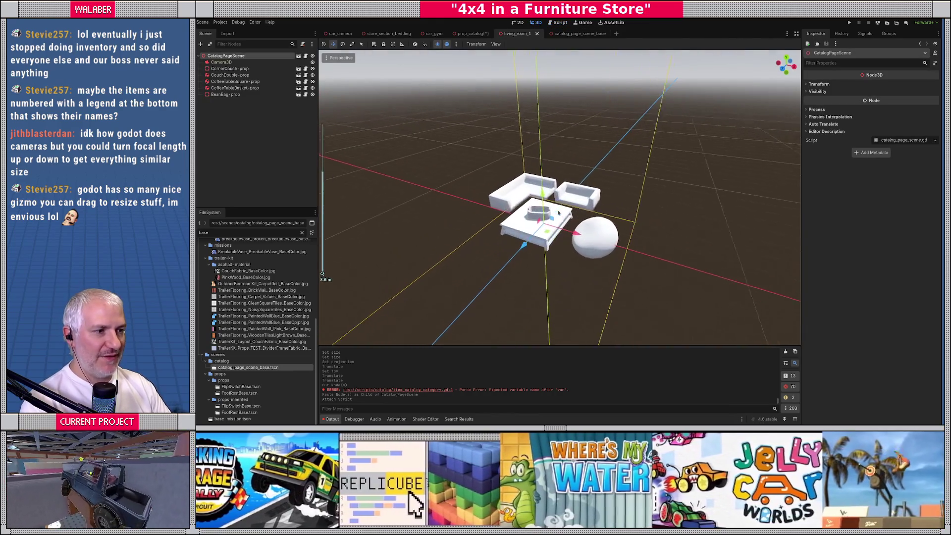
pyautogui.click(220, 62)
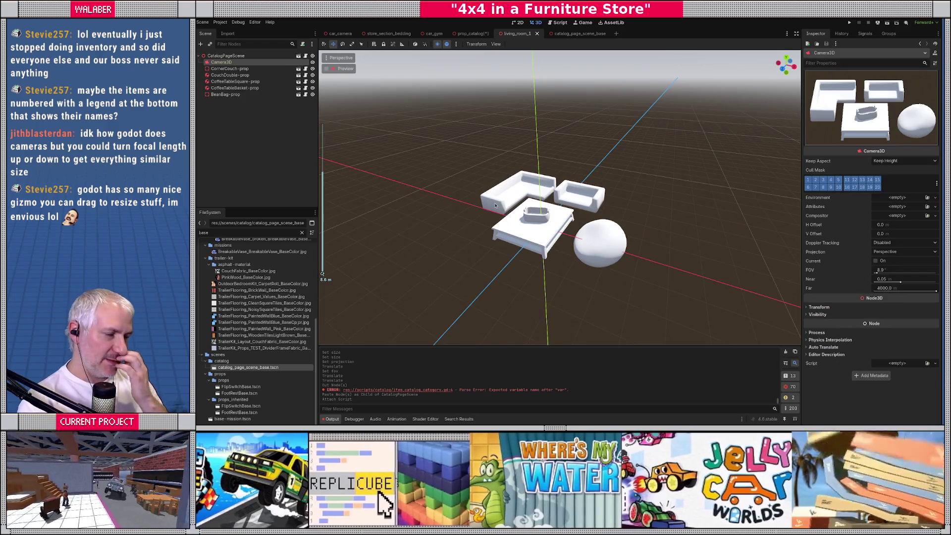
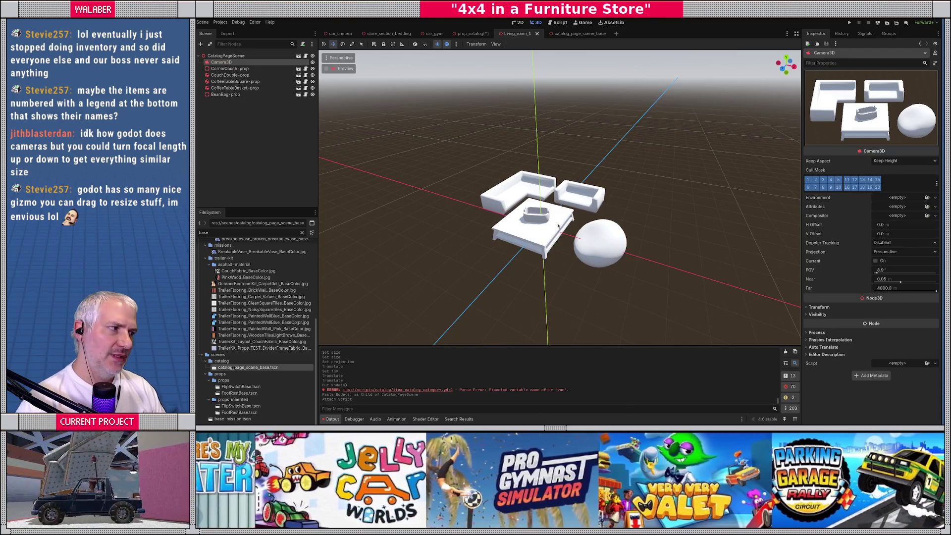
# From the right orthogonal view, drag the Camera3D higher and further back from the furniture
pyautogui.moveTo(559, 225); pyautogui.dragTo(497, 244)
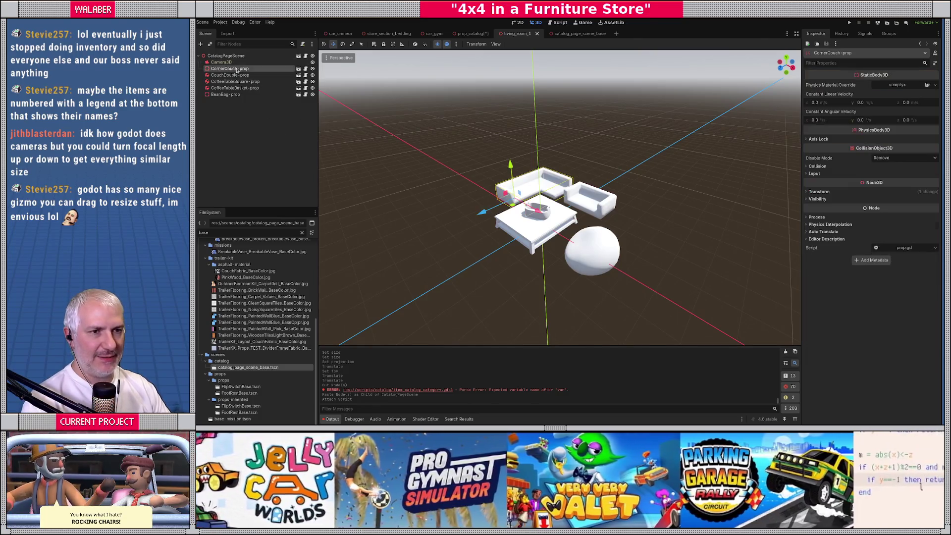
pyautogui.press('f')
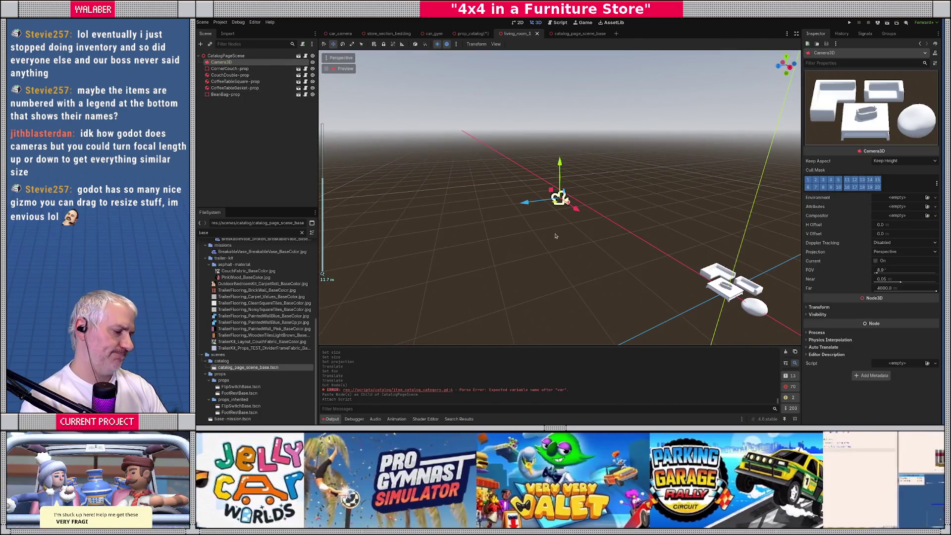
pyautogui.press('KP_3')
pyautogui.moveTo(560, 198); pyautogui.dragTo(493, 155)
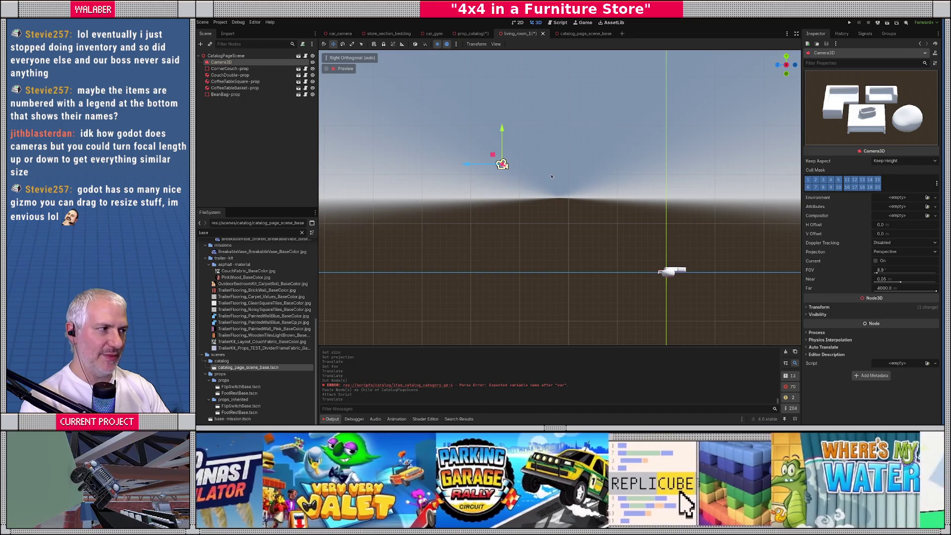
# Return to a perspective angle and start adding a new node under the scene root (Ctrl+A)
pyautogui.moveTo(551, 176)
pyautogui.mouseDown()
pyautogui.moveTo(642, 283)
pyautogui.moveTo(290, 132)
pyautogui.mouseUp()
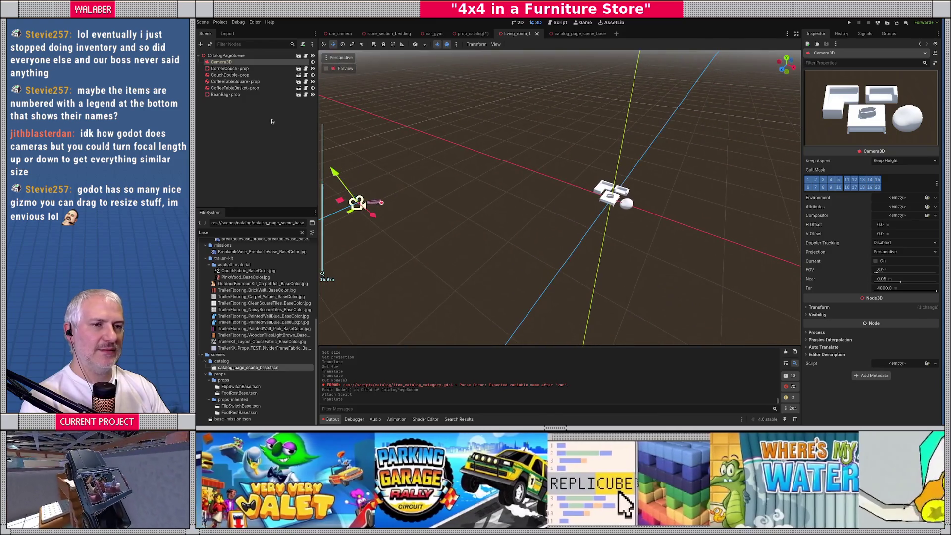
pyautogui.click(227, 56)
pyautogui.hotkey('ctrl', 'a')
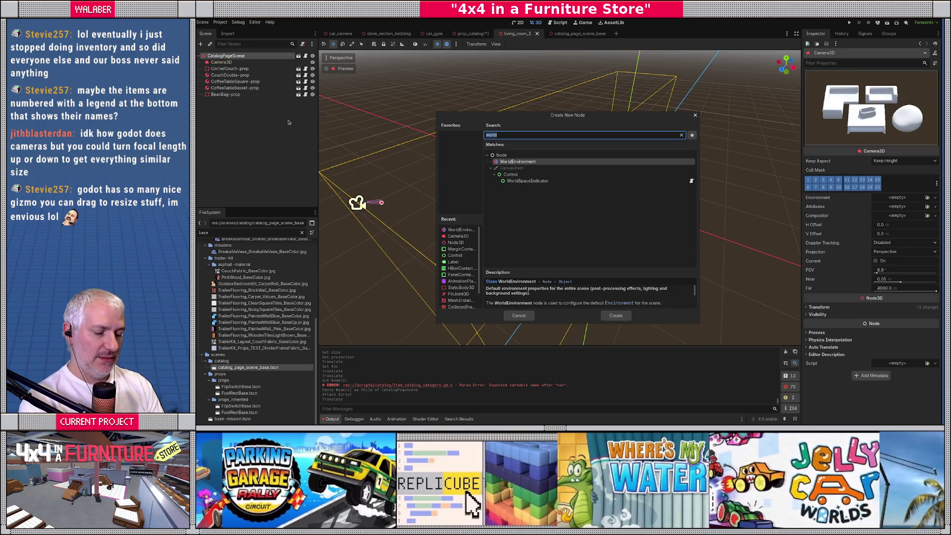
pyautogui.write('node3')
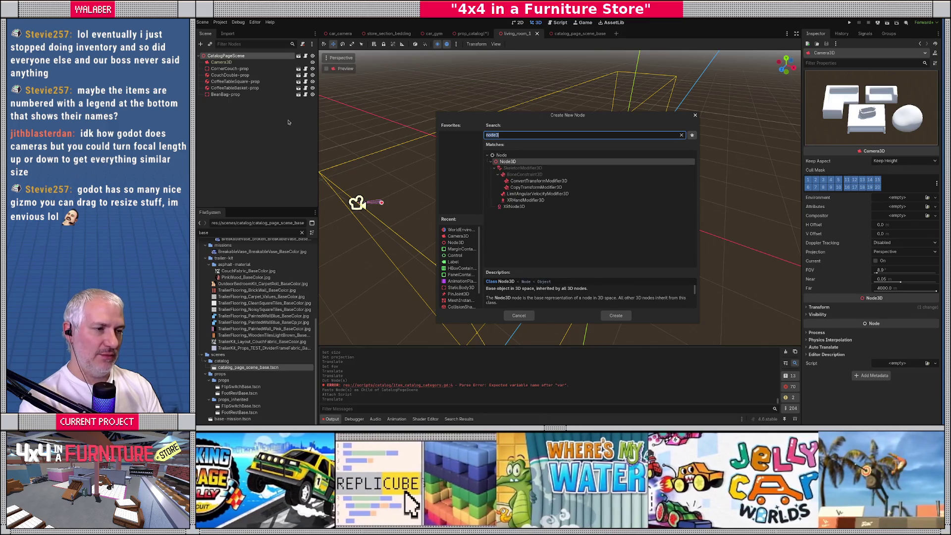
pyautogui.write('mar')
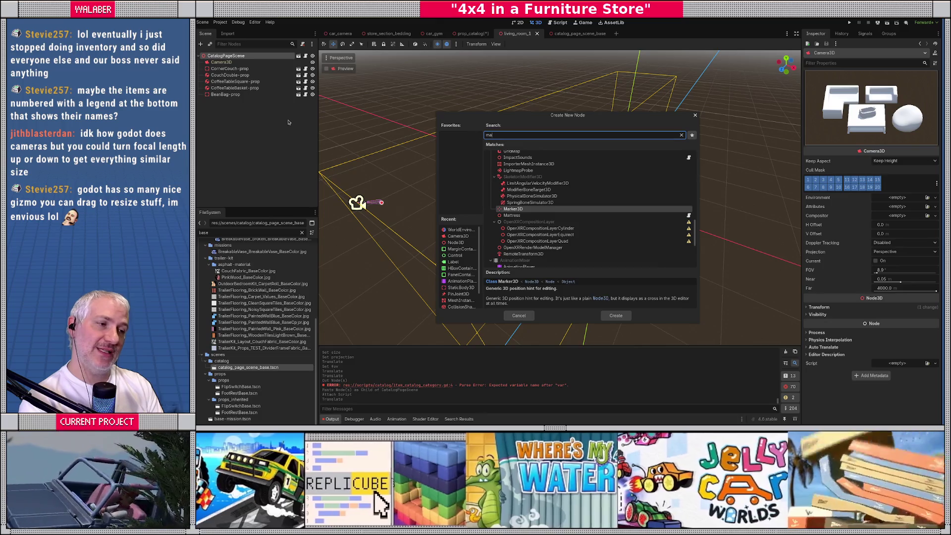
# Add a Marker3D node and rename it CatalogPageScenePropCallout
pyautogui.press('Return')
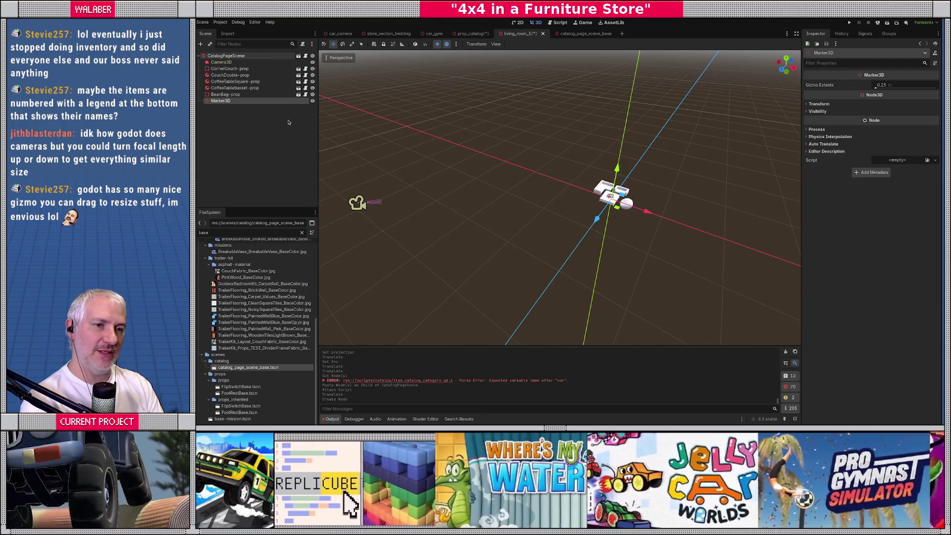
pyautogui.press('F2')
pyautogui.write('PropCallo')
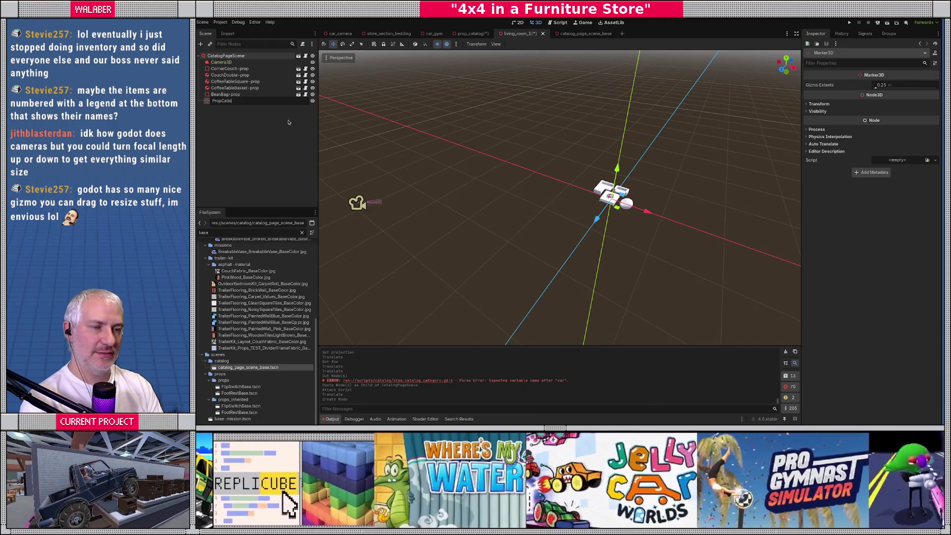
pyautogui.write('alogPageScene')
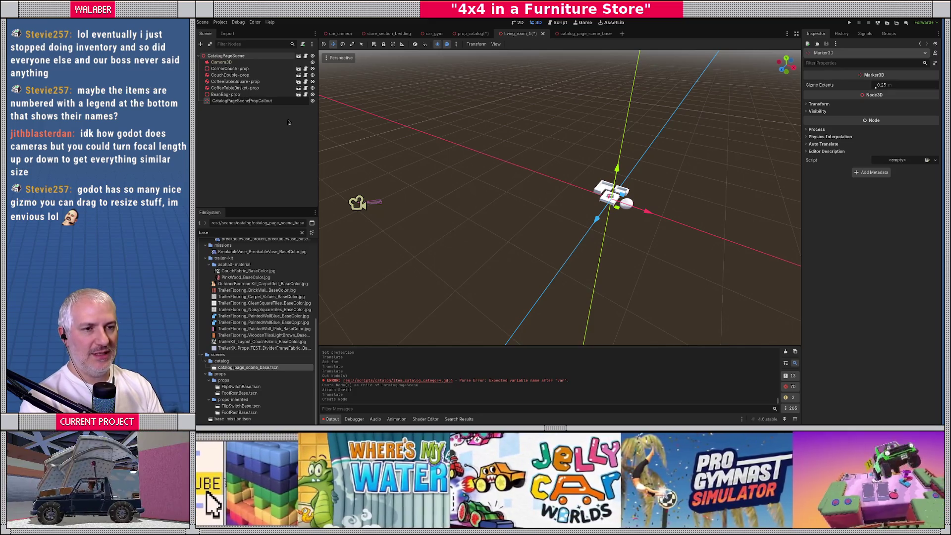
pyautogui.press('Return')
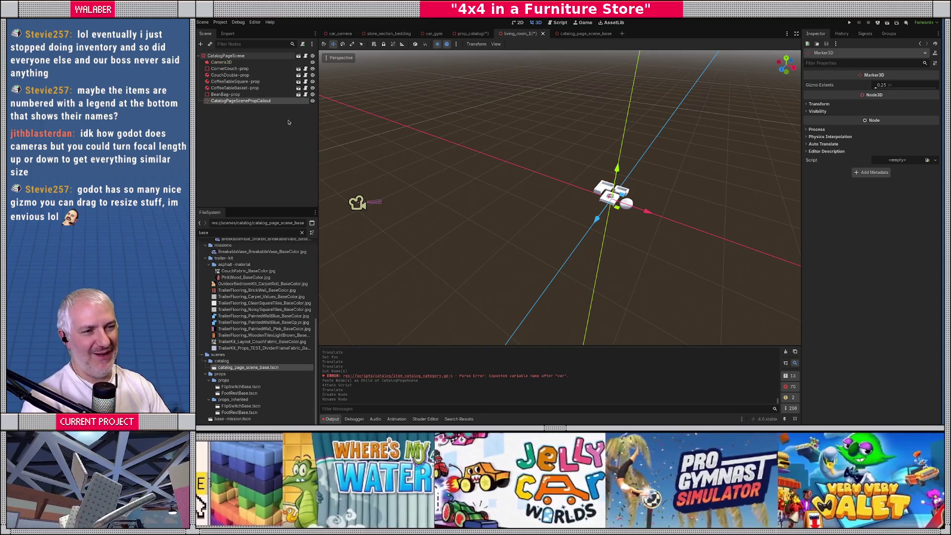
pyautogui.rightClick(281, 102)
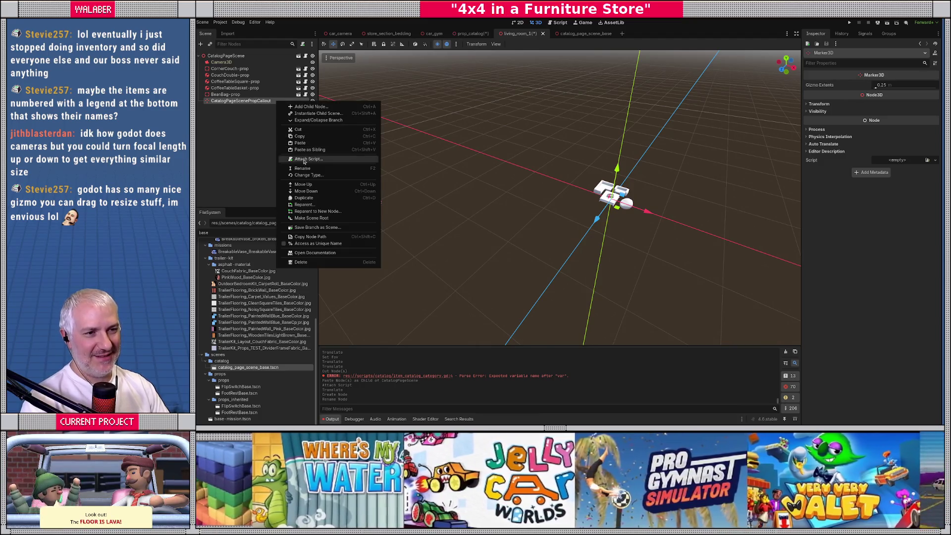
# Attach a new script catalog_page_scene_prop_callout.gd to the marker, saved in res://scripts/catalog
pyautogui.click(308, 159)
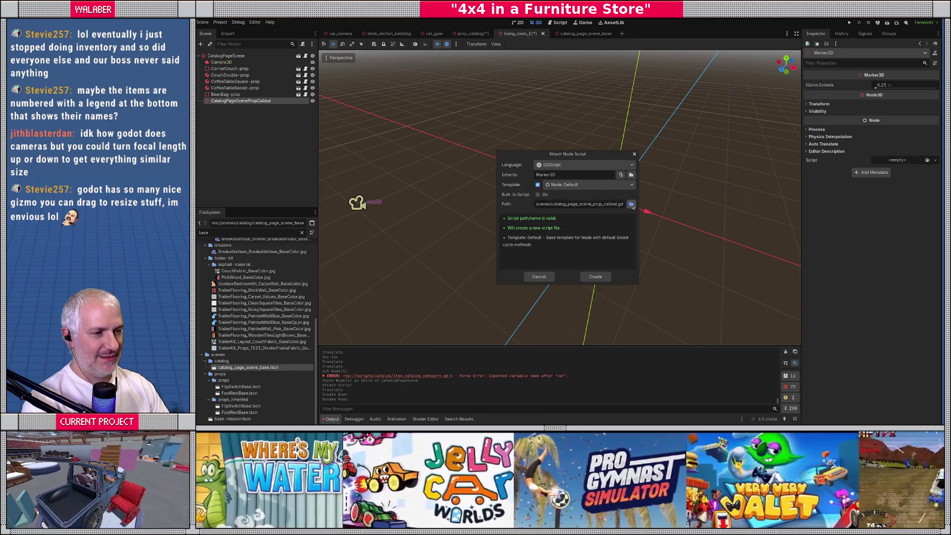
pyautogui.click(632, 204)
pyautogui.click(437, 125)
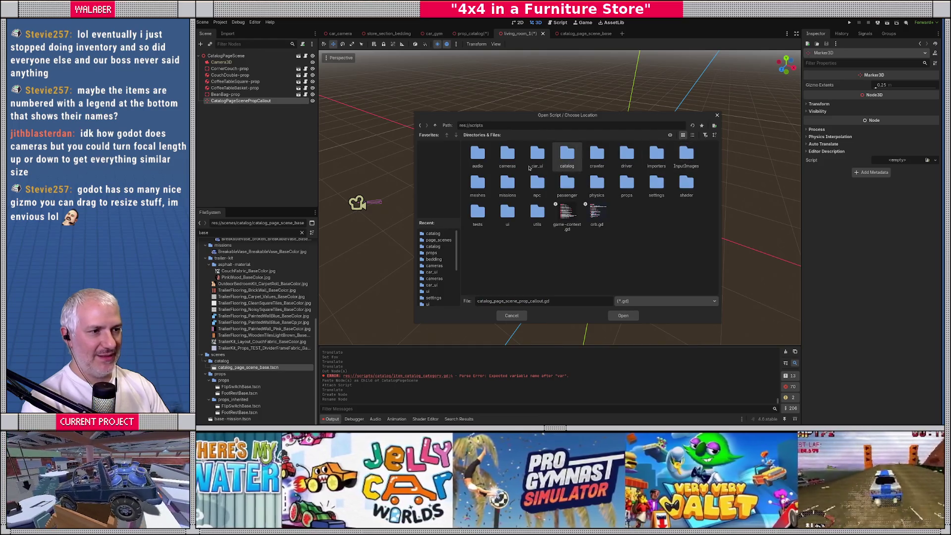
pyautogui.doubleClick(567, 156)
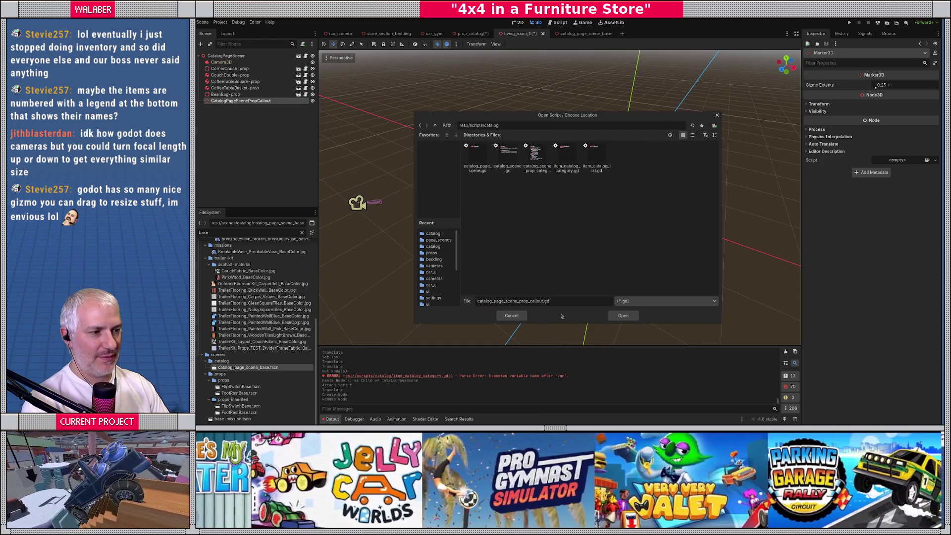
pyautogui.click(623, 316)
pyautogui.click(592, 281)
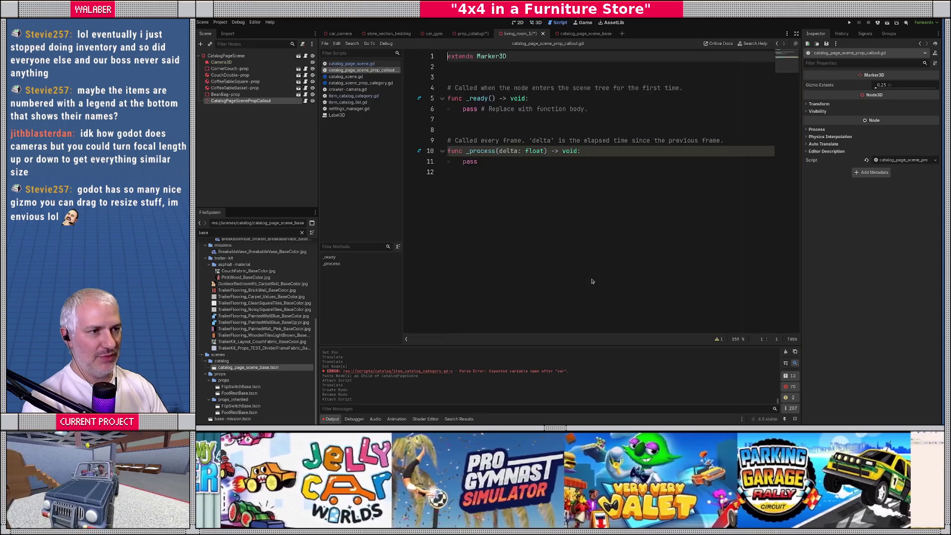
pyautogui.press('End')
pyautogui.press('Return')
pyautogui.write('class_n')
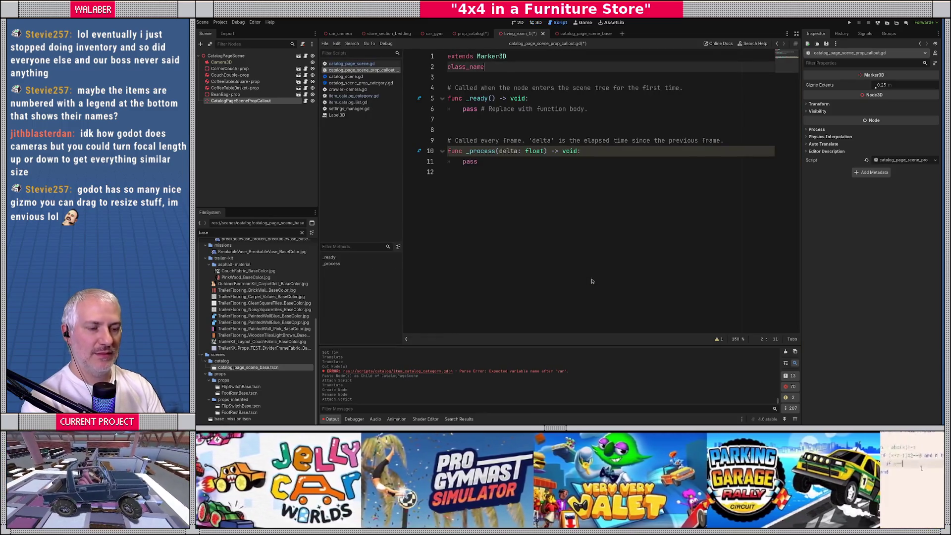
pyautogui.write('ame CatalogPage')
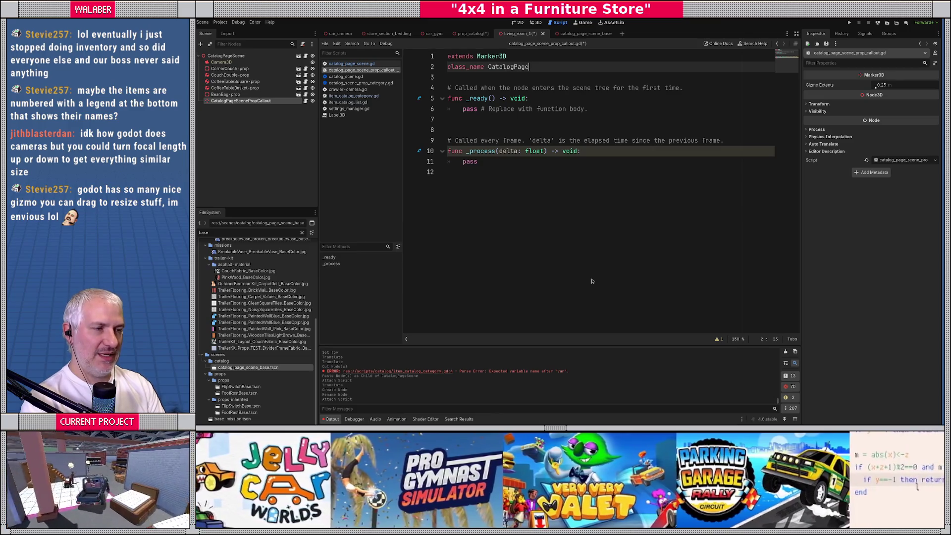
pyautogui.write('ScenePropCall')
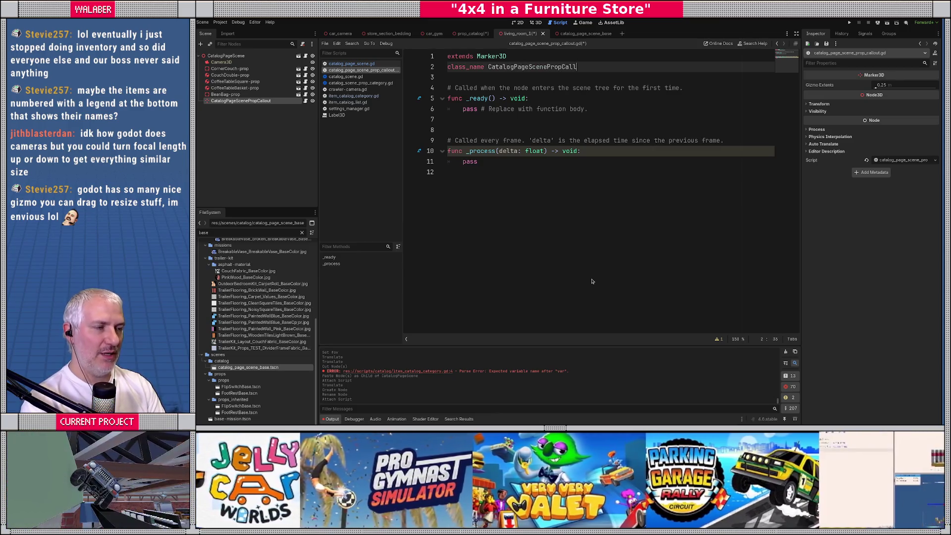
pyautogui.write('out')
pyautogui.press('Return')
pyautogui.press('Return')
pyautogui.write('@')
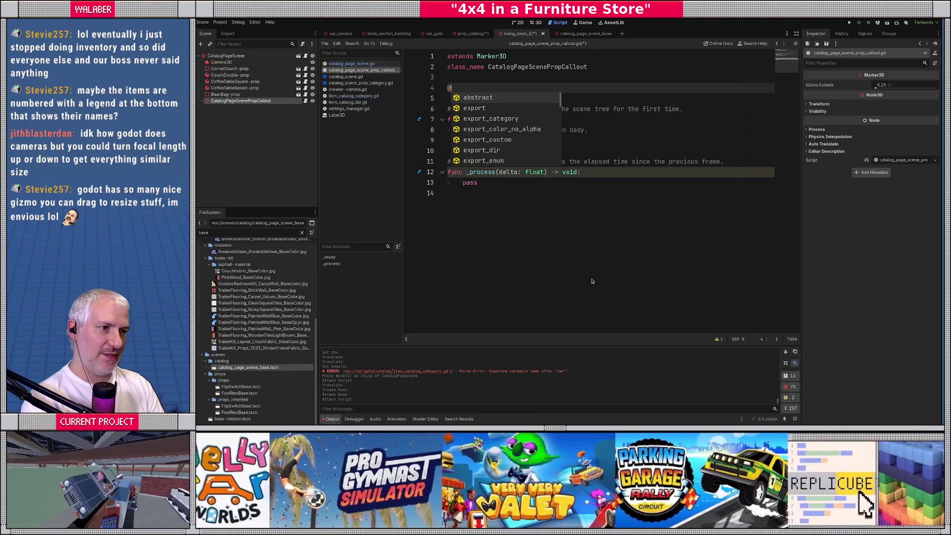
pyautogui.press('Escape')
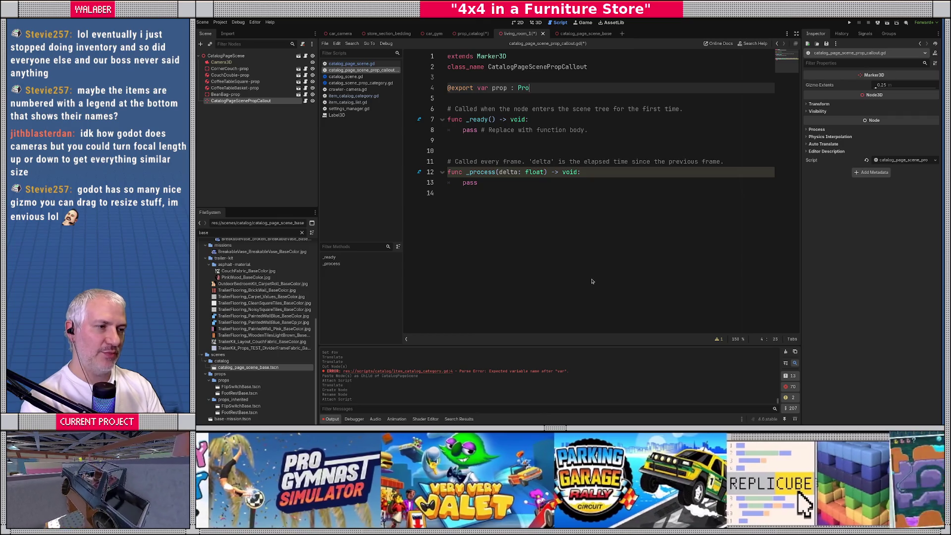
pyautogui.write('p = null')
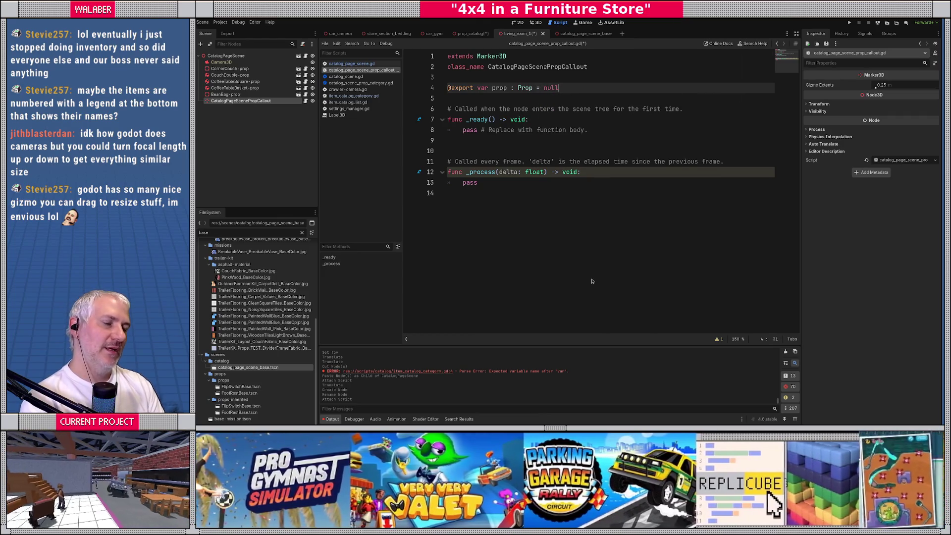
pyautogui.hotkey('ctrl', 's')
pyautogui.press('Up')
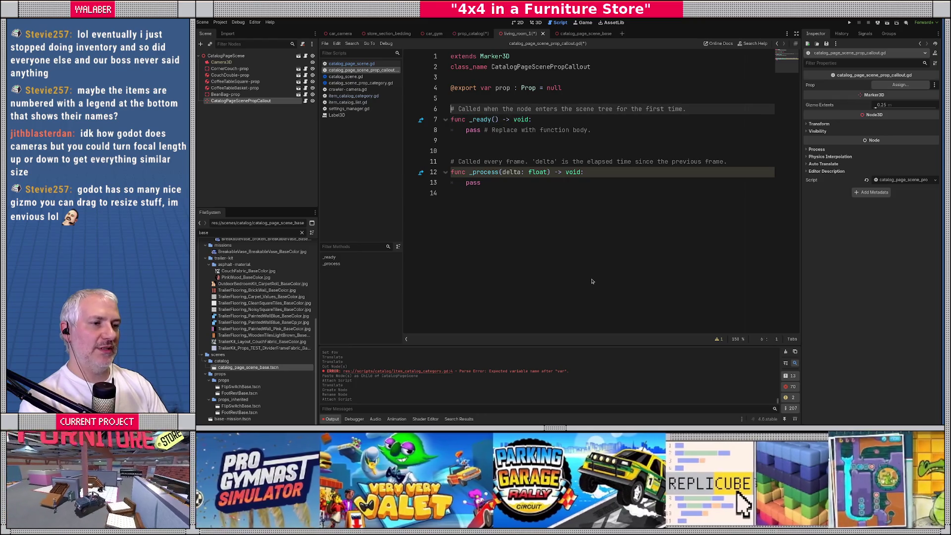
pyautogui.hotkey('shift', 'Down')
pyautogui.hotkey('shift', 'Down')
pyautogui.hotkey('shift', 'Down')
pyautogui.press('Delete')
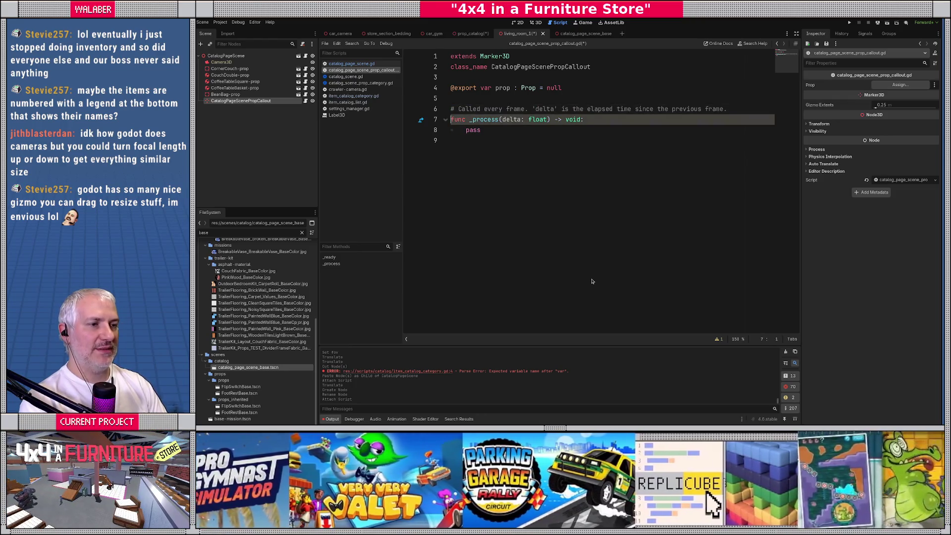
pyautogui.hotkey('ctrl', 'Home')
pyautogui.press('Return')
pyautogui.press('Up')
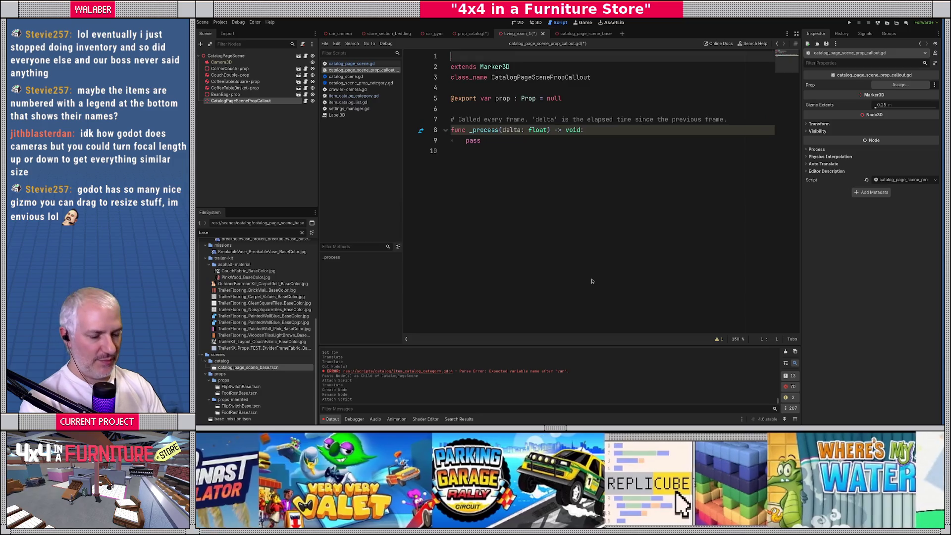
pyautogui.write('l')
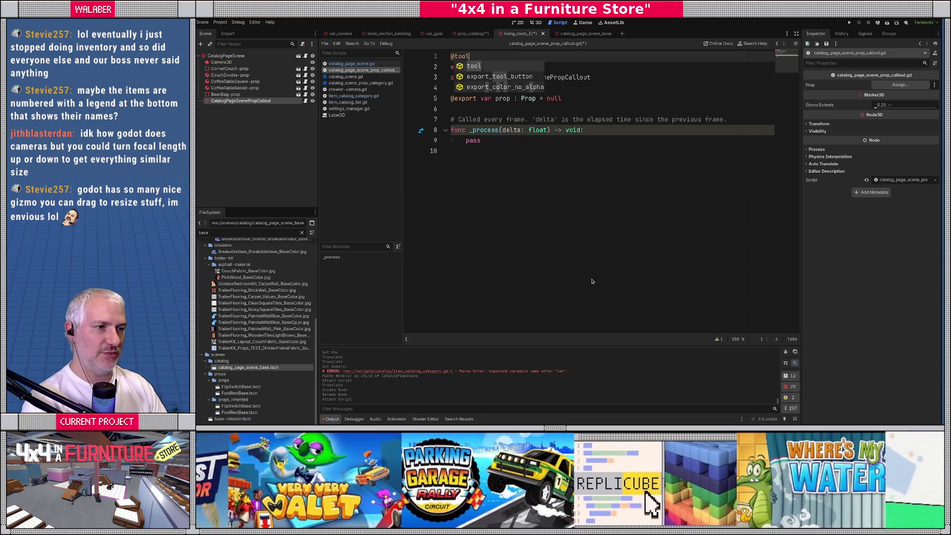
pyautogui.press('Escape')
pyautogui.press('Down')
pyautogui.press('Down')
pyautogui.press('Down')
pyautogui.press('Down')
pyautogui.press('Down')
pyautogui.press('Down')
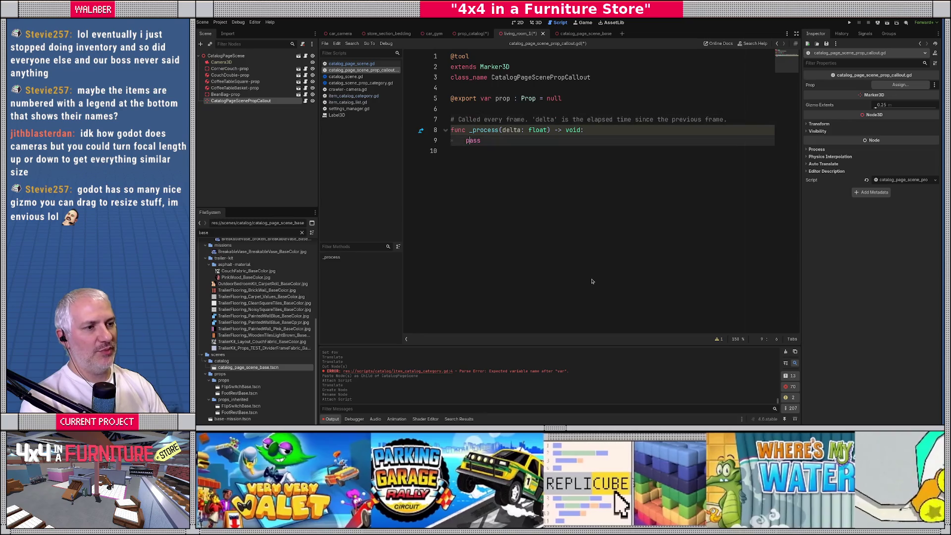
pyautogui.press('BackSpace')
pyautogui.press('BackSpace')
pyautogui.press('BackSpace')
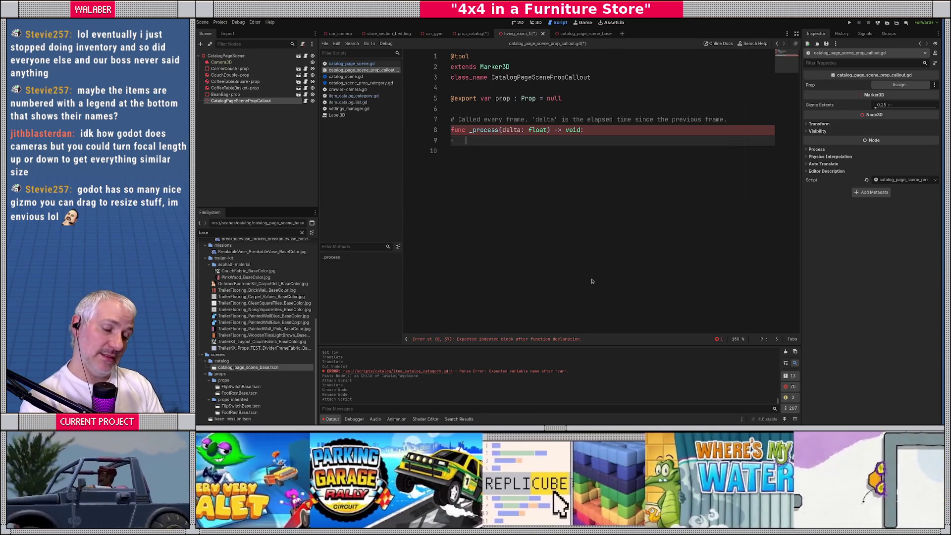
pyautogui.write('if')
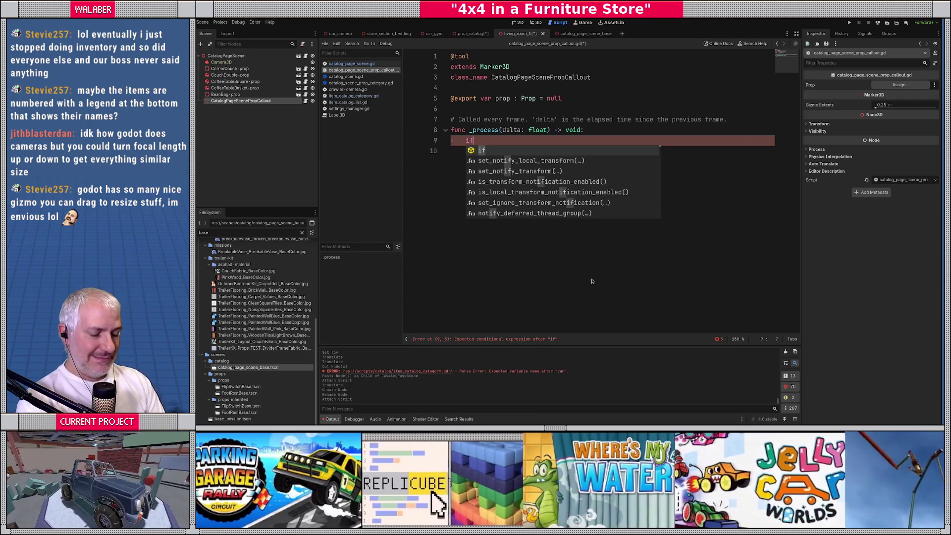
pyautogui.write('Engine.is_')
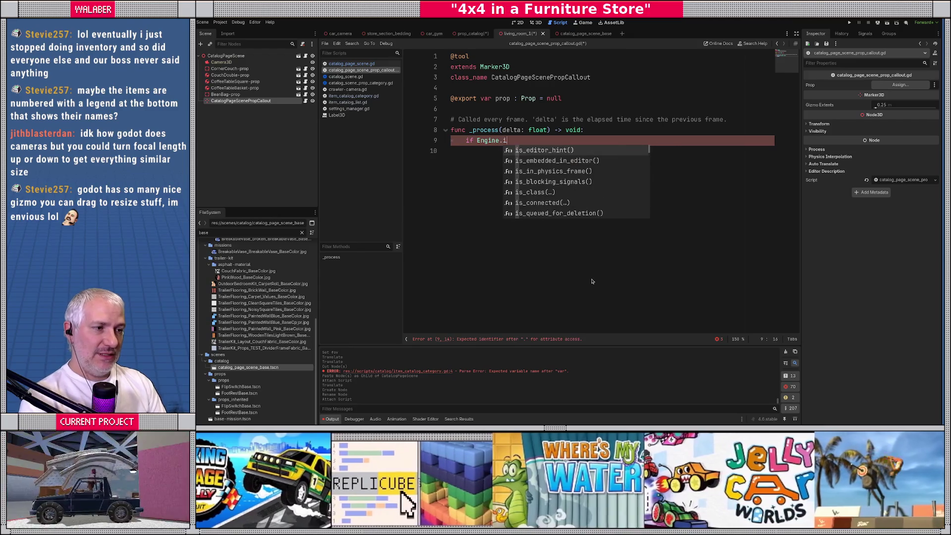
# In _process, under an Engine.is_editor_hint check, draw a TOMATO DebugDraw3D sphere at the marker
pyautogui.press('Tab')
pyautogui.write('or ')
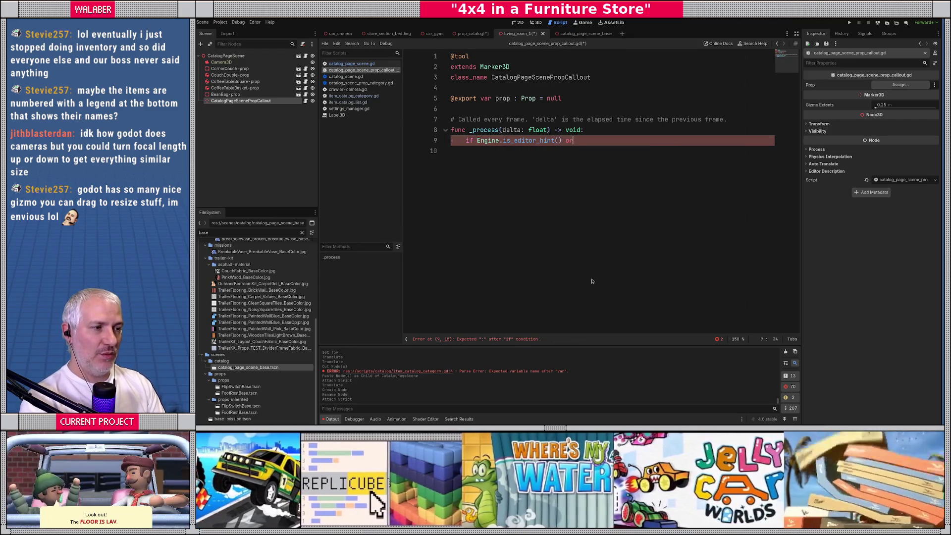
pyautogui.write('OS.')
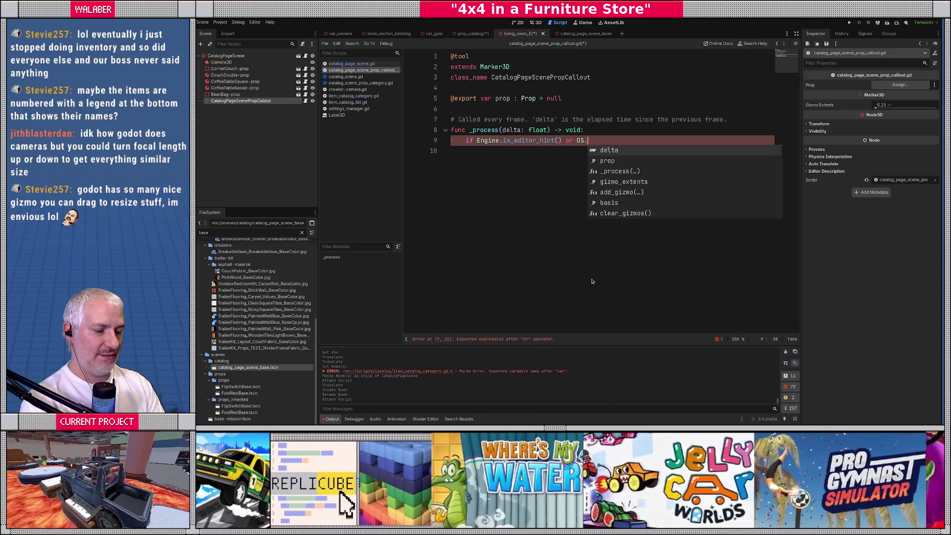
pyautogui.write('has_env')
pyautogui.press('Tab')
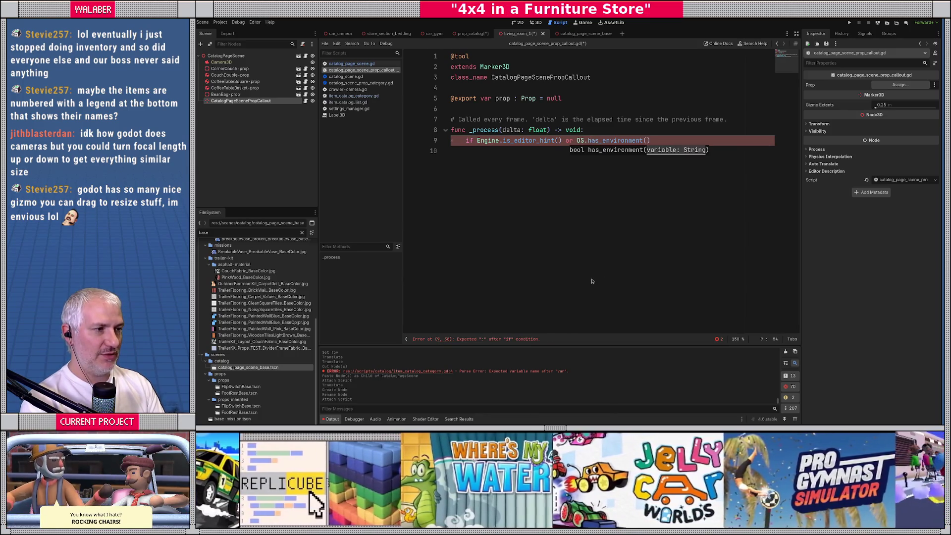
pyautogui.press('BackSpace')
pyautogui.press('BackSpace')
pyautogui.press('BackSpace')
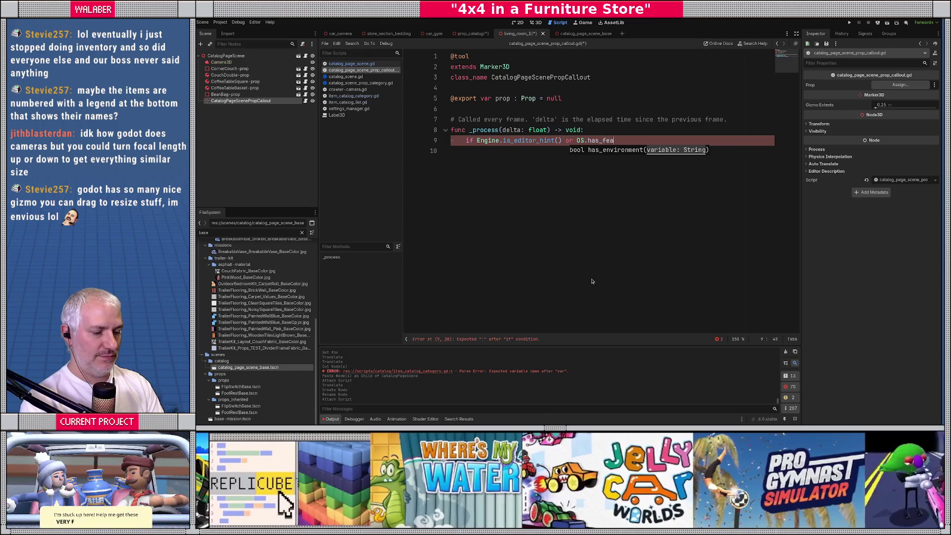
pyautogui.write('feature("edit')
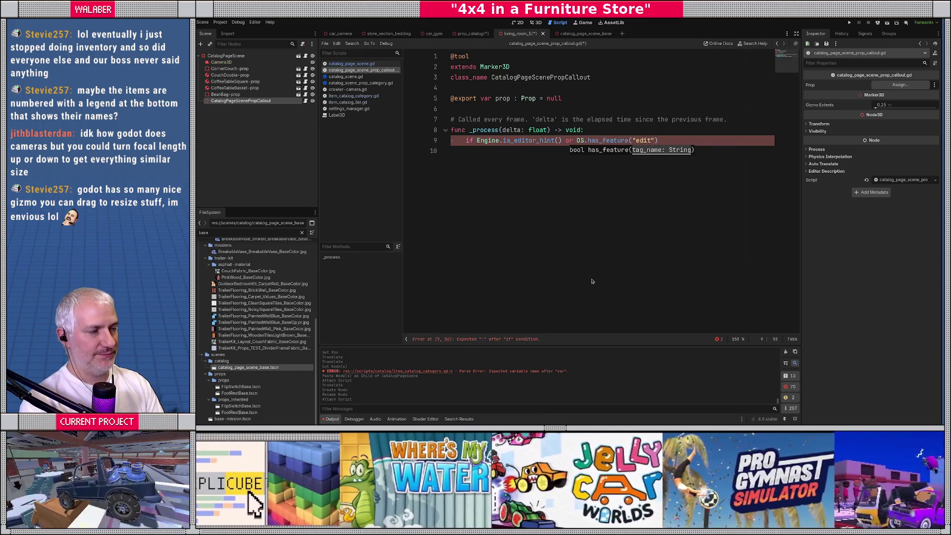
pyautogui.write('or')
pyautogui.press('End')
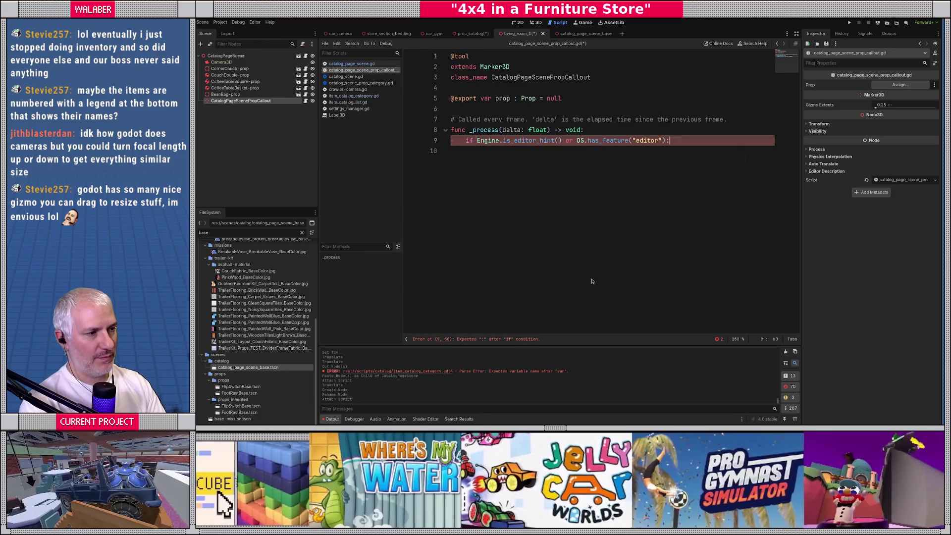
pyautogui.write(':')
pyautogui.press('Return')
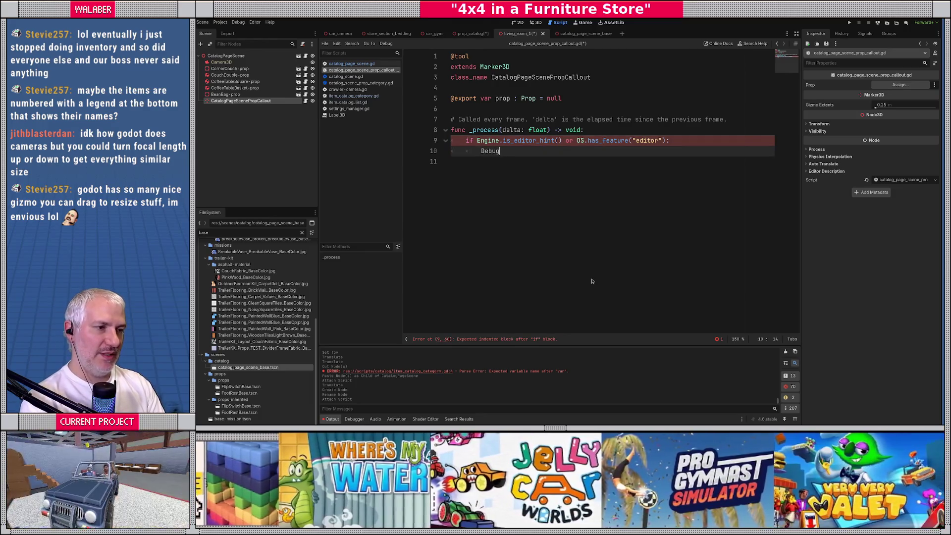
pyautogui.write('Dra')
pyautogui.press('Down')
pyautogui.press('Down')
pyautogui.press('Down')
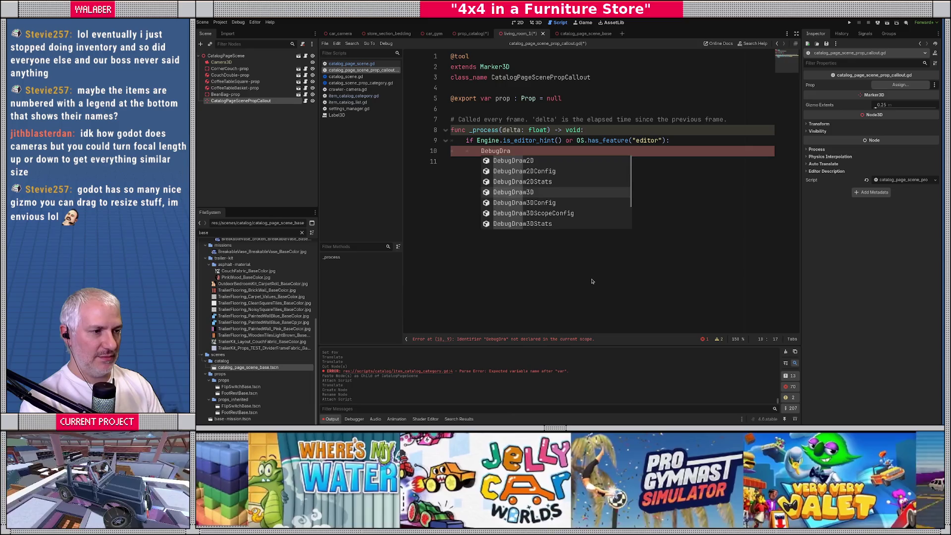
pyautogui.press('Tab')
pyautogui.write('.draw_')
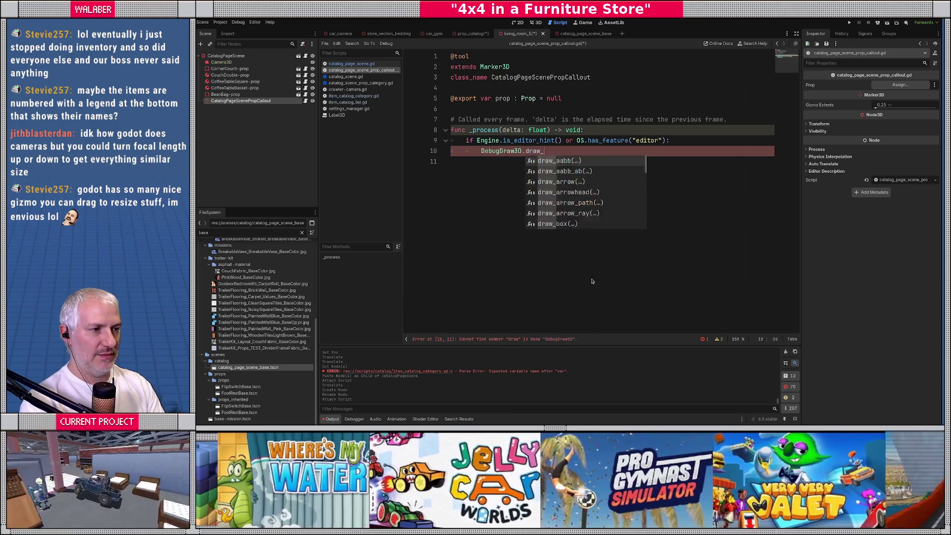
pyautogui.write('l')
pyautogui.press('BackSpace')
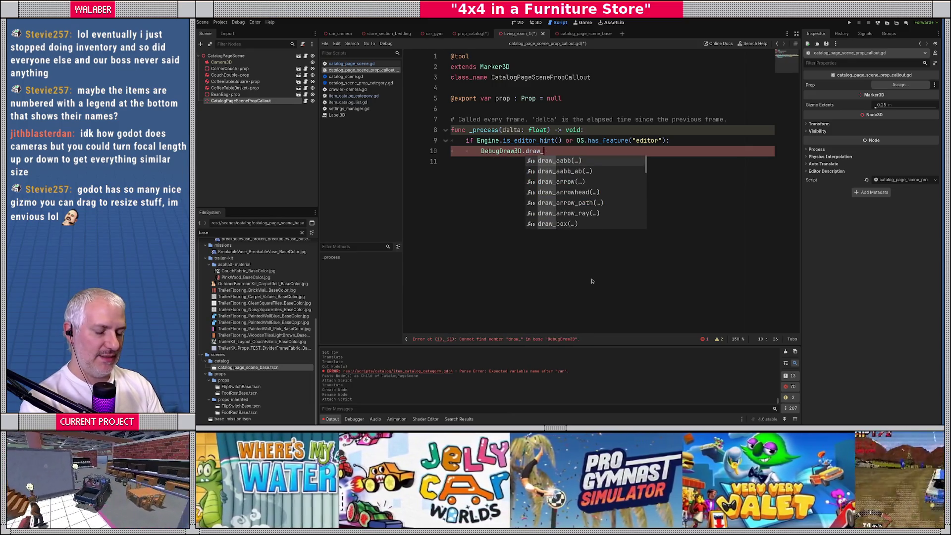
pyautogui.write('sp')
pyautogui.press('Tab')
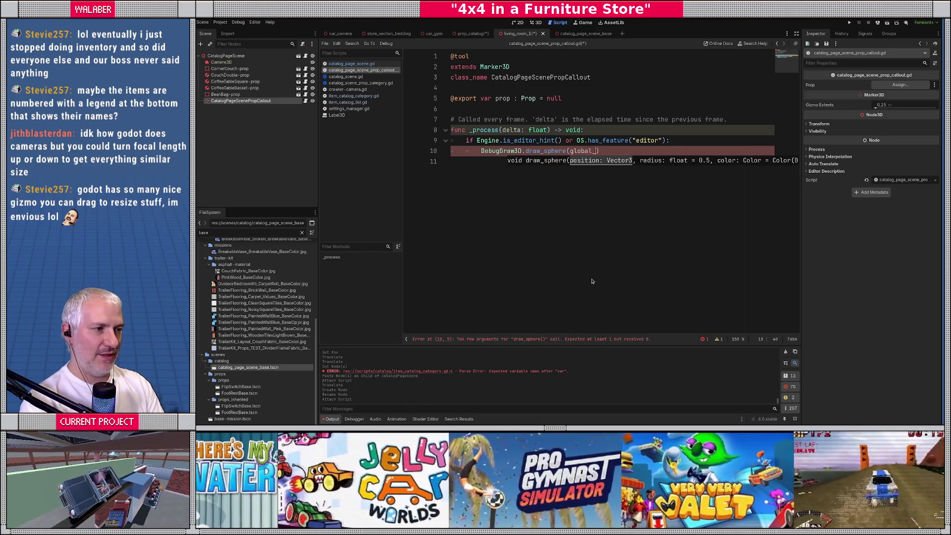
pyautogui.write('position, 0.1,')
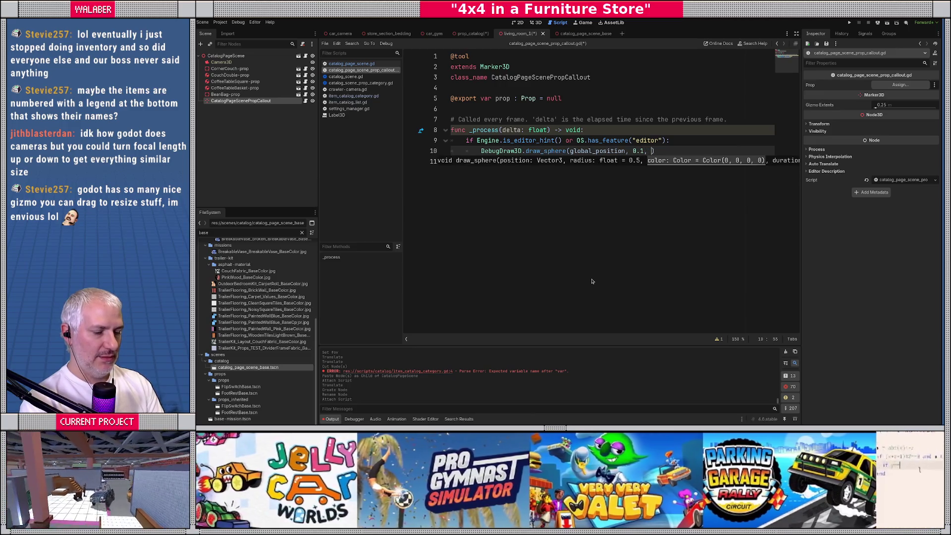
pyautogui.write(' r.TO')
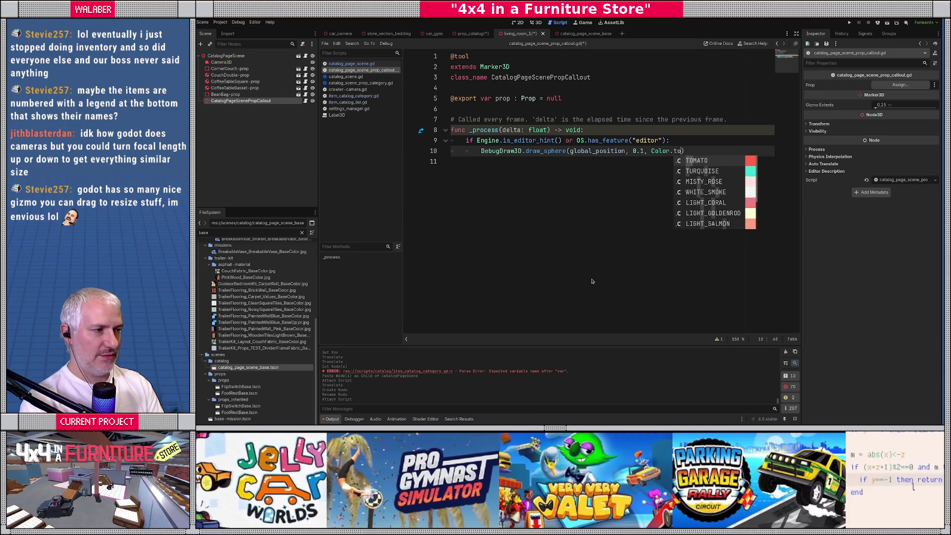
pyautogui.press('Return')
pyautogui.write(',')
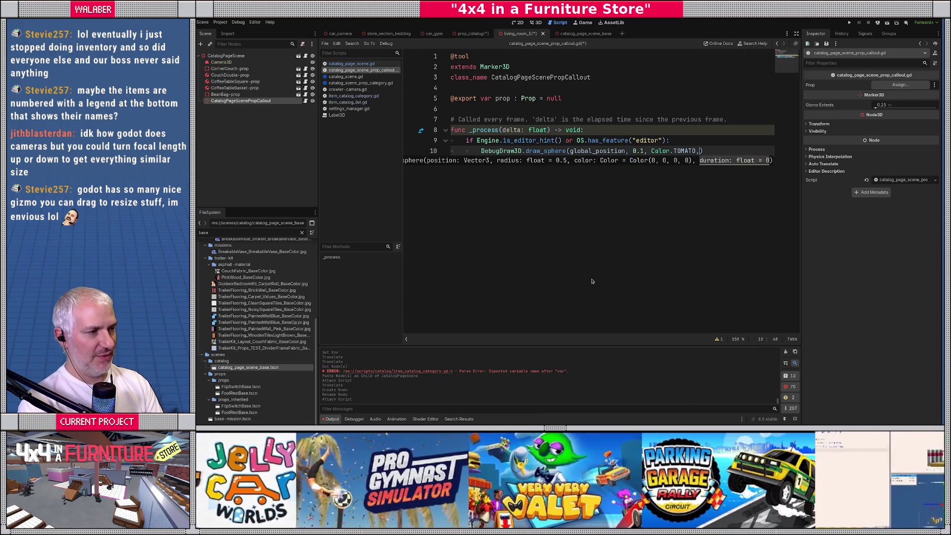
# Draw a line from global_position to the prop's global_position, nested under a prop check
pyautogui.press('Return')
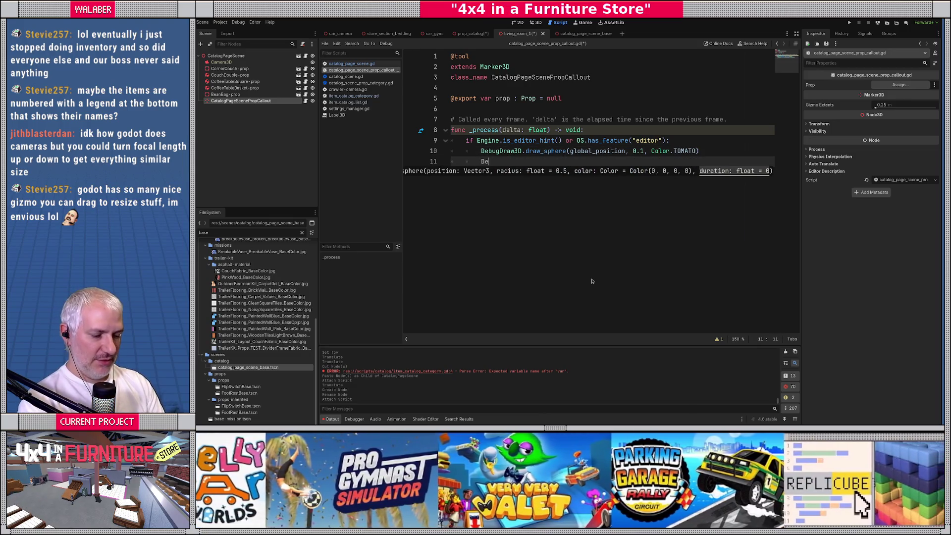
pyautogui.write('w3')
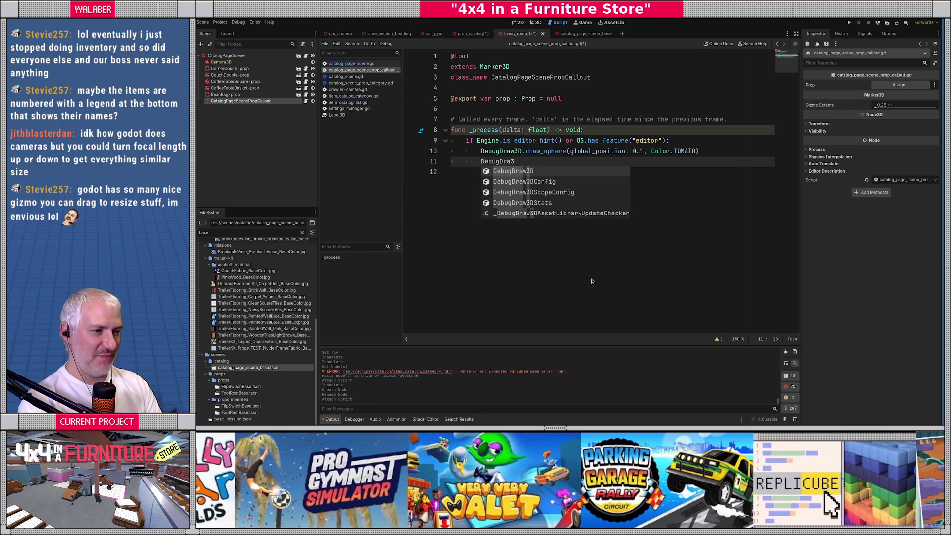
pyautogui.write('D.draw')
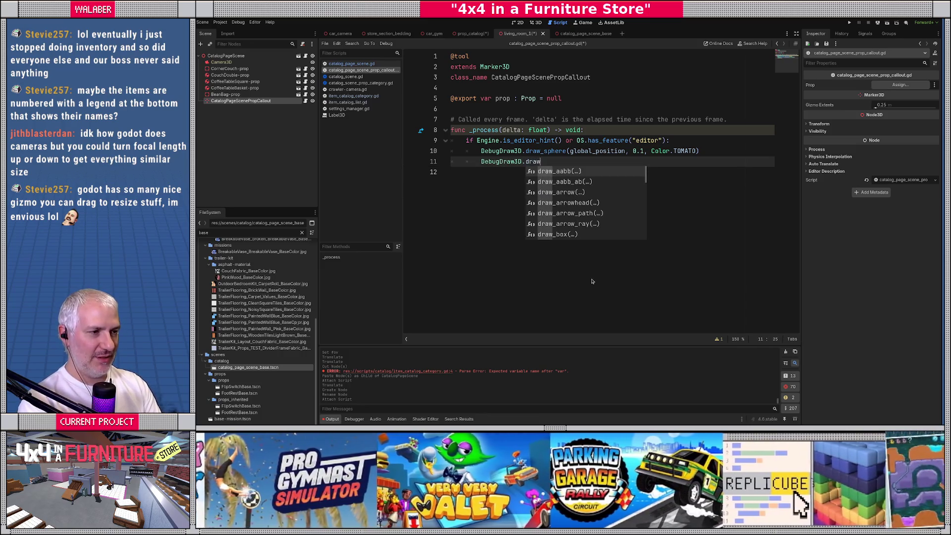
pyautogui.write('_l')
pyautogui.press('Tab')
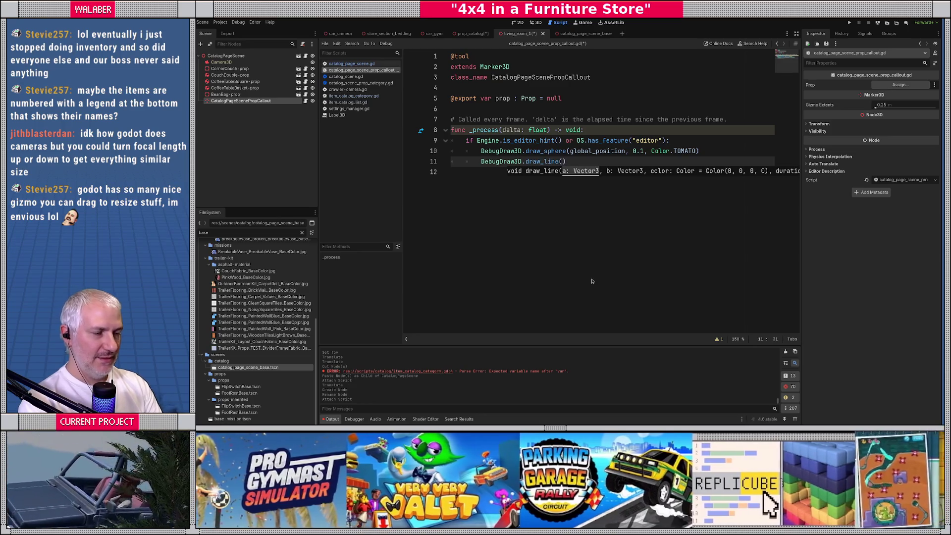
pyautogui.write('g')
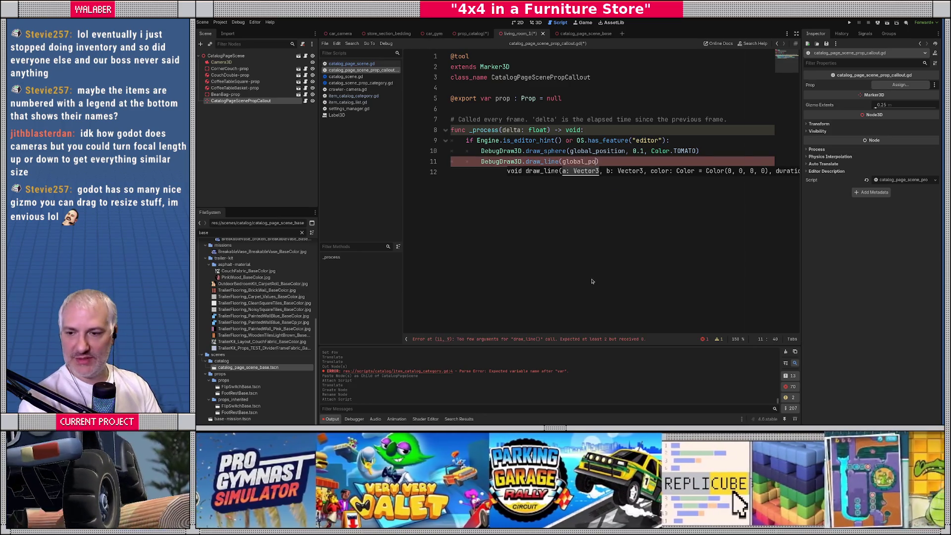
pyautogui.write('lobal_po')
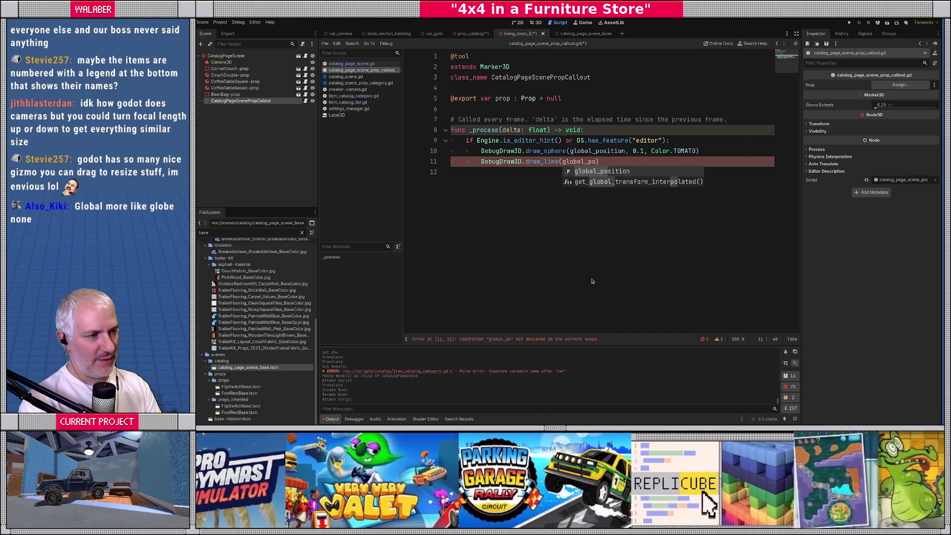
pyautogui.press('Tab')
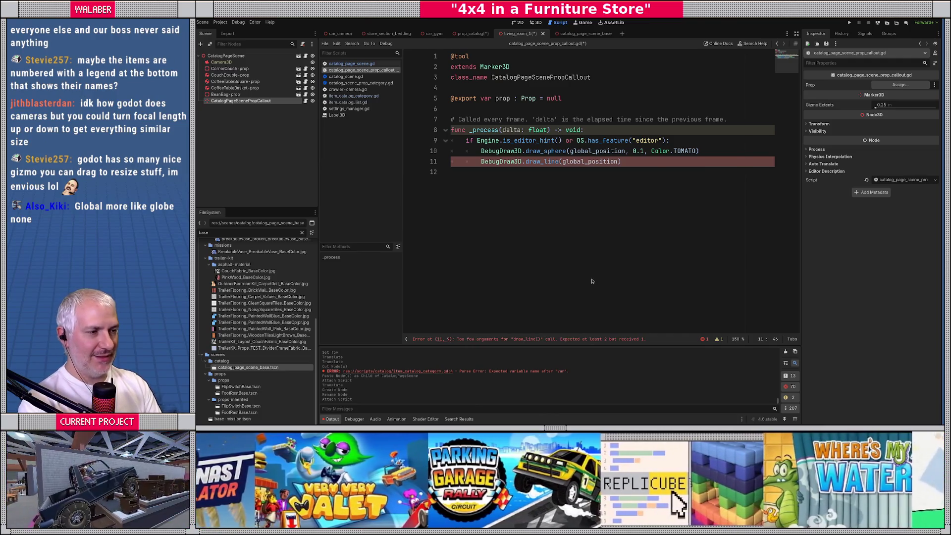
pyautogui.write(', pr')
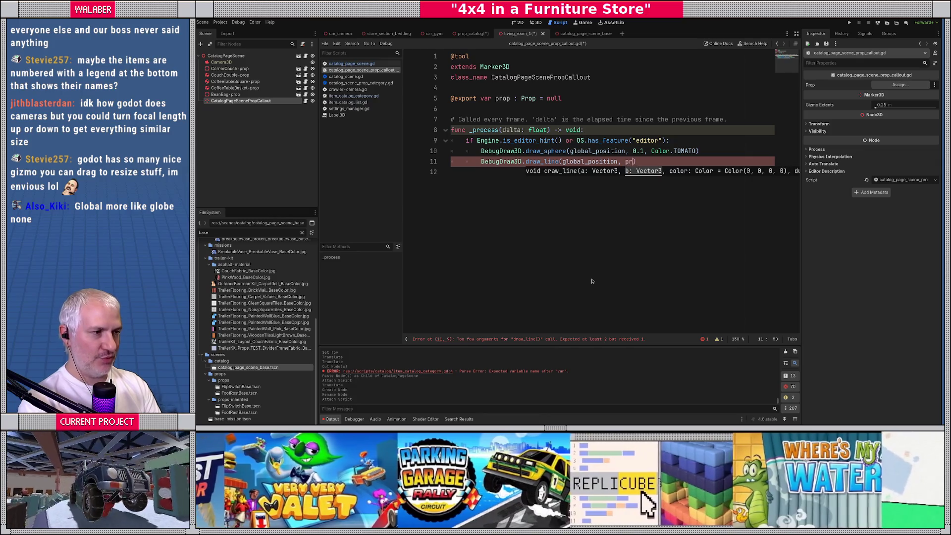
pyautogui.write('op.global_po')
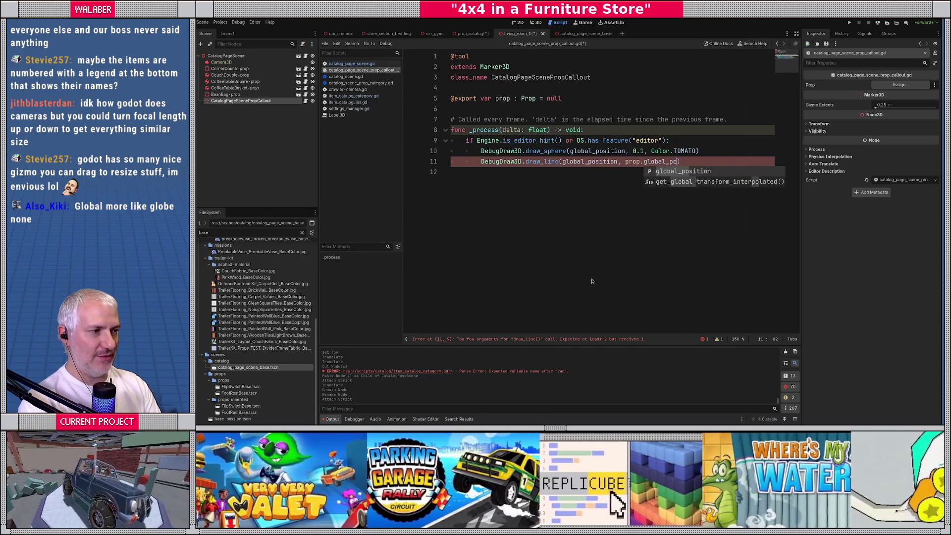
pyautogui.press('Tab')
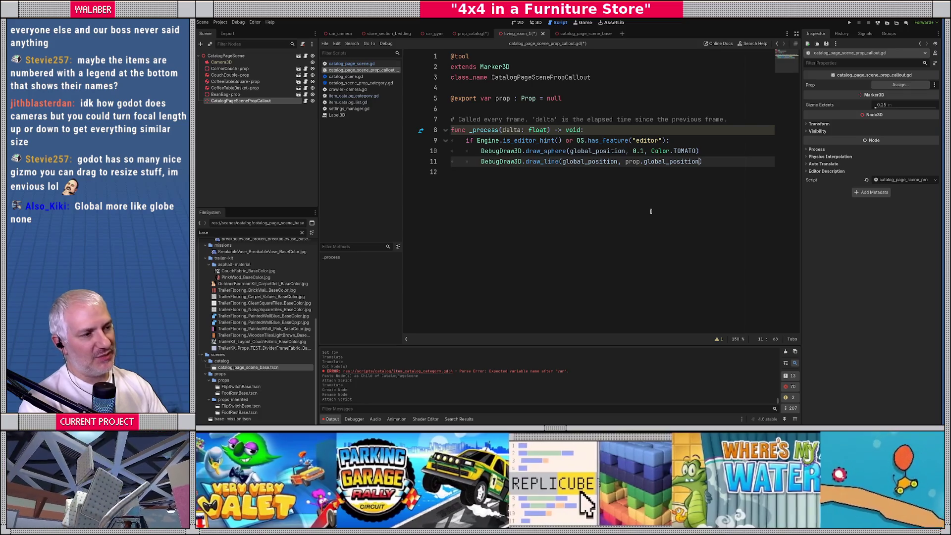
pyautogui.click(685, 141)
pyautogui.press('Return')
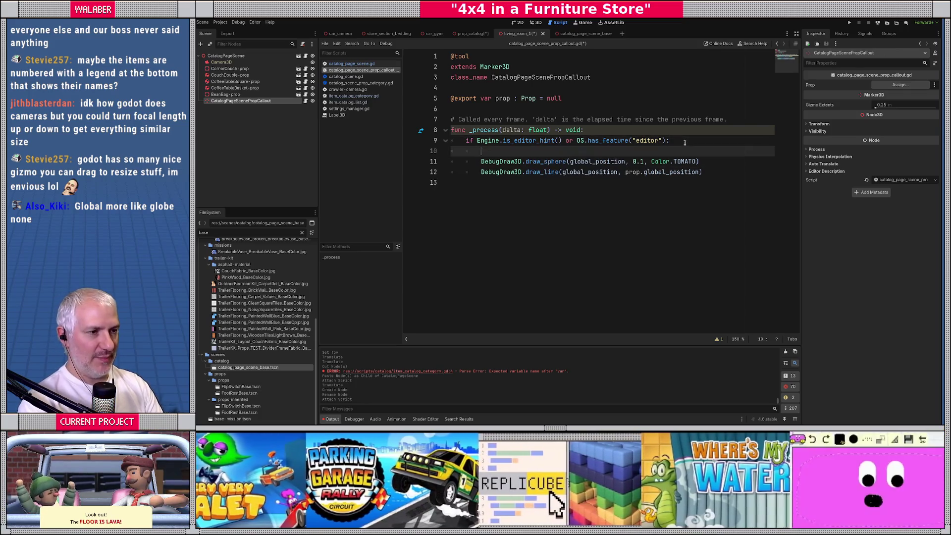
pyautogui.press('Delete')
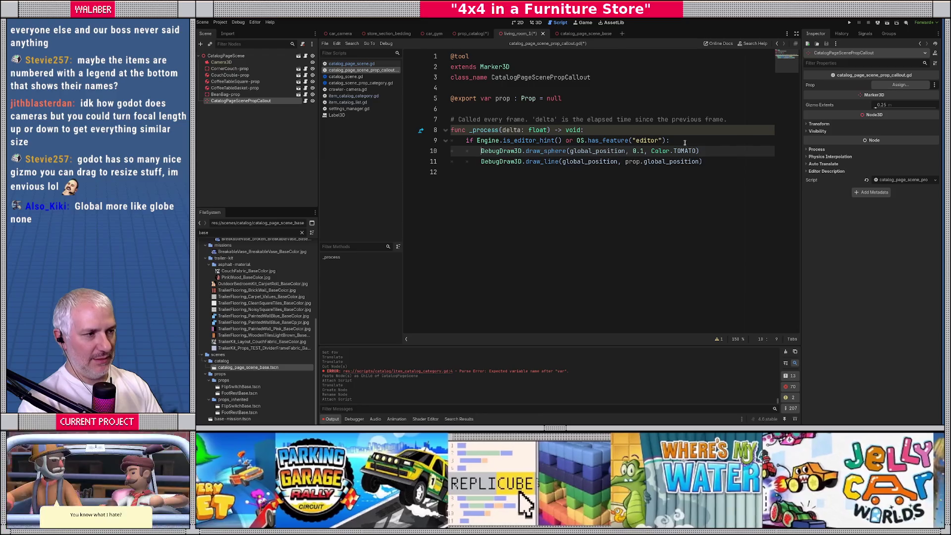
pyautogui.press('Return')
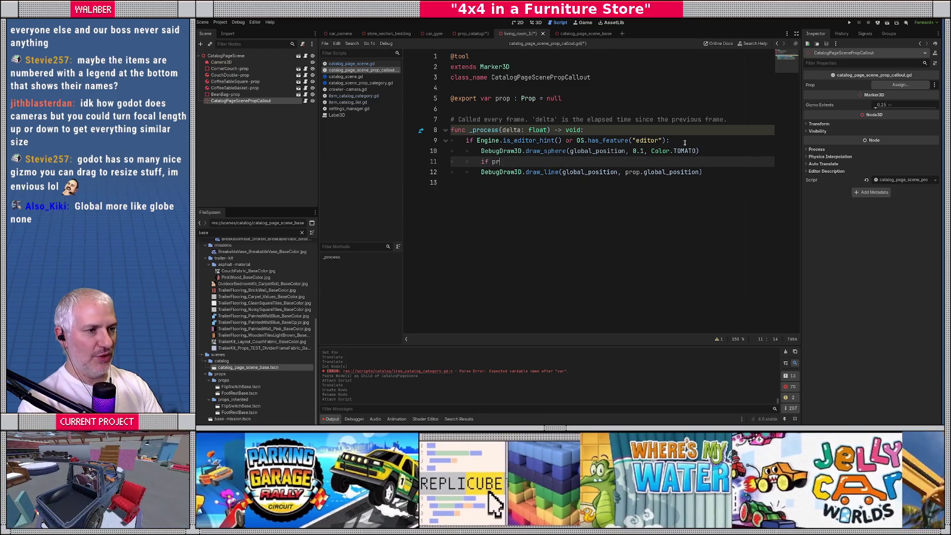
pyautogui.press('Down')
pyautogui.press('Tab')
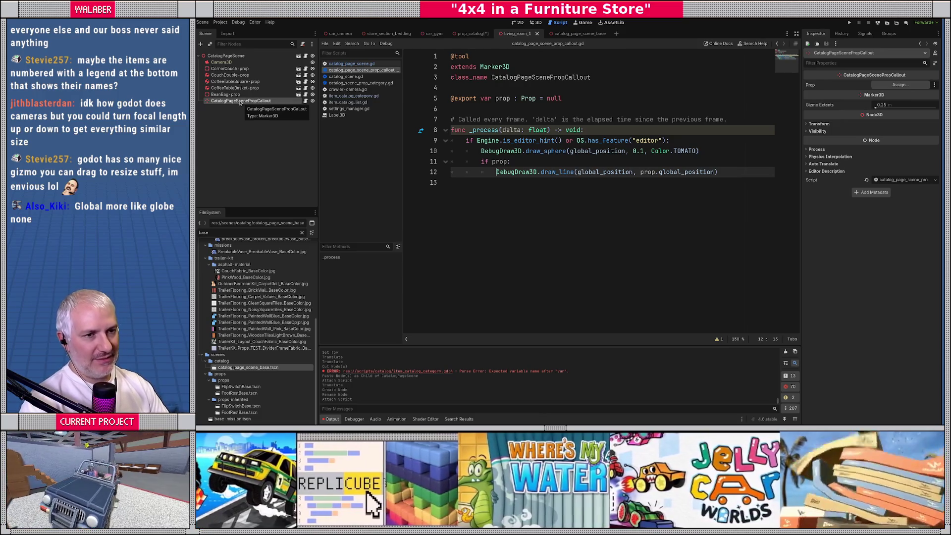
pyautogui.click(236, 94)
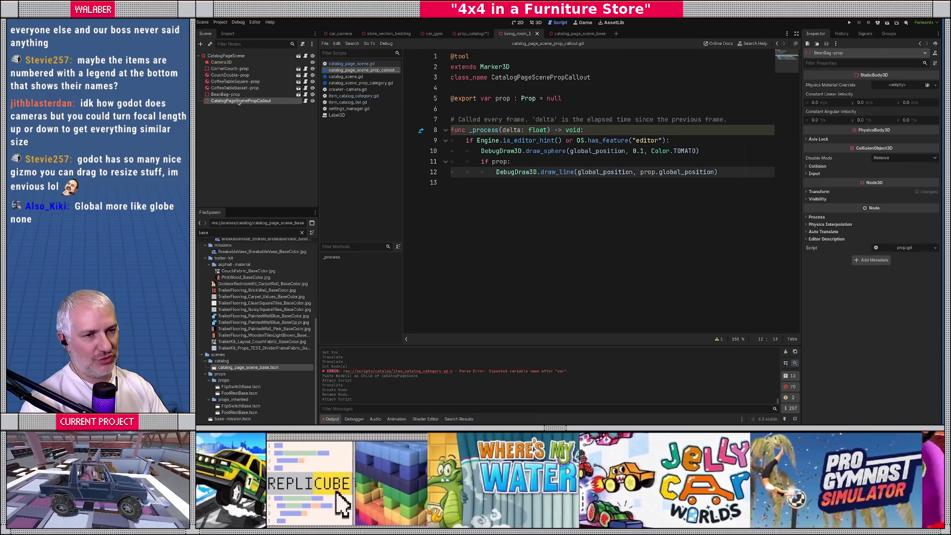
pyautogui.click(240, 101)
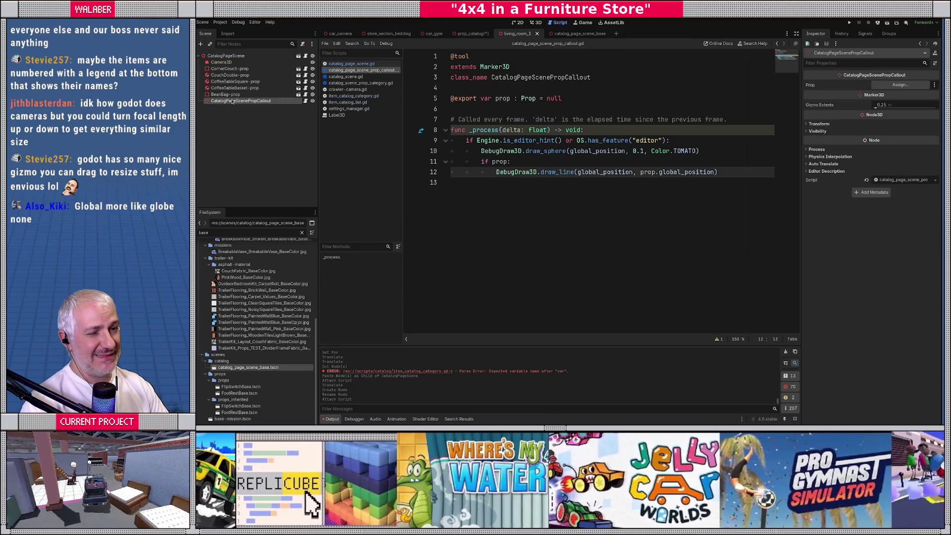
# In the 3D view, move the callout marker up above the furniture and further left
pyautogui.click(538, 22)
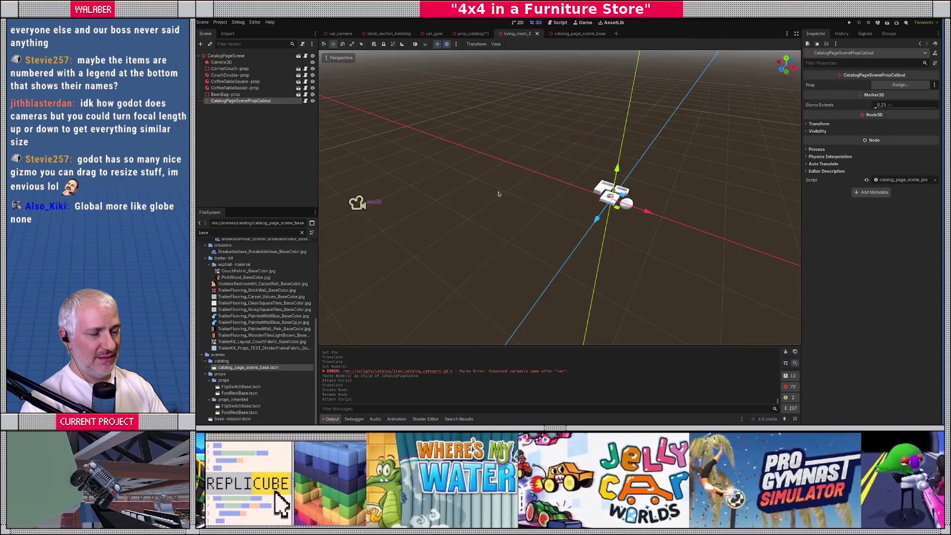
pyautogui.scroll(3, 566, 194)
pyautogui.scroll(4, 566, 193)
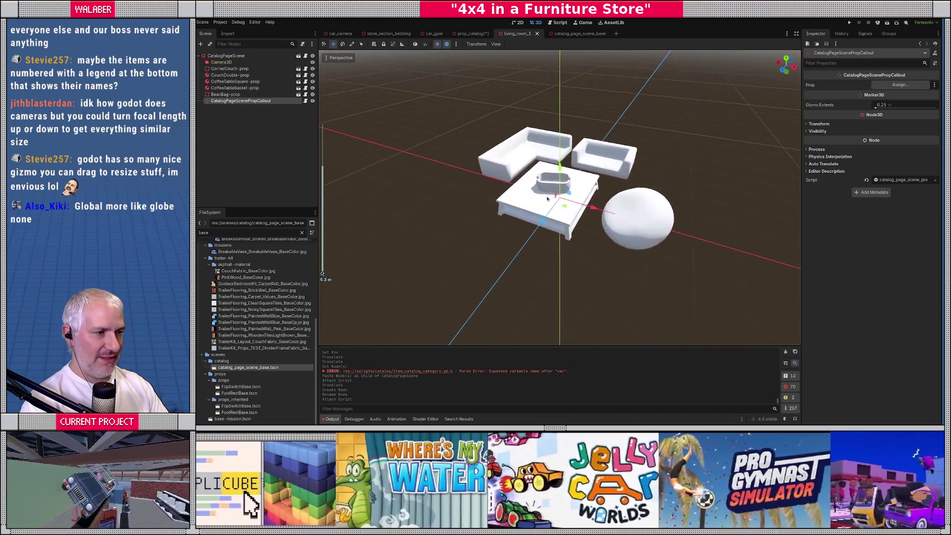
pyautogui.moveTo(560, 178); pyautogui.dragTo(558, 60)
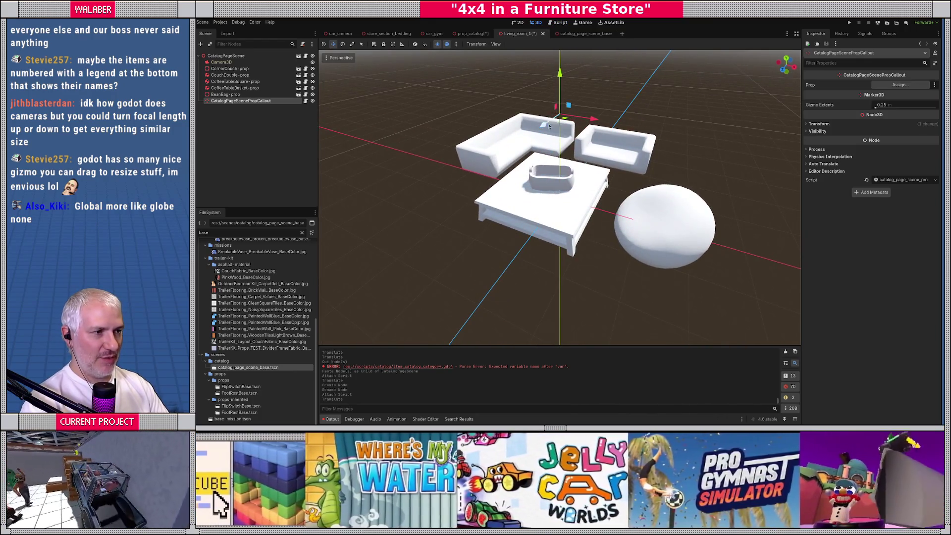
pyautogui.click(578, 118)
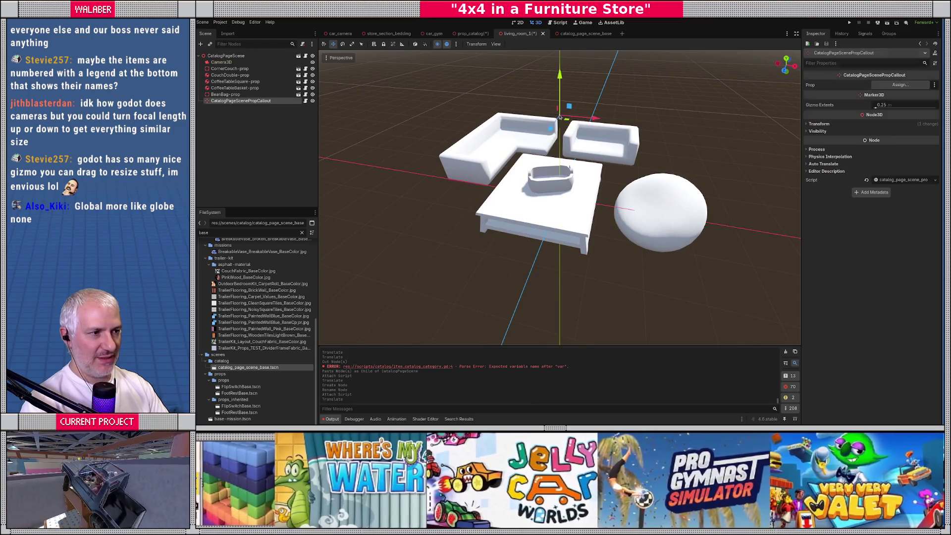
pyautogui.moveTo(569, 108); pyautogui.dragTo(457, 104)
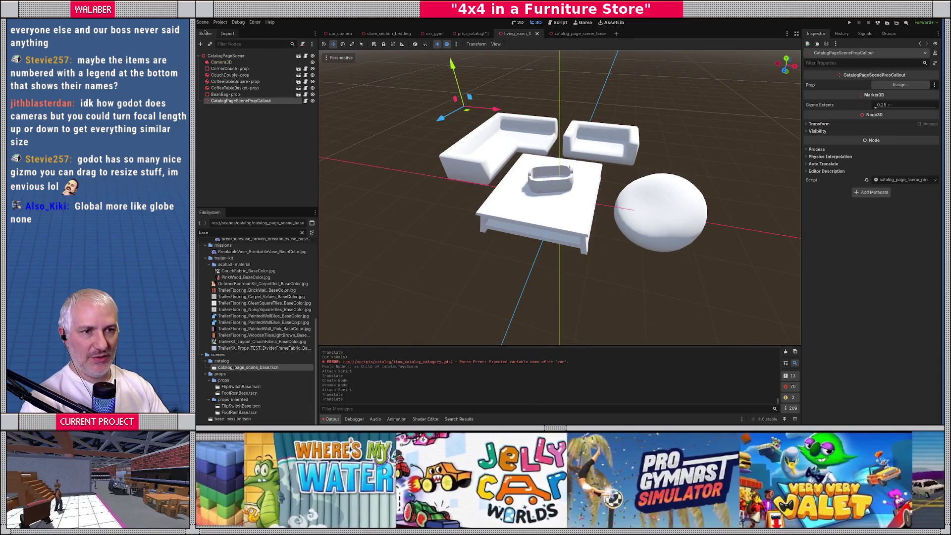
pyautogui.click(202, 22)
pyautogui.click(223, 139)
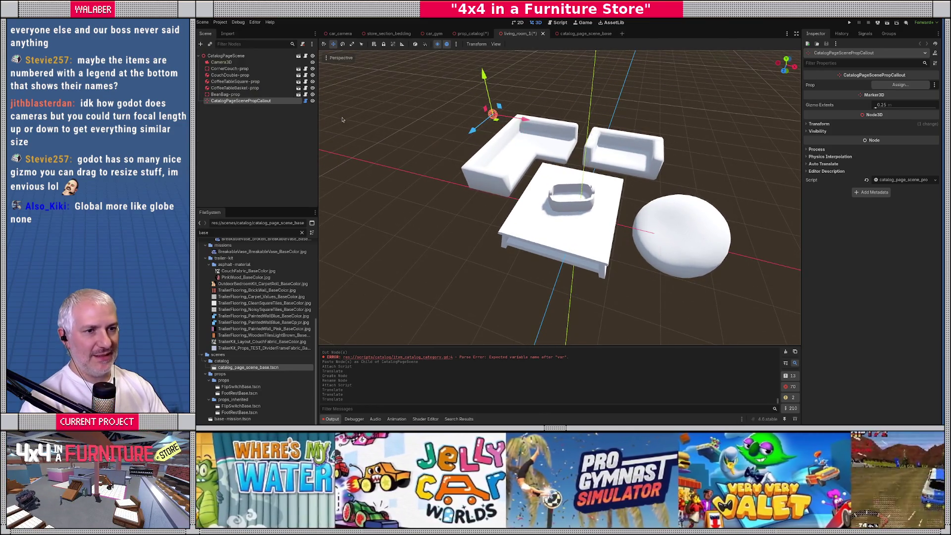
# Assign CornerCouch-prop as the callout's Prop
pyautogui.click(899, 85)
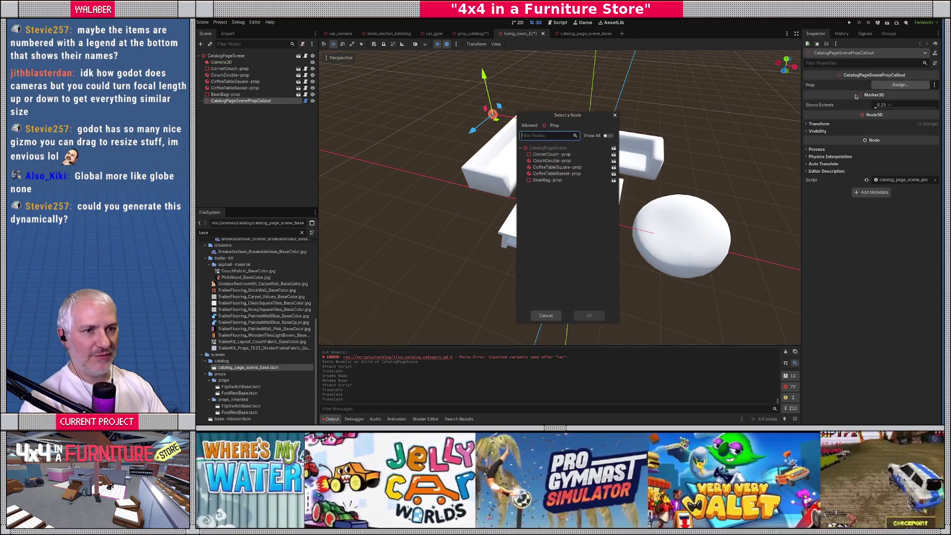
pyautogui.doubleClick(537, 155)
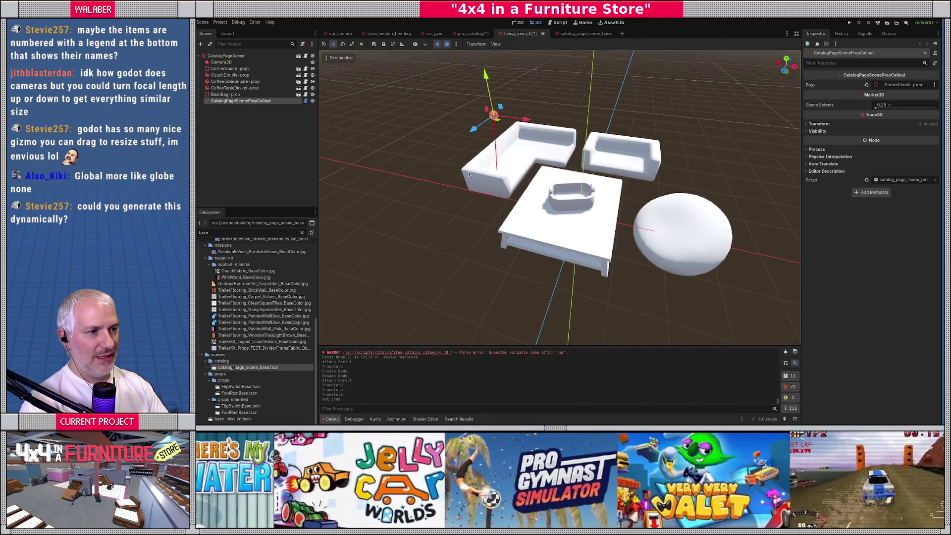
pyautogui.click(221, 62)
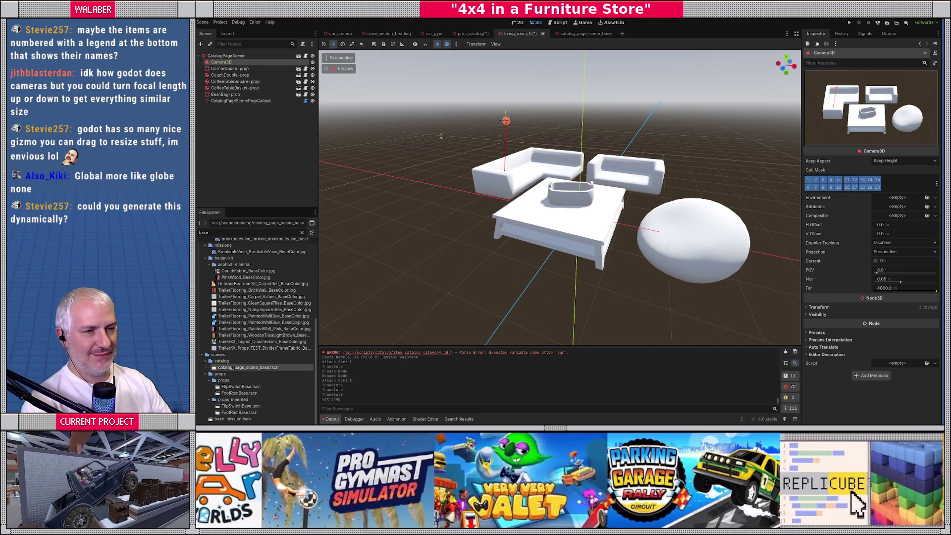
pyautogui.click(251, 100)
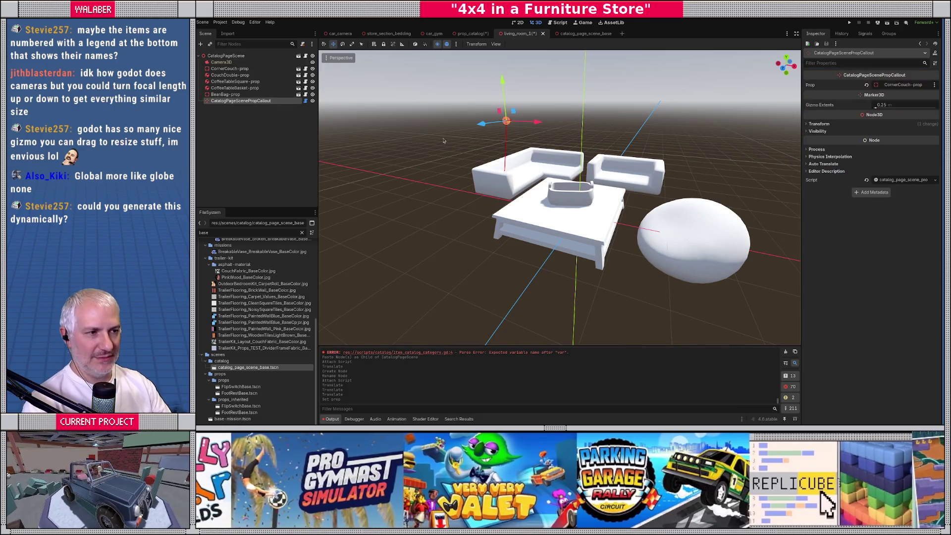
pyautogui.scroll(2, 486, 151)
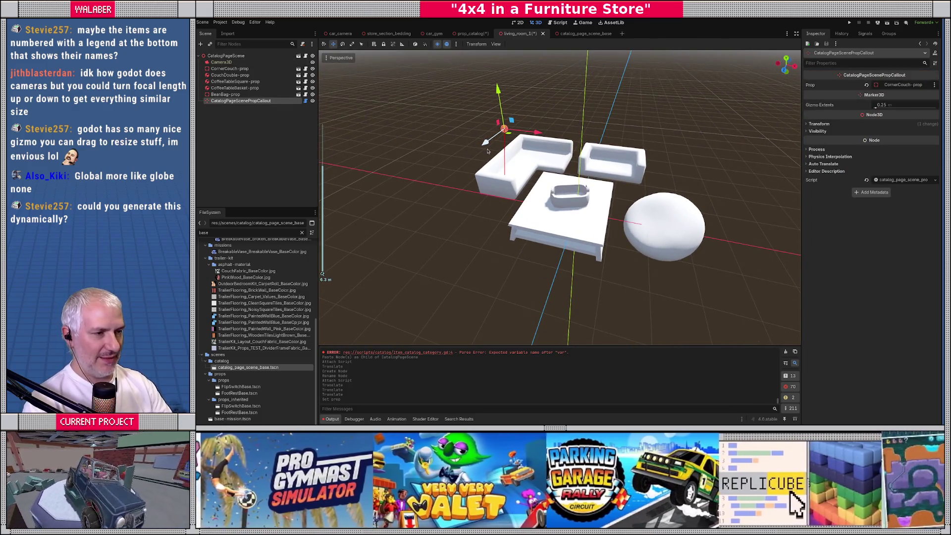
pyautogui.press('KP_3')
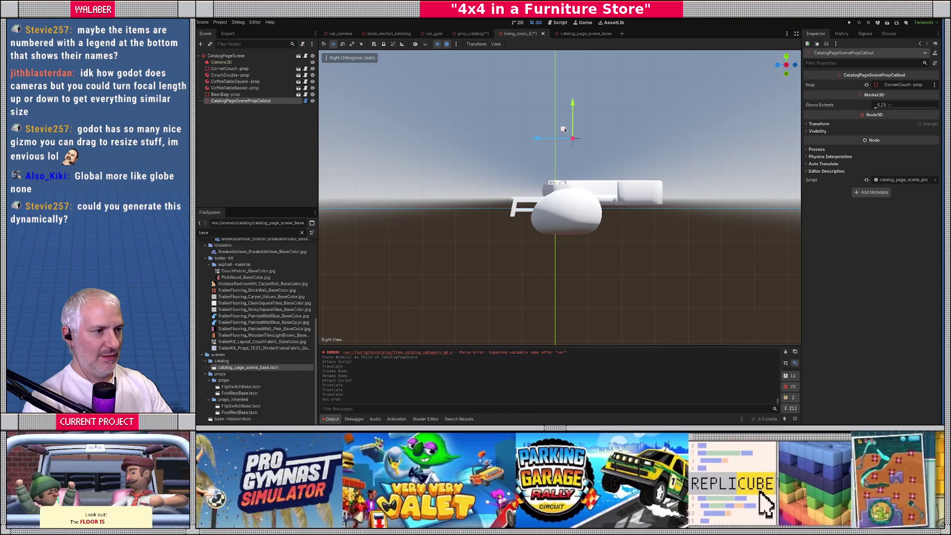
pyautogui.moveTo(564, 130); pyautogui.dragTo(544, 151)
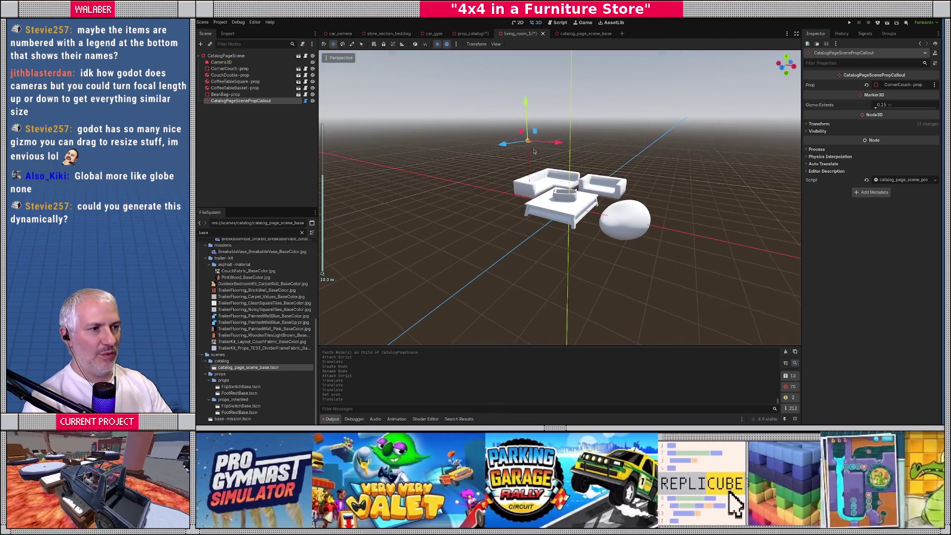
pyautogui.click(223, 63)
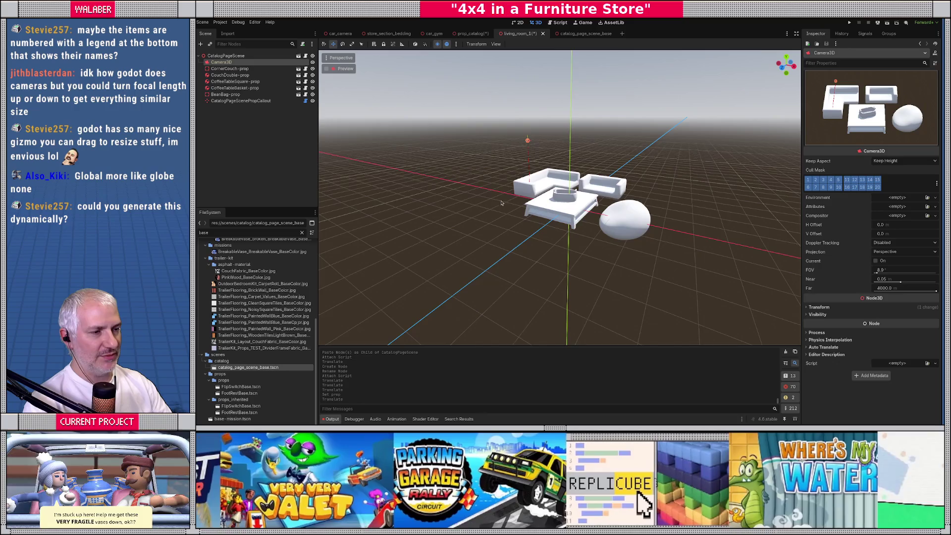
pyautogui.scroll(3, 501, 202)
pyautogui.moveTo(502, 203)
pyautogui.mouseDown()
pyautogui.moveTo(673, 243)
pyautogui.moveTo(557, 203)
pyautogui.moveTo(624, 168)
pyautogui.moveTo(653, 193)
pyautogui.moveTo(429, 143)
pyautogui.mouseUp()
pyautogui.scroll(3, 508, 211)
pyautogui.scroll(3, 594, 223)
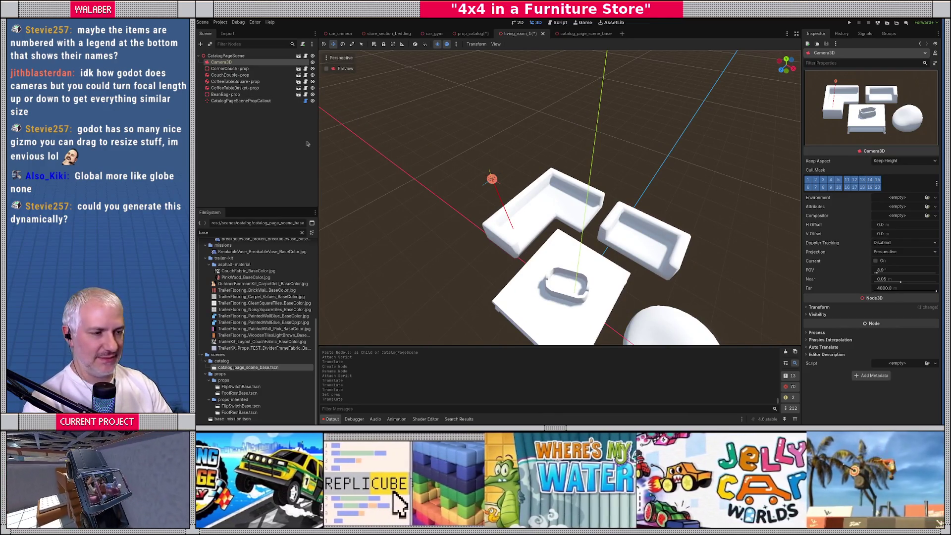
pyautogui.middleClick(466, 163)
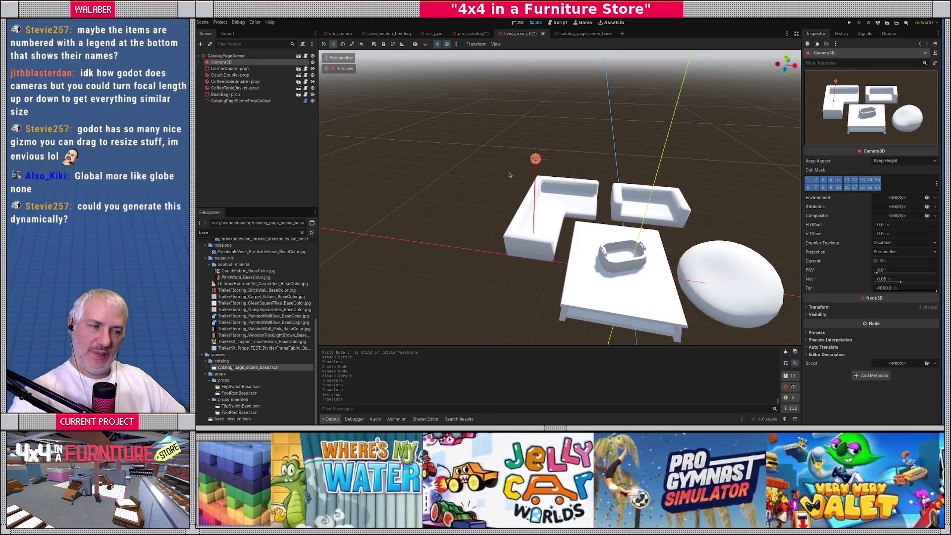
pyautogui.click(307, 100)
# Below the prop export, declare a TextAlignment enum with Above, Left, Right and Below
pyautogui.click(582, 98)
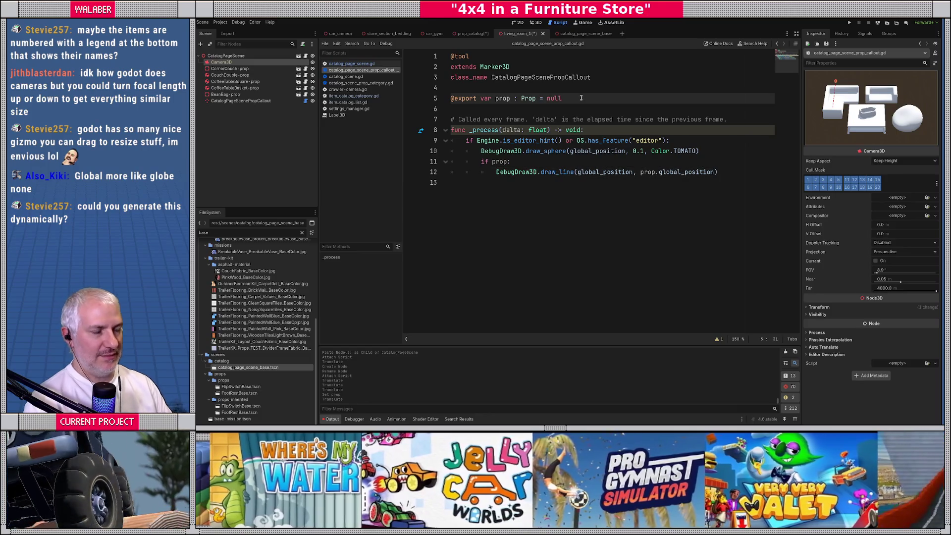
pyautogui.press('Return')
pyautogui.press('Return')
pyautogui.write('enum Texc')
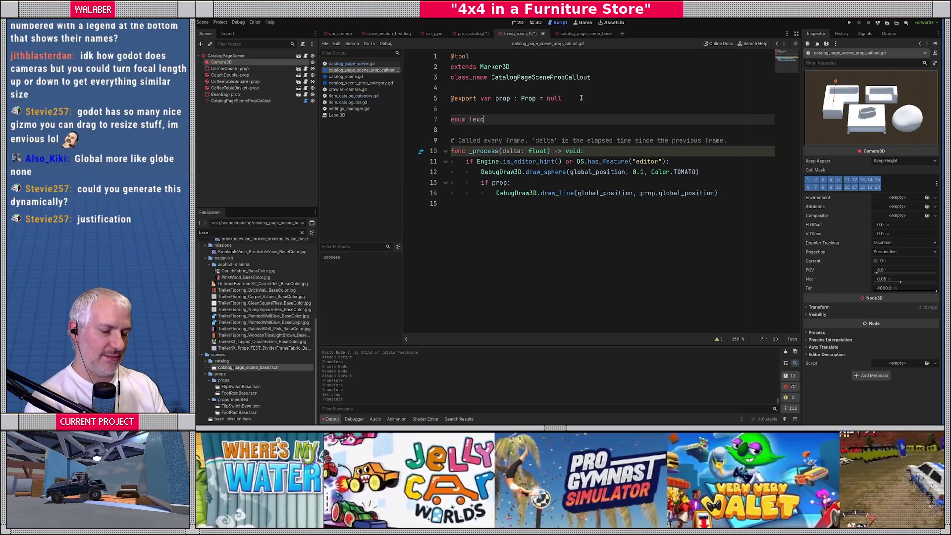
pyautogui.press('BackSpace')
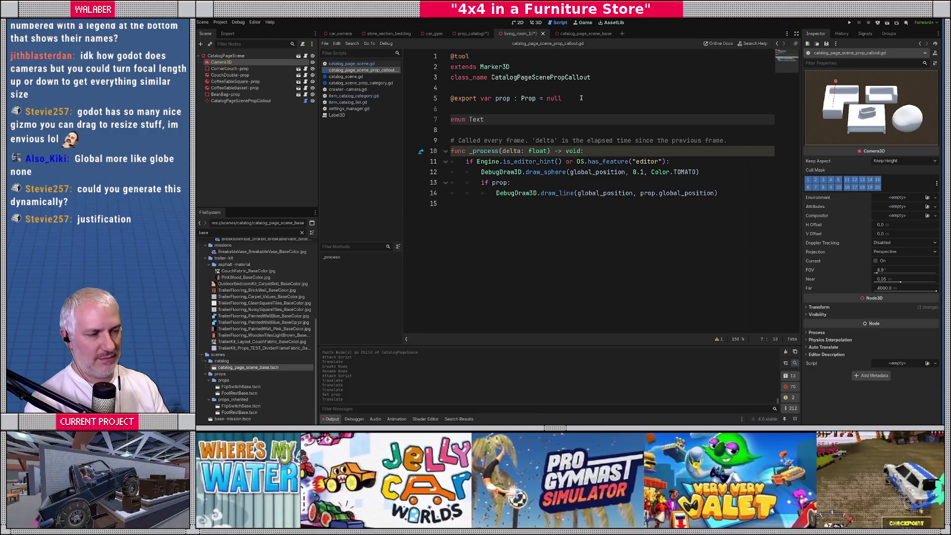
pyautogui.write('ment')
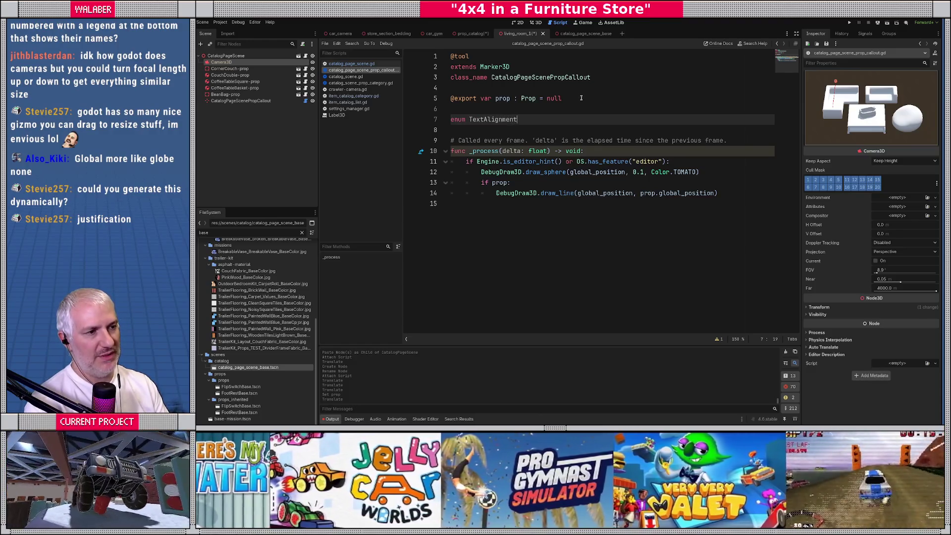
pyautogui.press('Return')
pyautogui.write('{')
pyautogui.press('Return')
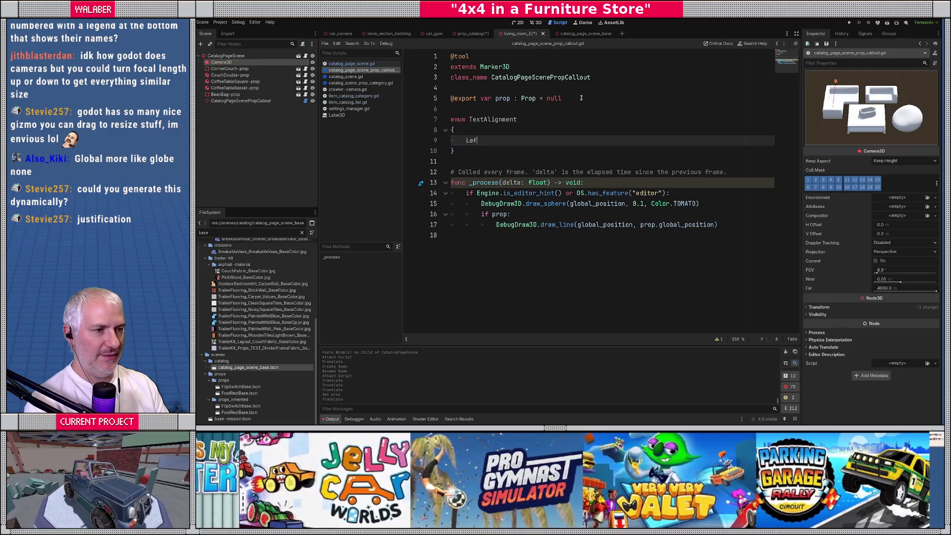
pyautogui.press('Return')
pyautogui.write('Above,')
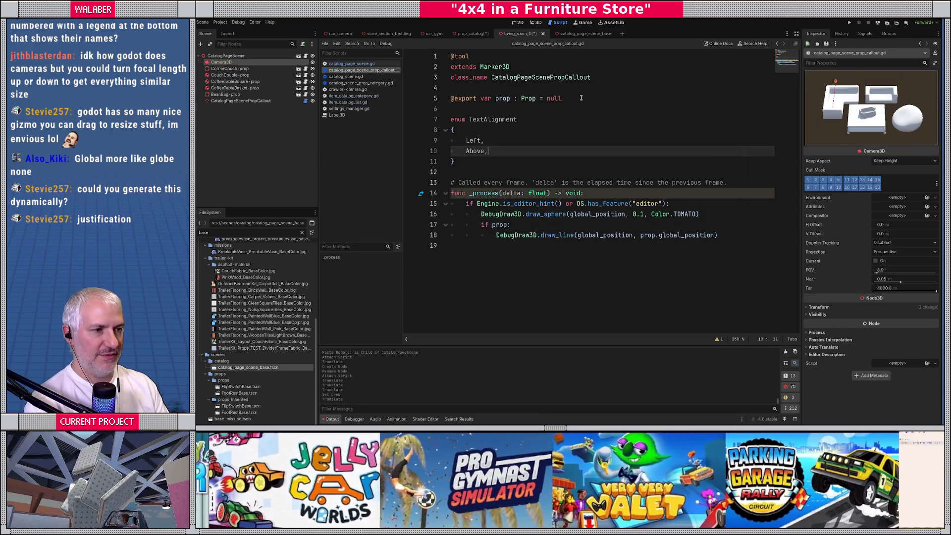
pyautogui.press('Return')
pyautogui.write('Right,')
pyautogui.press('Return')
pyautogui.write('Below')
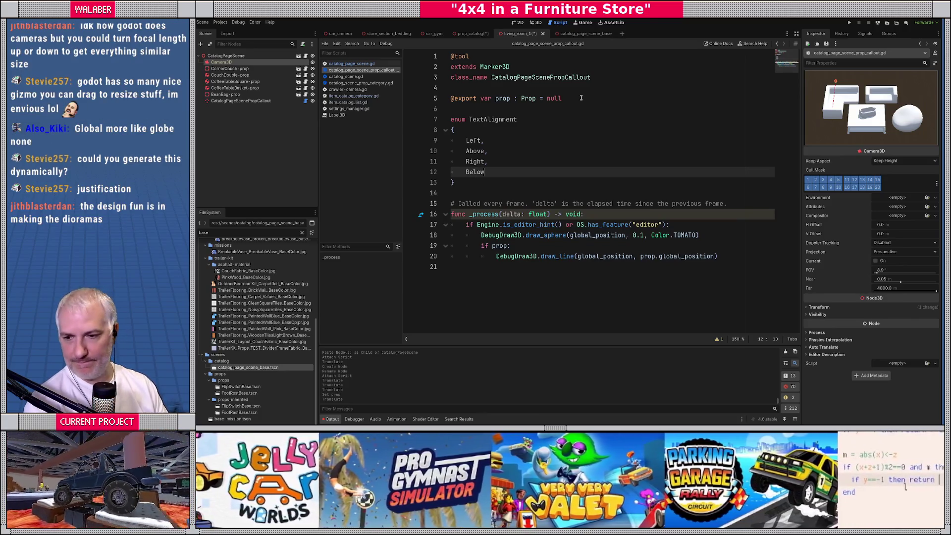
pyautogui.press('Down')
pyautogui.press('Return')
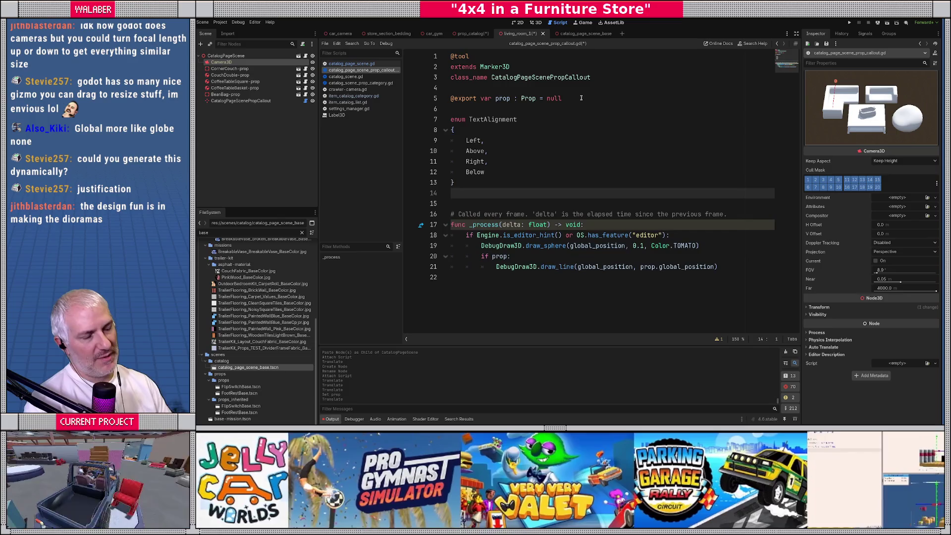
# Add an exported alignment variable of type TextAlignment defaulting to Above
pyautogui.press('Return')
pyautogui.write('@export var alignment : TextA')
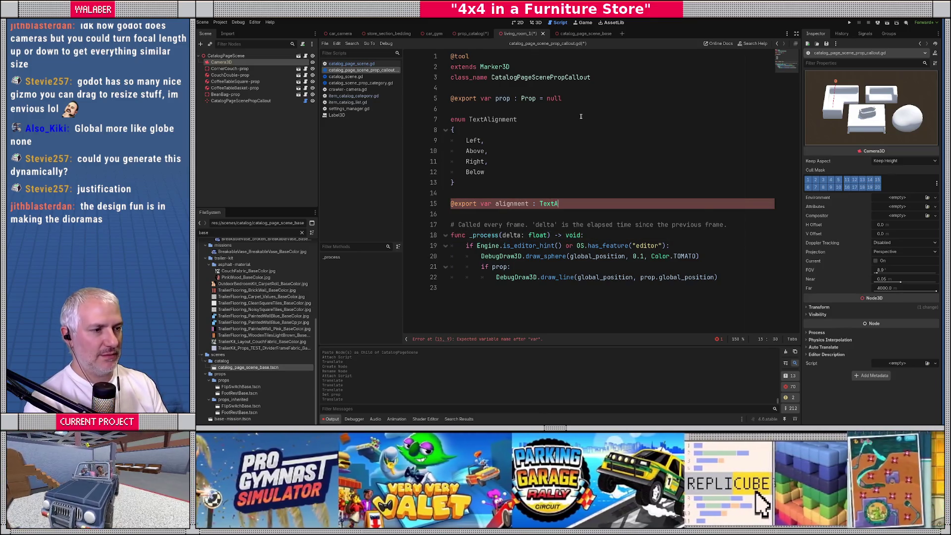
pyautogui.press('Tab')
pyautogui.write('A')
pyautogui.press('Tab')
pyautogui.write('.a')
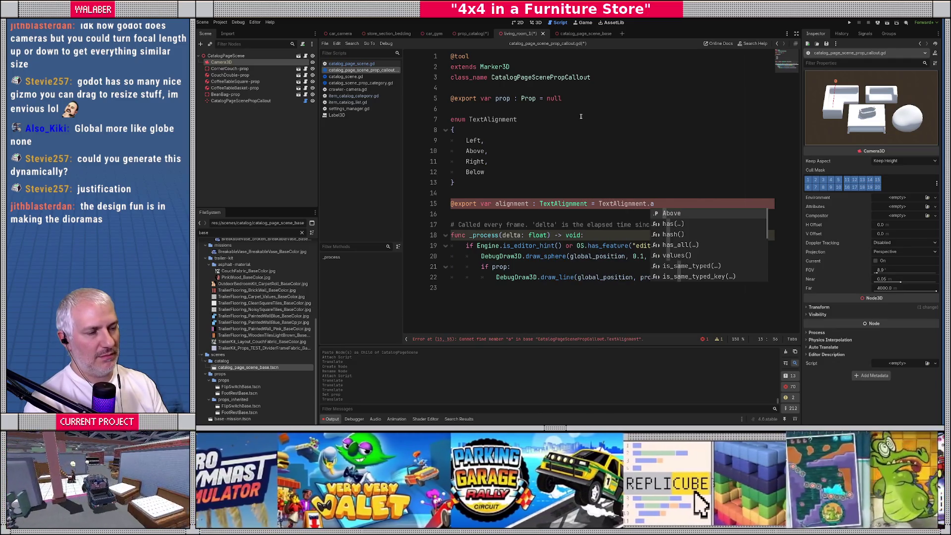
pyautogui.press('Tab')
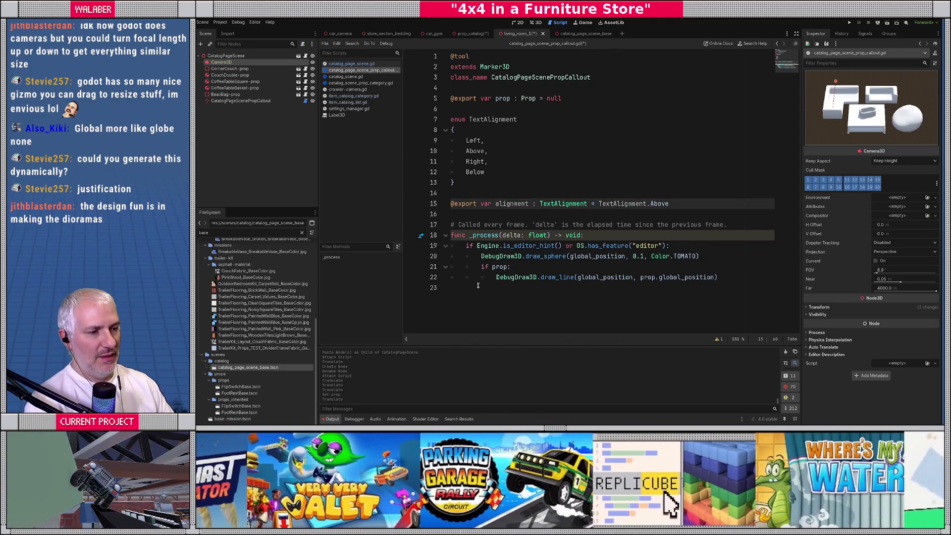
# Open new indented blank lines after the draw_line call at the end of _process
pyautogui.click(727, 278)
pyautogui.press('Return')
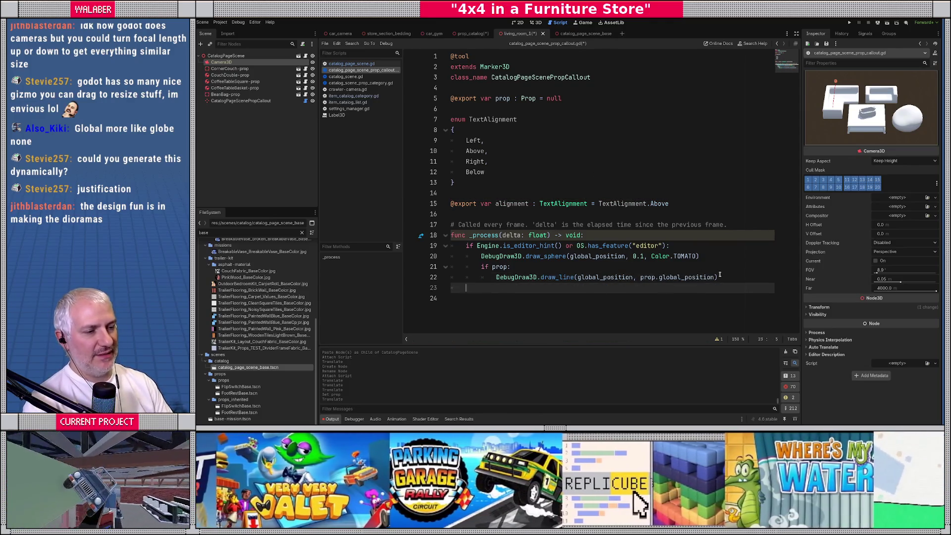
pyautogui.press('Return')
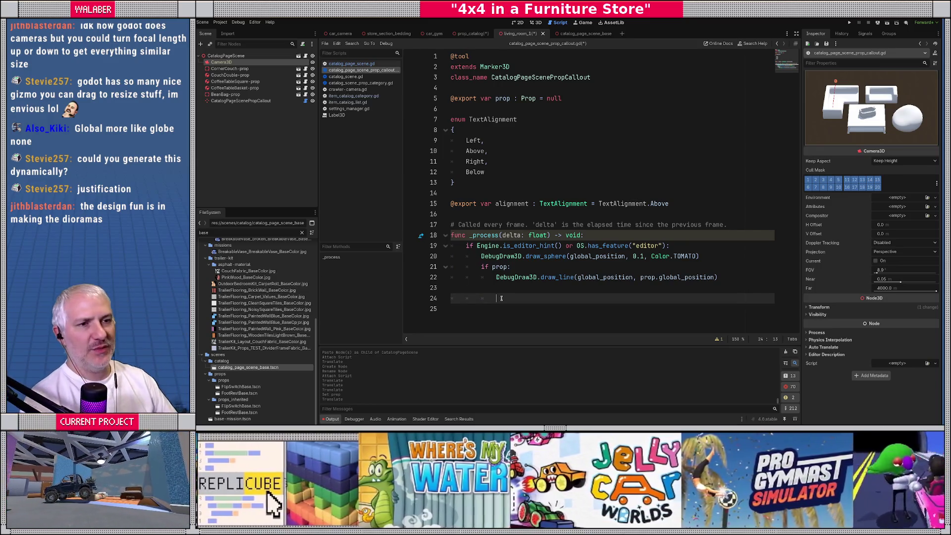
pyautogui.click(223, 63)
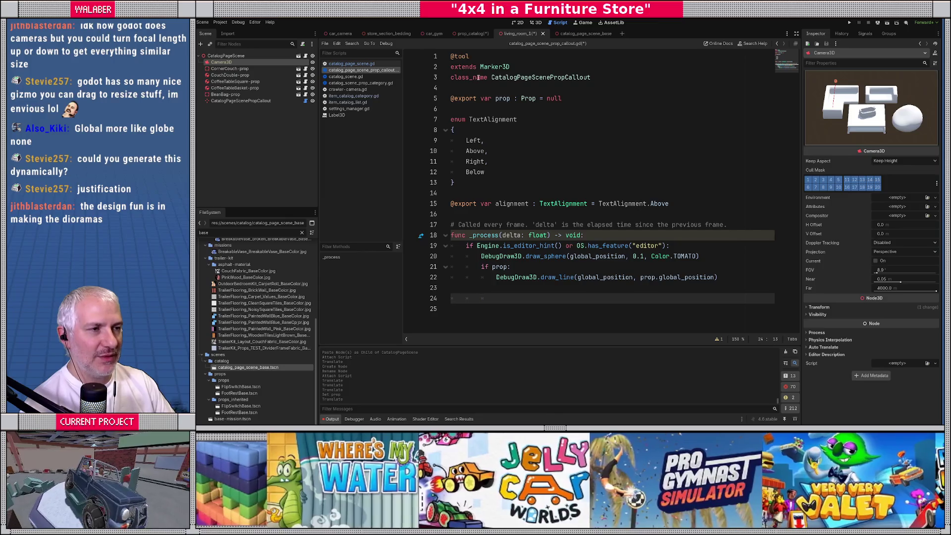
pyautogui.click(536, 23)
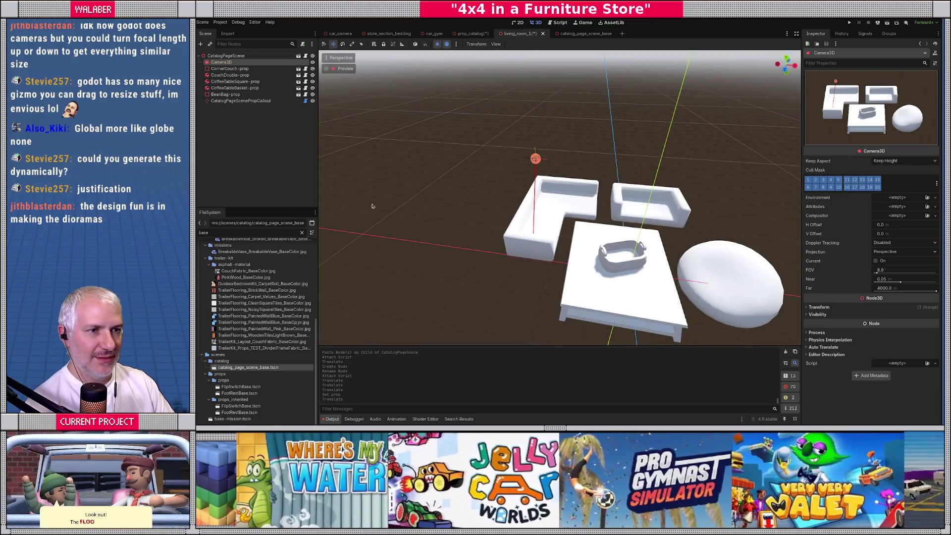
# Briefly preview the furniture through the Camera3D via cinematic and camera preview toggles
pyautogui.click(327, 58)
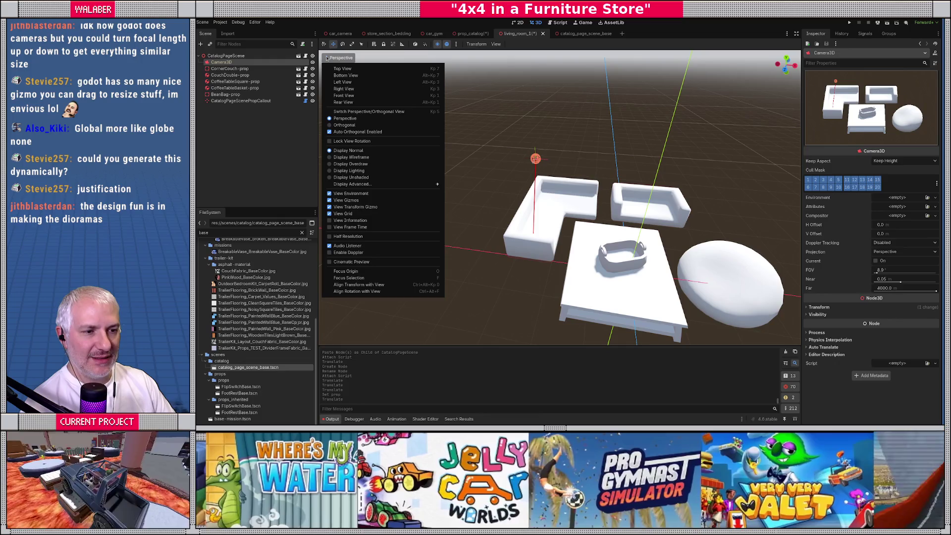
pyautogui.click(329, 262)
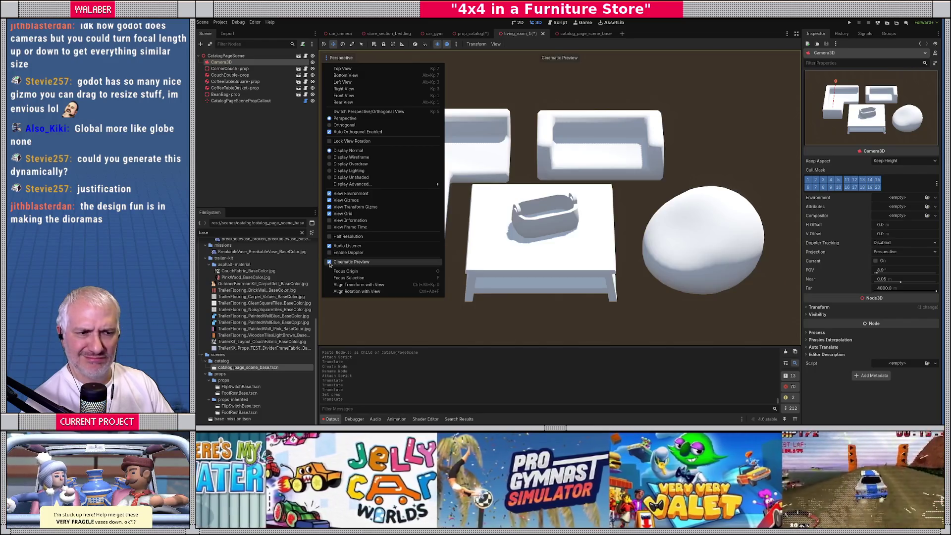
pyautogui.click(329, 262)
pyautogui.click(348, 79)
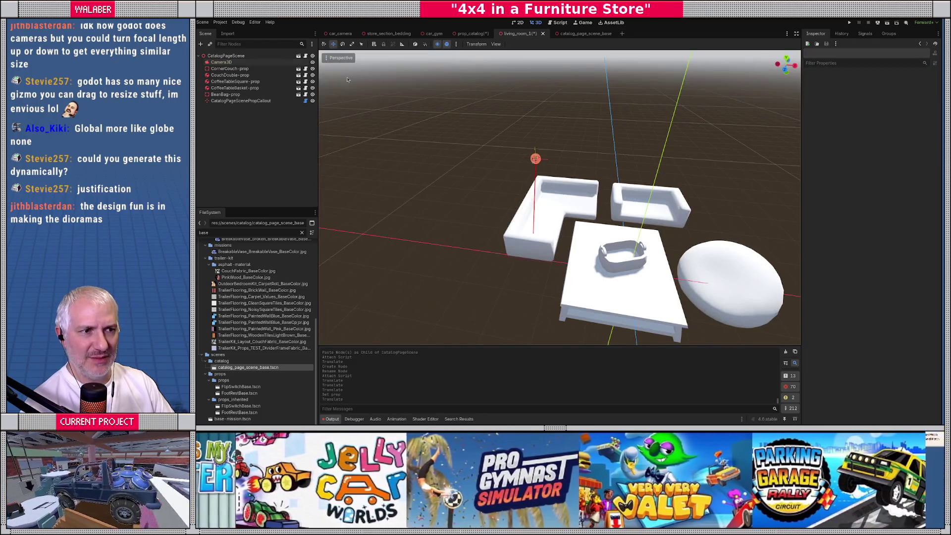
pyautogui.click(246, 62)
pyautogui.click(328, 69)
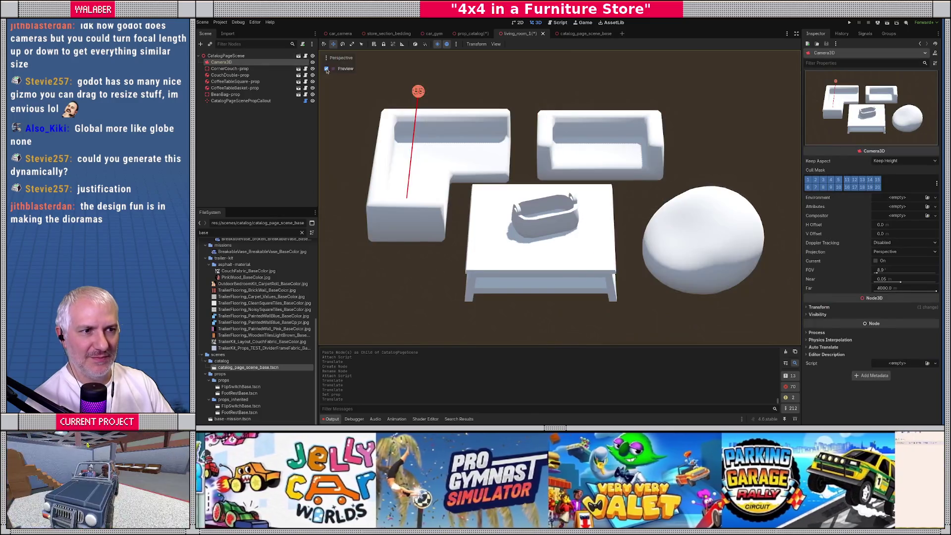
pyautogui.click(341, 58)
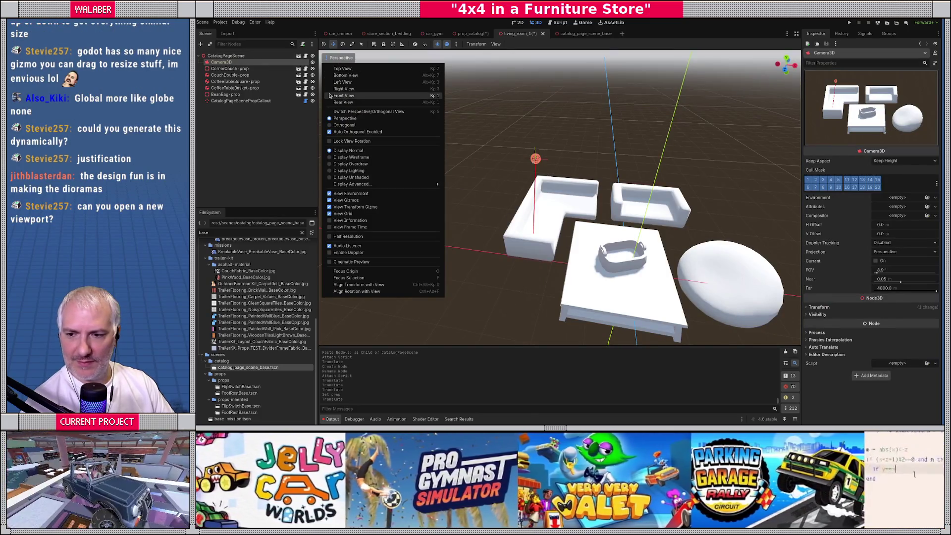
pyautogui.press('Escape')
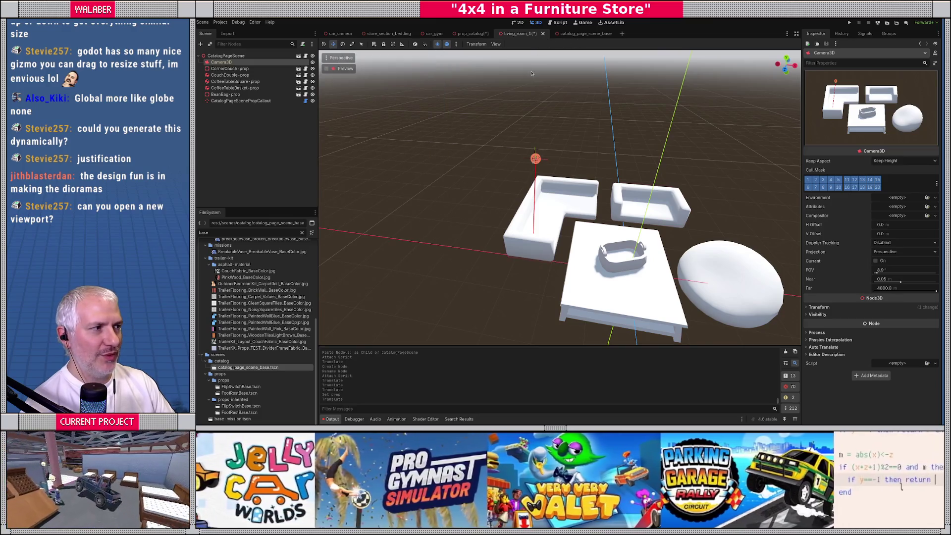
# Split the 3D view into 2 viewports with the lower one previewing the camera
pyautogui.click(456, 45)
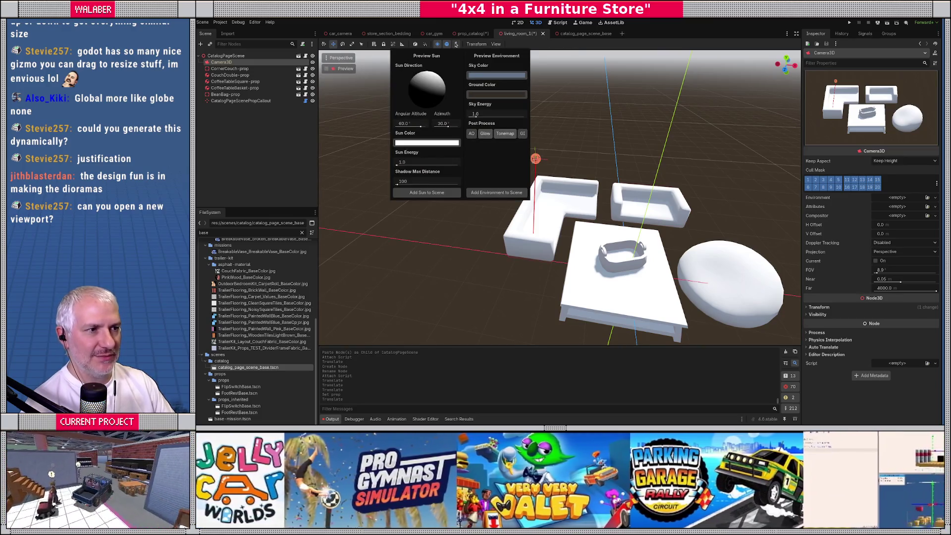
pyautogui.click(496, 44)
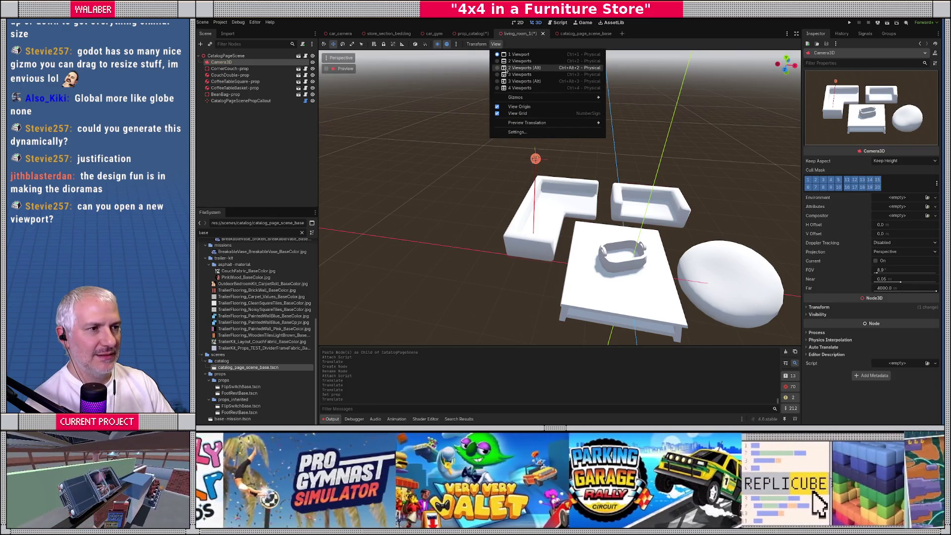
pyautogui.click(521, 61)
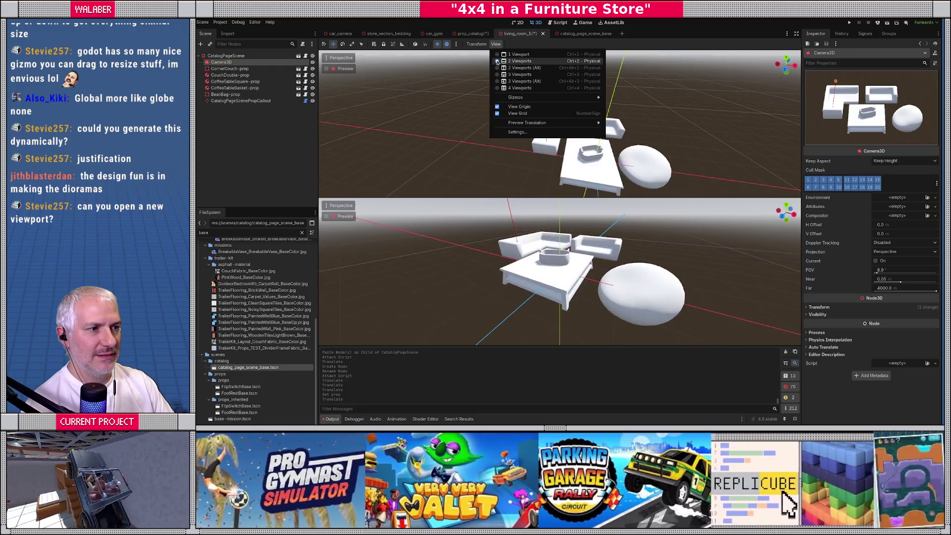
pyautogui.click(328, 216)
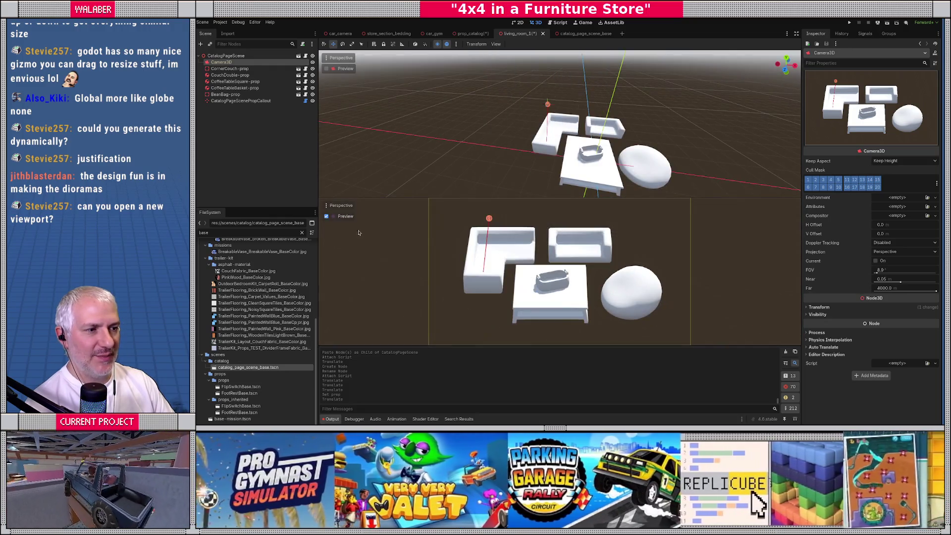
# Select CatalogPageScenePropCallout and move it left along X
pyautogui.moveTo(508, 190)
pyautogui.mouseDown()
pyautogui.moveTo(460, 132)
pyautogui.moveTo(409, 199)
pyautogui.mouseUp()
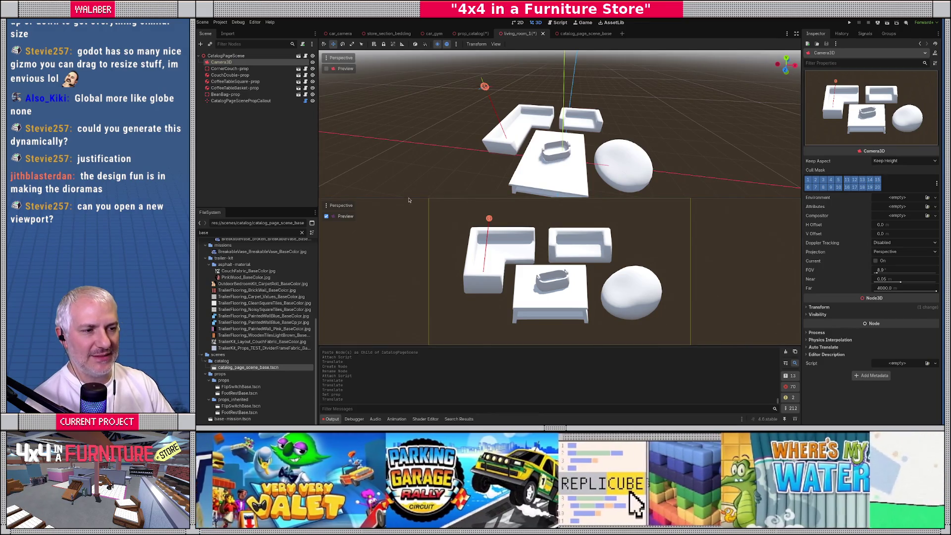
pyautogui.click(247, 134)
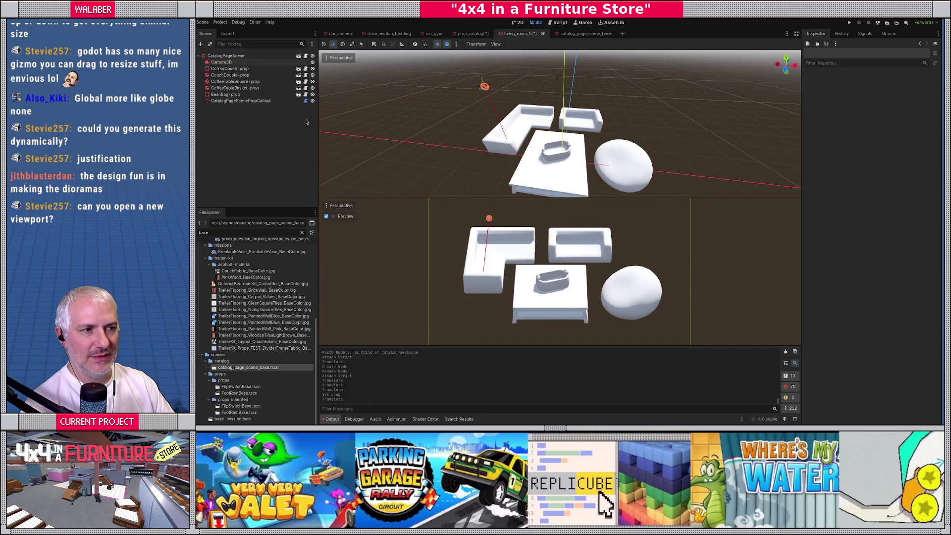
pyautogui.click(245, 101)
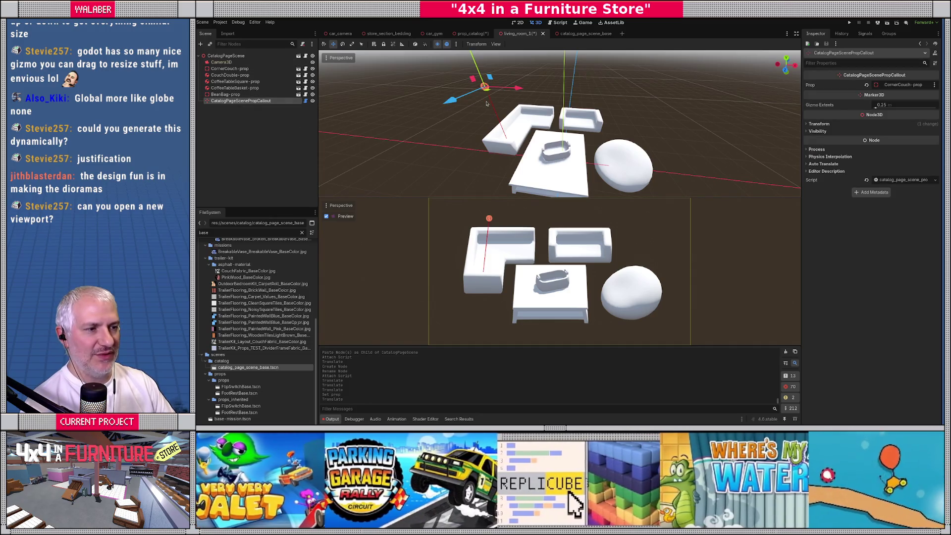
pyautogui.scroll(-2, 487, 103)
pyautogui.moveTo(516, 97); pyautogui.dragTo(494, 97)
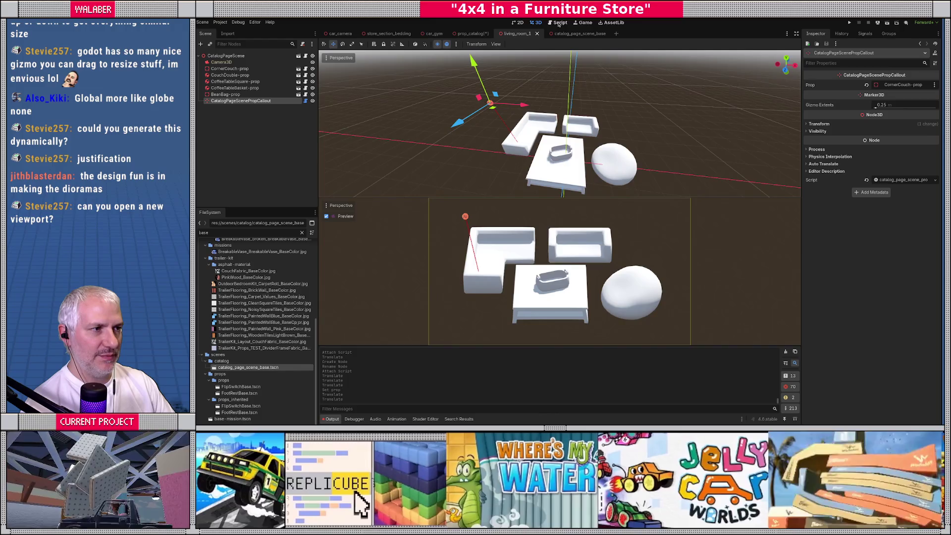
# Declare var size := Vector3() in _process under the prop check, with blank lines below
pyautogui.click(560, 22)
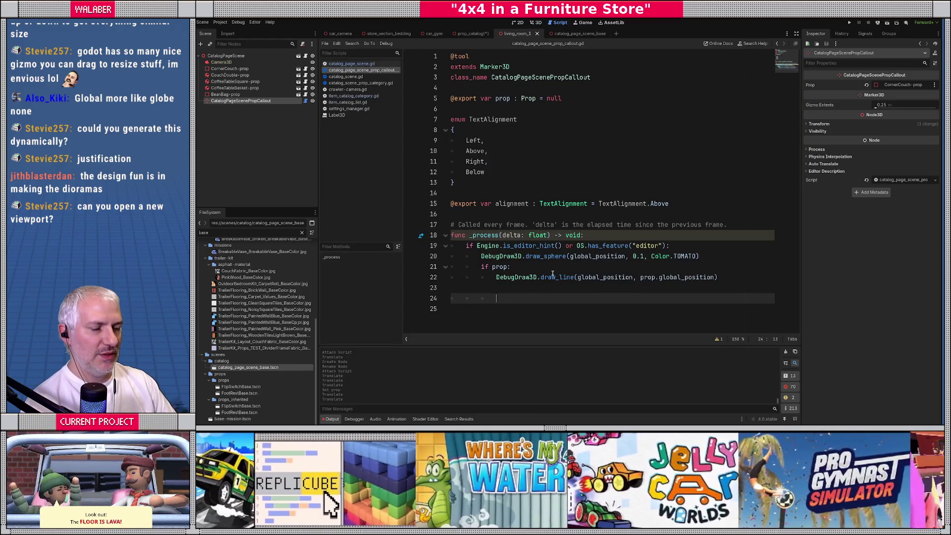
pyautogui.write('v')
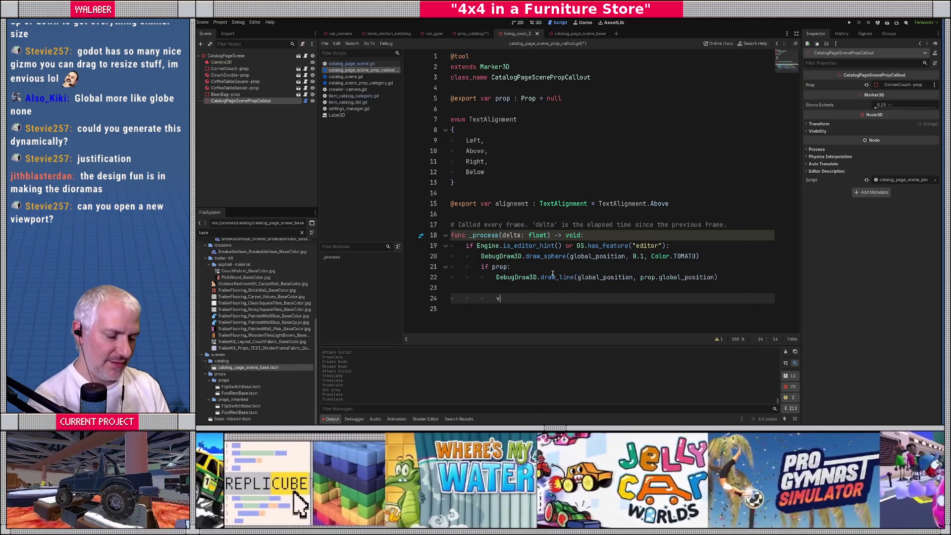
pyautogui.write('ar size :=')
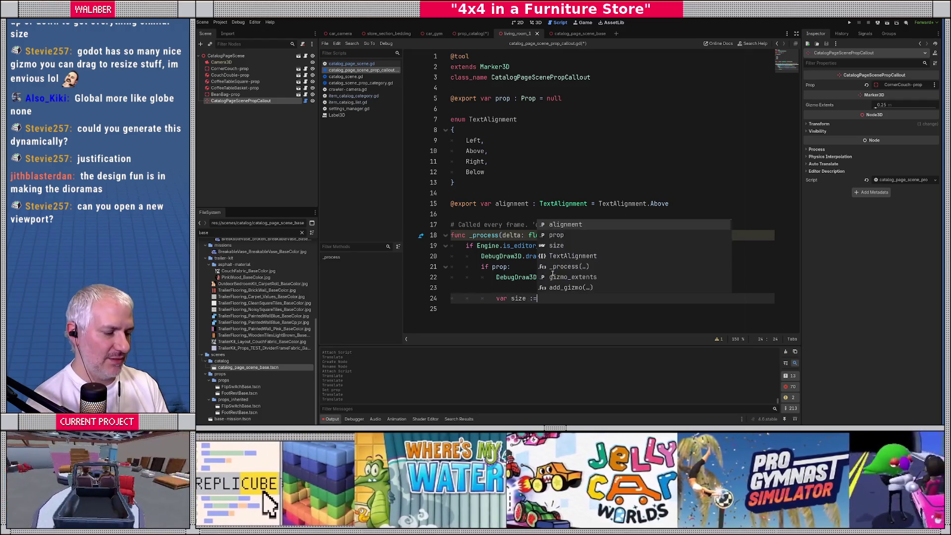
pyautogui.hotkey('ctrl', 'z')
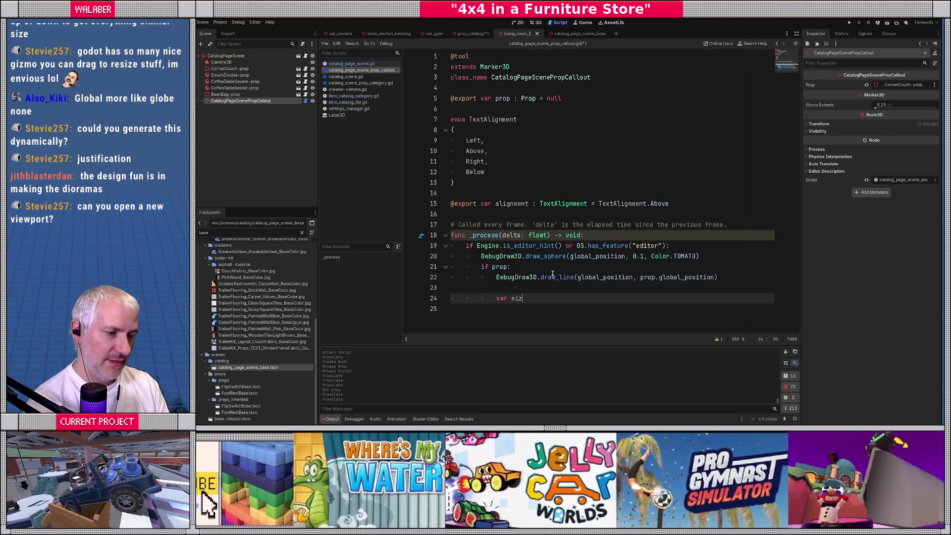
pyautogui.write('3(')
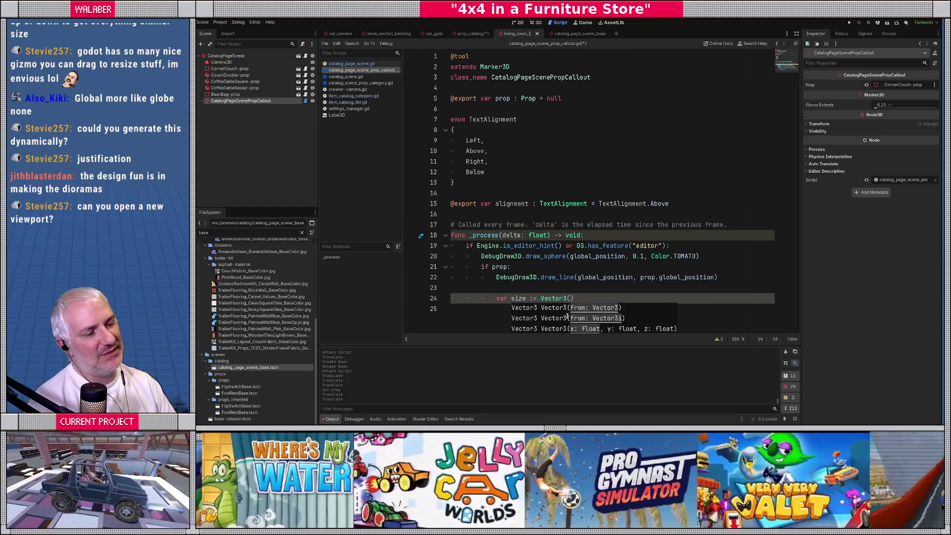
pyautogui.press('Escape')
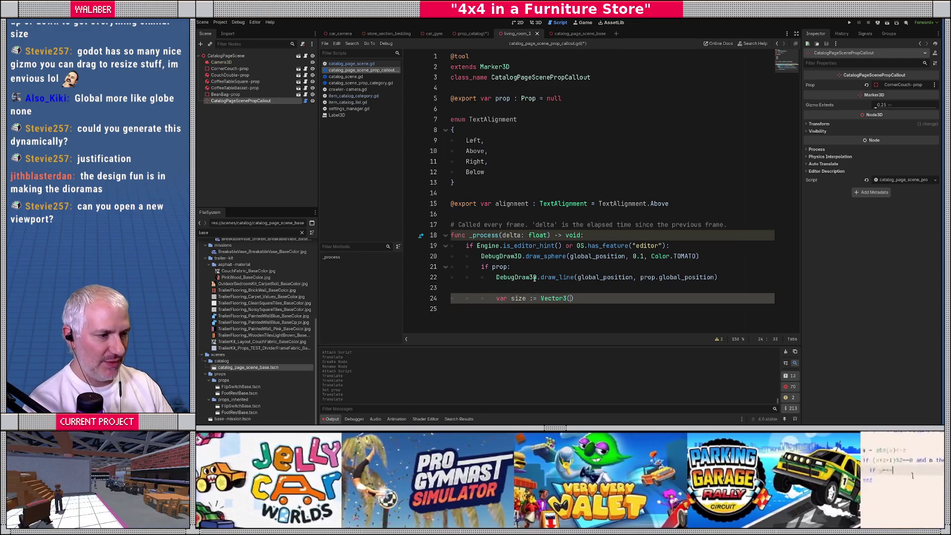
pyautogui.press('Return')
pyautogui.press('Return')
pyautogui.press('Return')
pyautogui.press('Return')
pyautogui.press('Return')
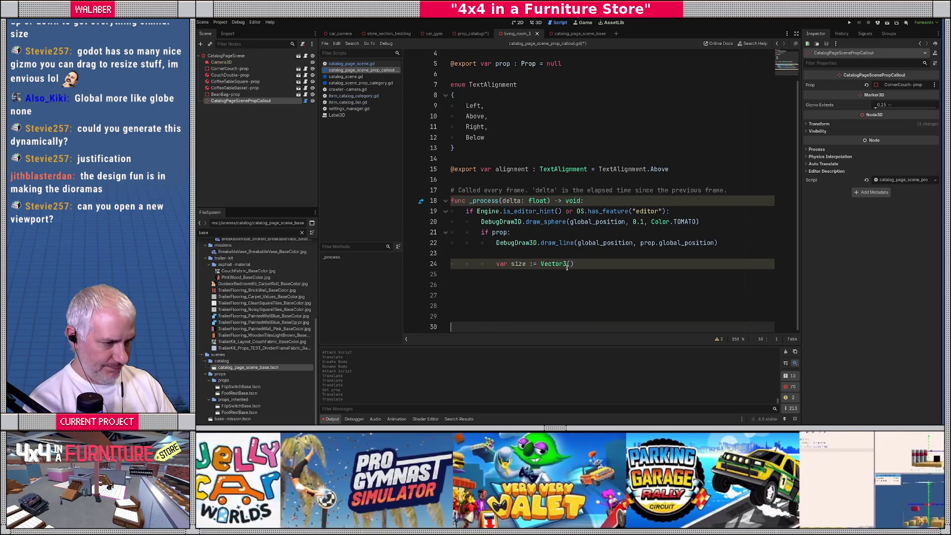
pyautogui.click(569, 264)
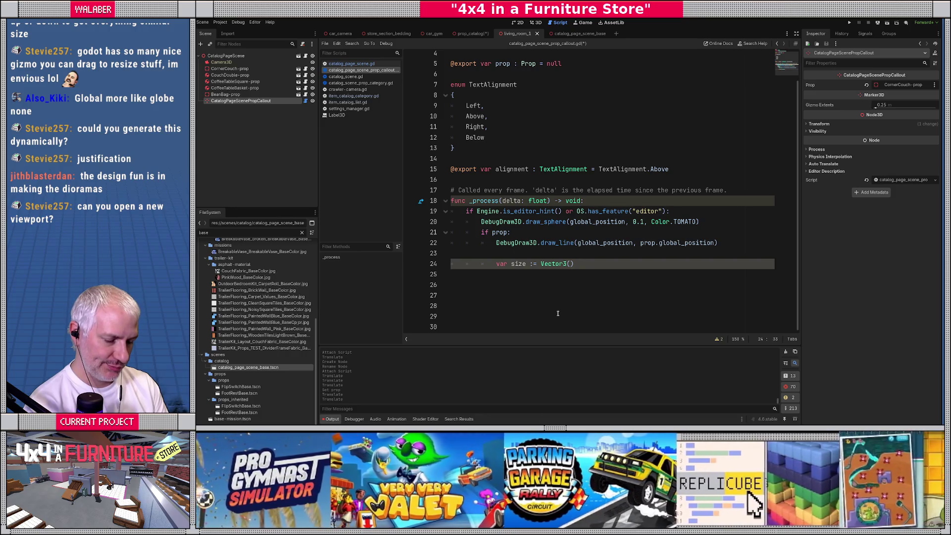
pyautogui.write('1.5, ')
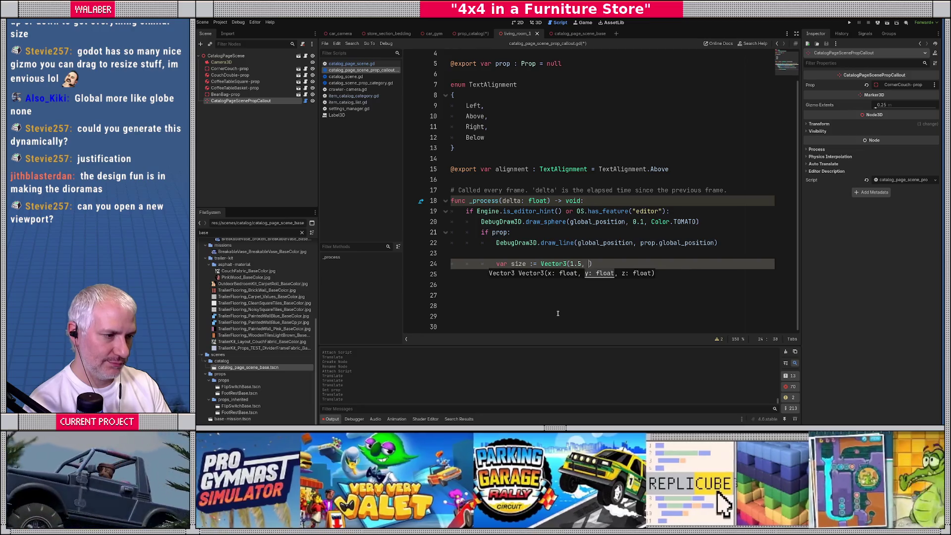
pyautogui.write('0.2, 0')
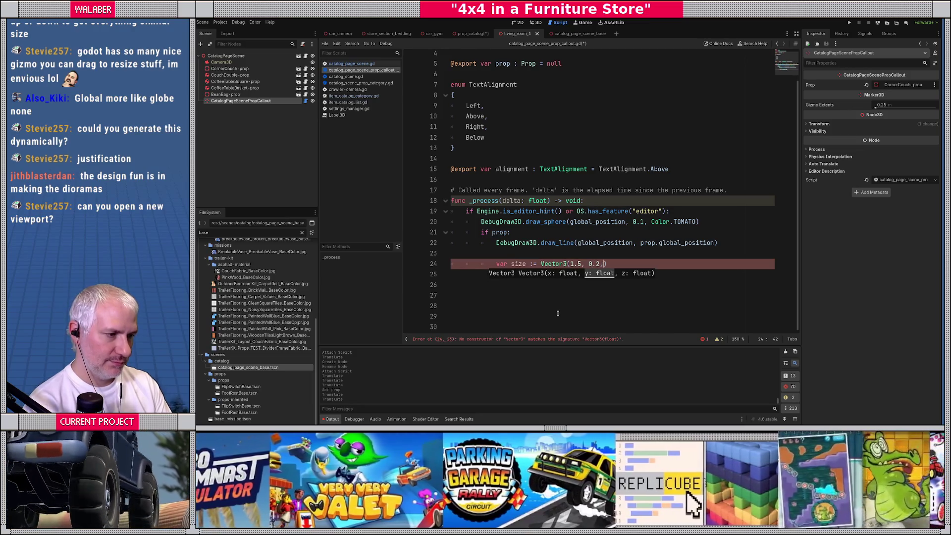
pyautogui.write('.01')
# Fill size as Vector3(1.5, 0.2, 0.01) and add var basis := get_viewport().get_camera_3d().global_basis
pyautogui.press('Escape')
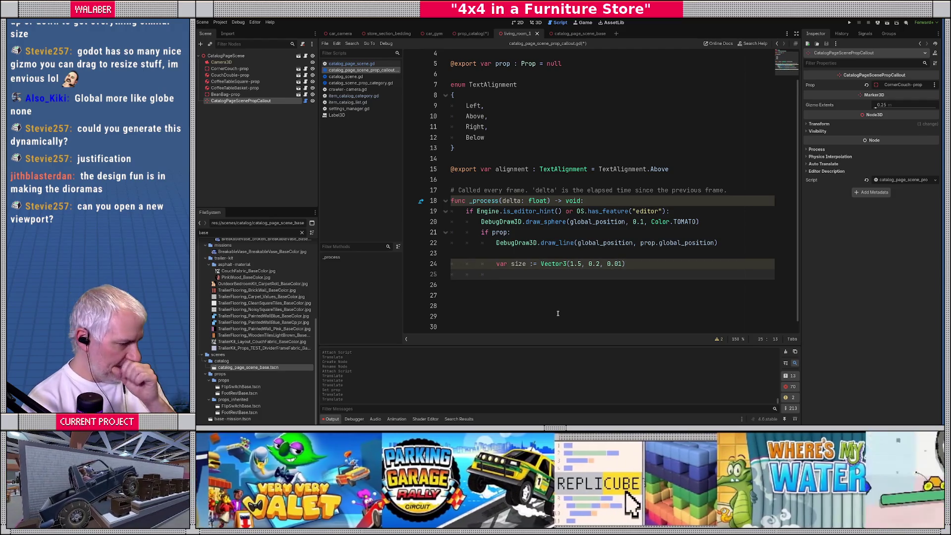
pyautogui.write('get')
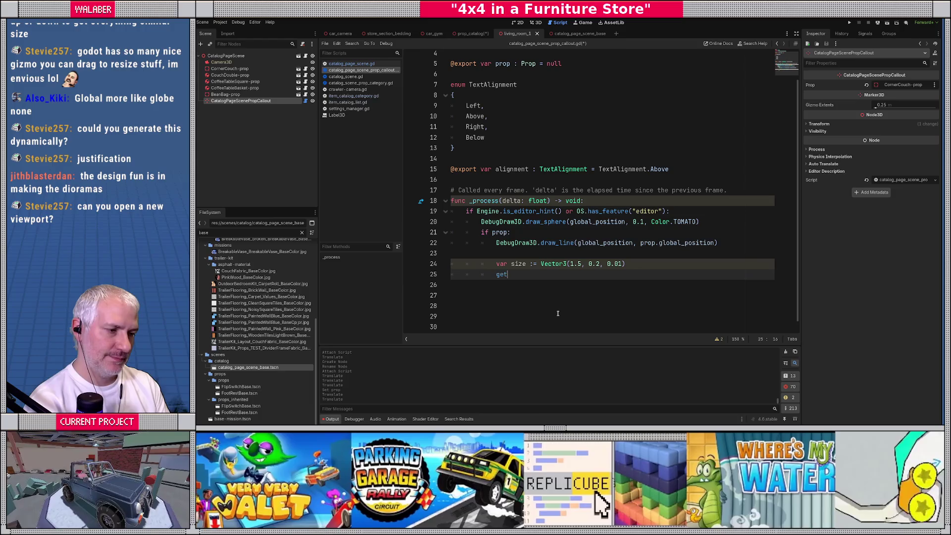
pyautogui.write('_c')
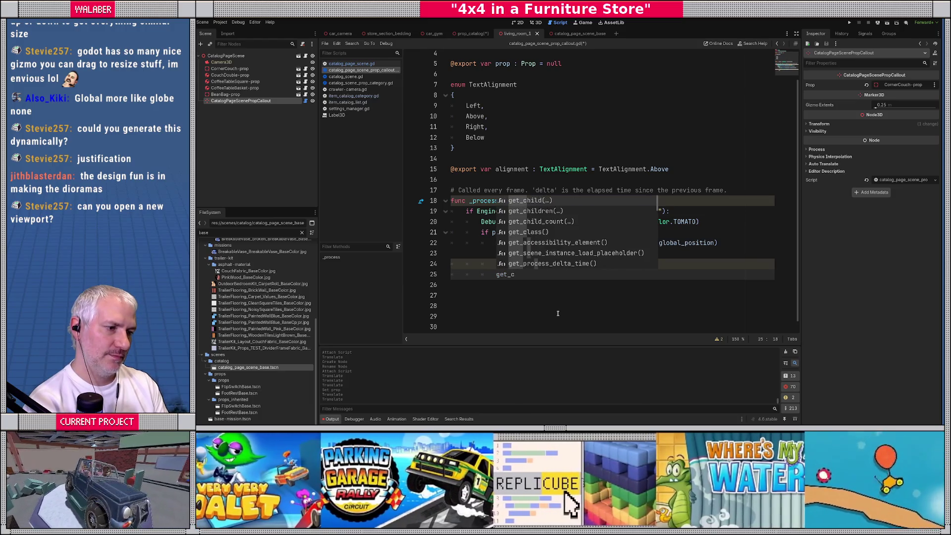
pyautogui.press('BackSpace')
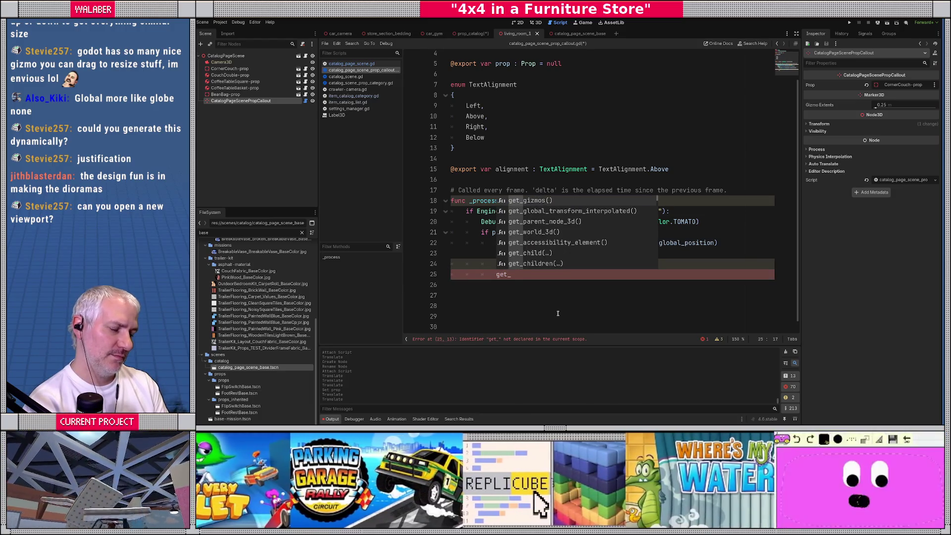
pyautogui.write('vi')
pyautogui.press('Tab')
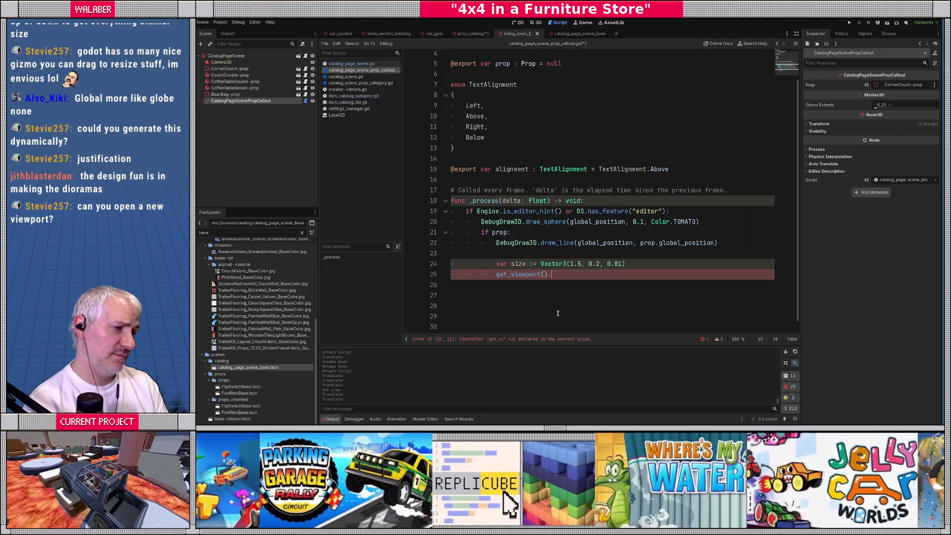
pyautogui.write('.camera')
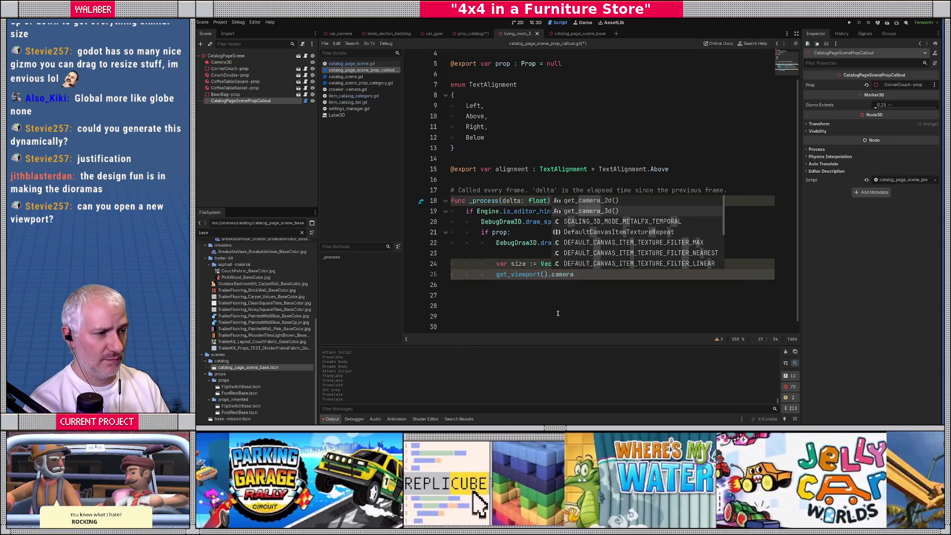
pyautogui.press('Tab')
pyautogui.press('Home')
pyautogui.write('var basis :=')
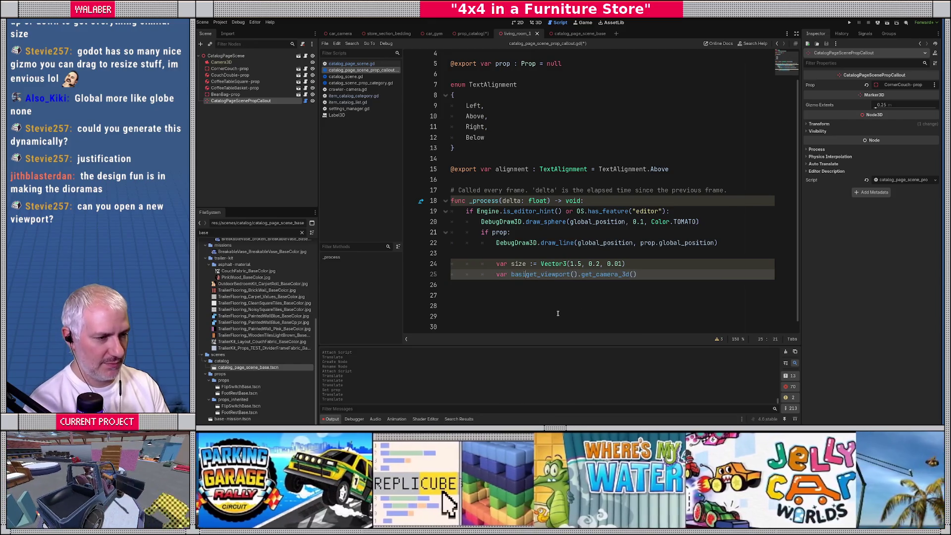
pyautogui.press('End')
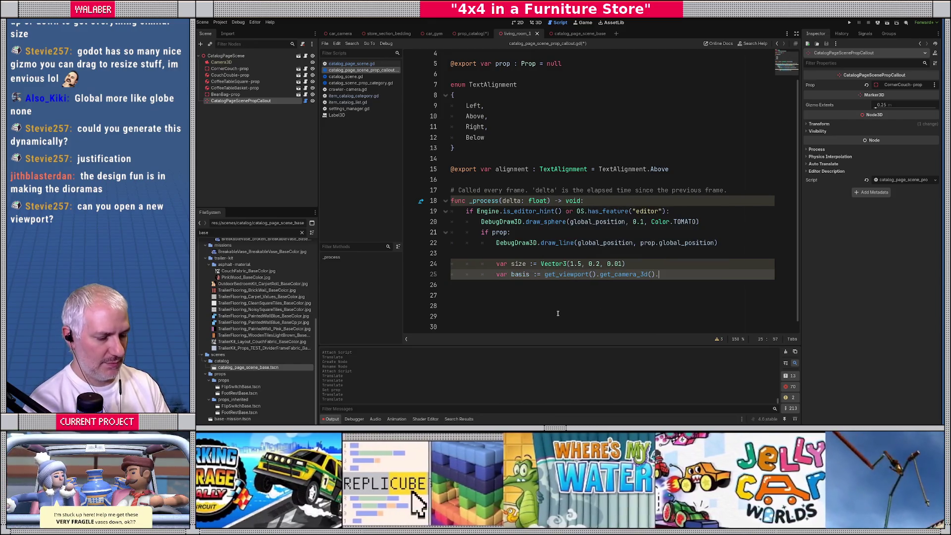
pyautogui.write('ba')
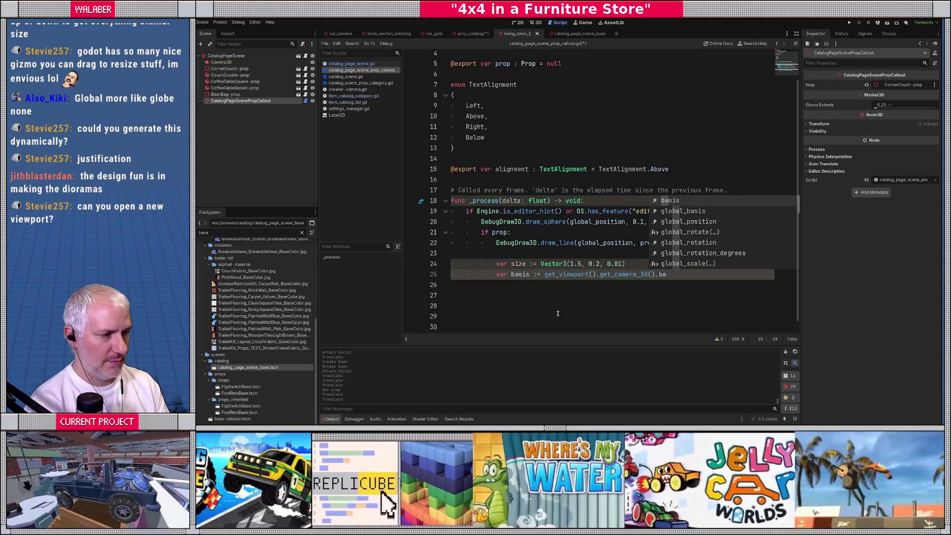
pyautogui.press('Down')
pyautogui.press('Return')
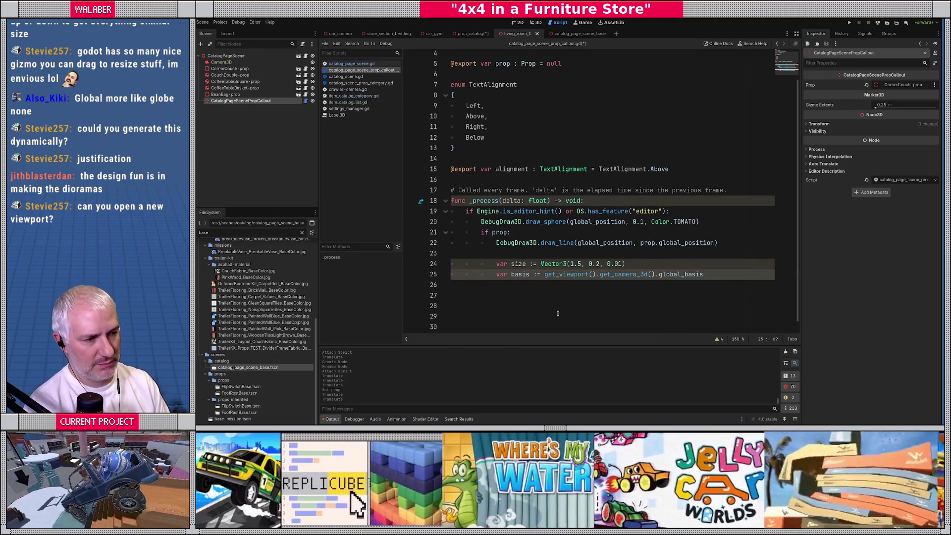
pyautogui.press('Return')
pyautogui.press('Return')
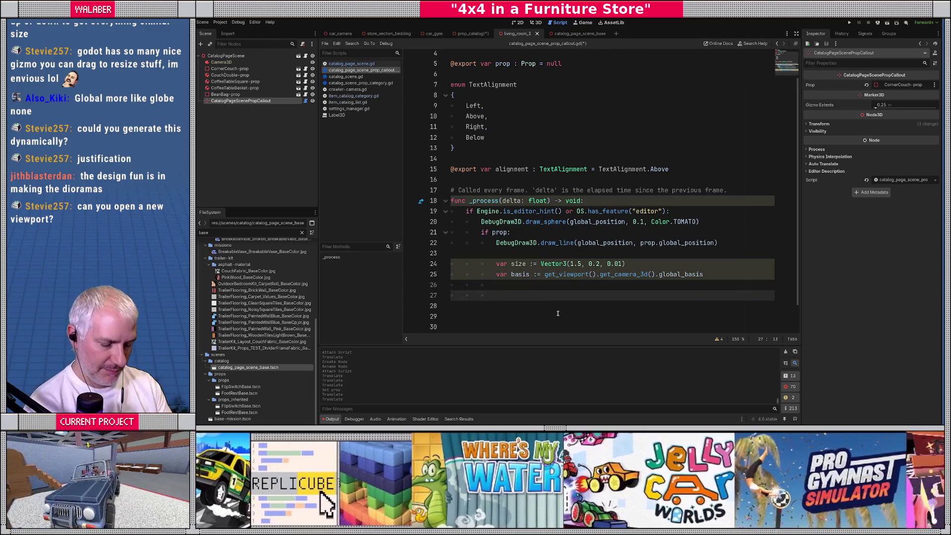
pyautogui.write('DebugDra')
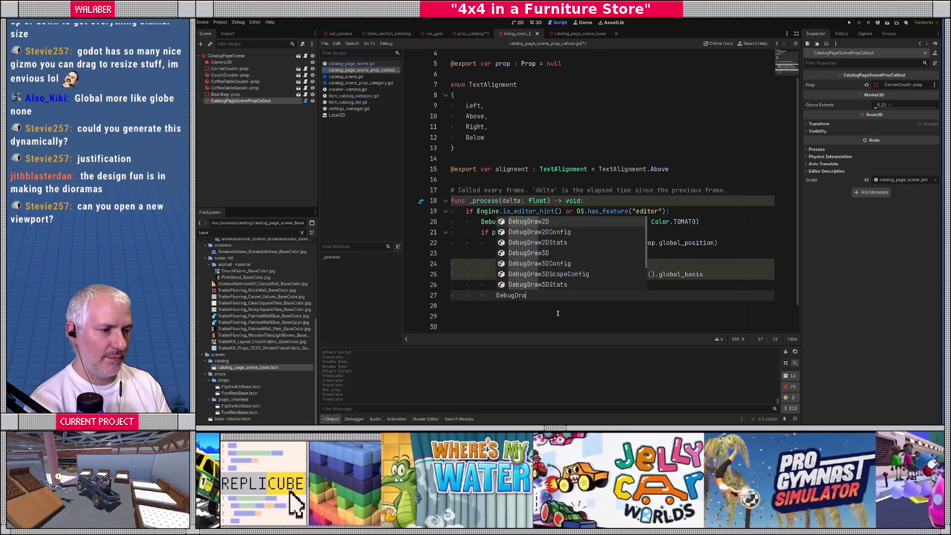
# Write a DebugDraw3D.draw_box call, discarding the draw_box_ab and draw_box_xf variants
pyautogui.press('Down')
pyautogui.press('Down')
pyautogui.press('Down')
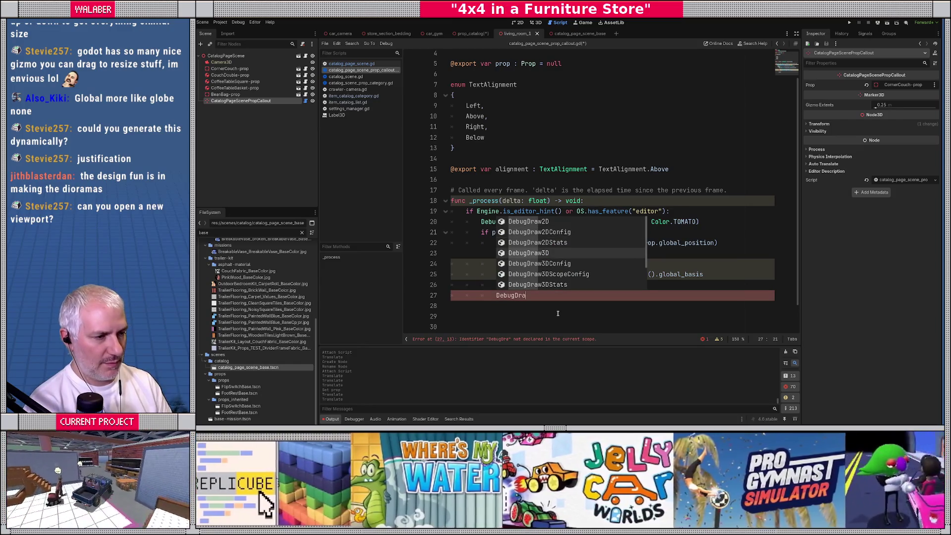
pyautogui.press('Return')
pyautogui.write('.')
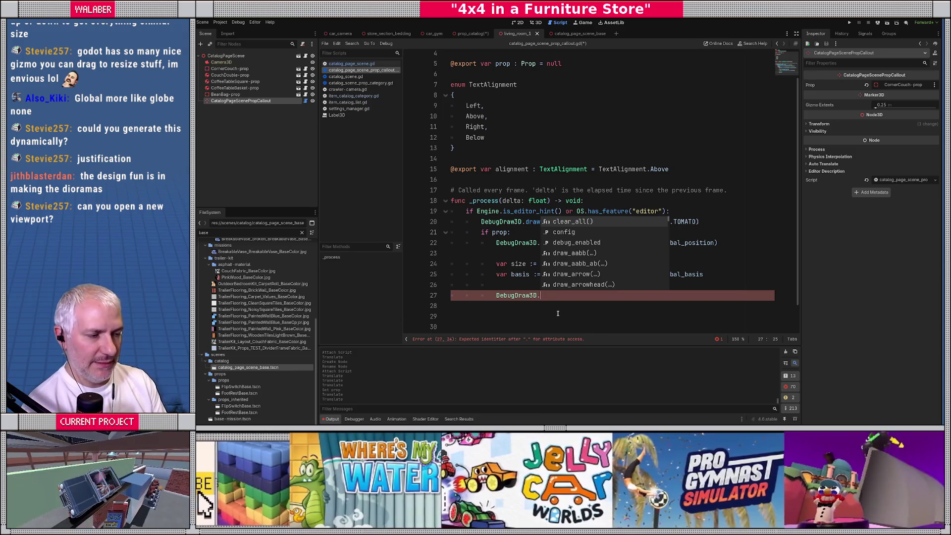
pyautogui.write('draw_b')
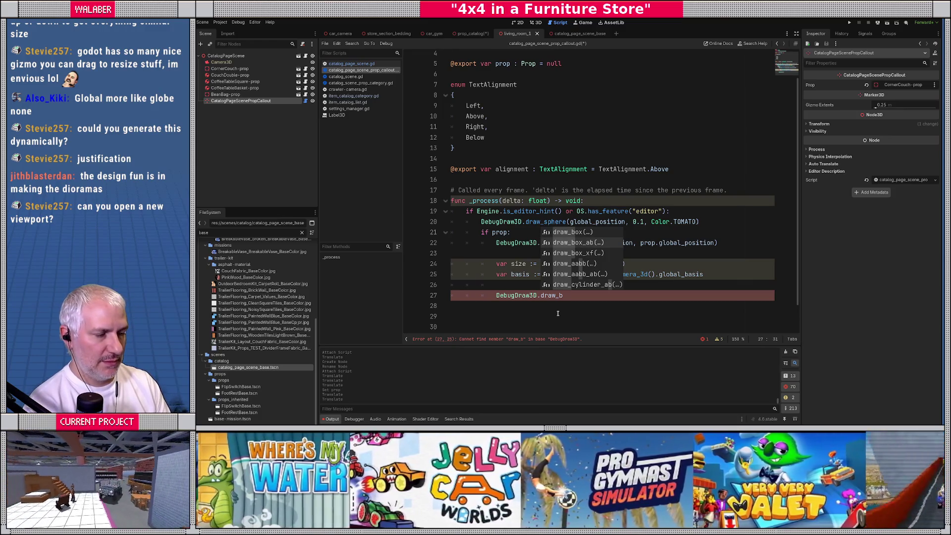
pyautogui.press('Return')
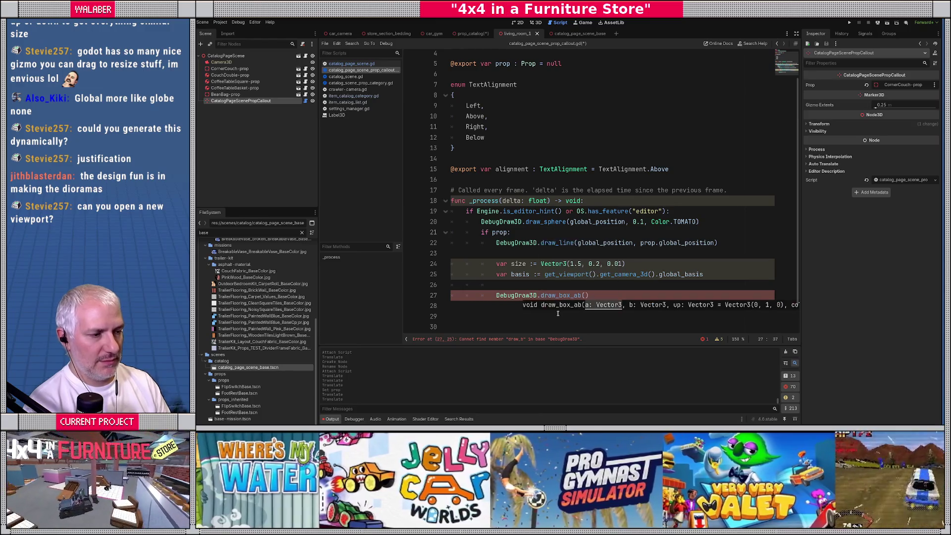
pyautogui.scroll(-1, 569, 210)
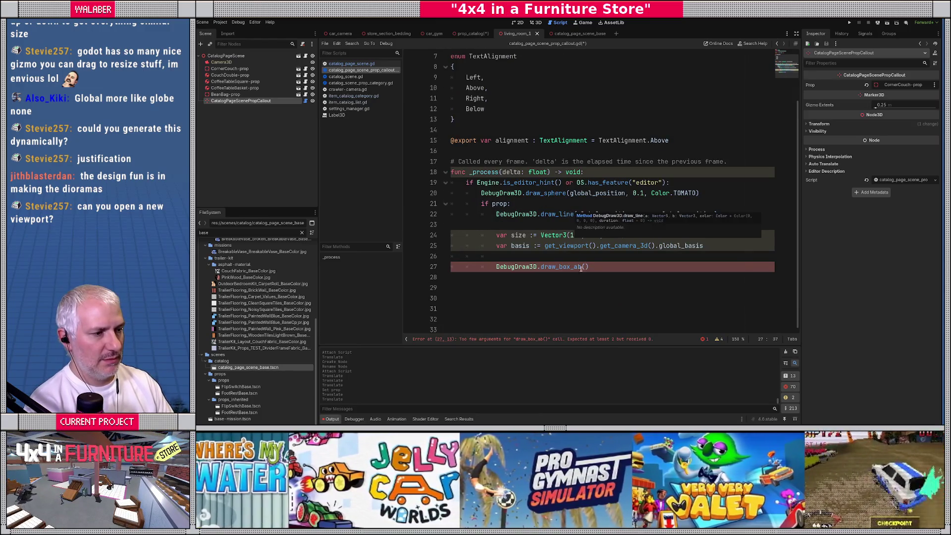
pyautogui.press('BackSpace')
pyautogui.press('BackSpace')
pyautogui.write('(')
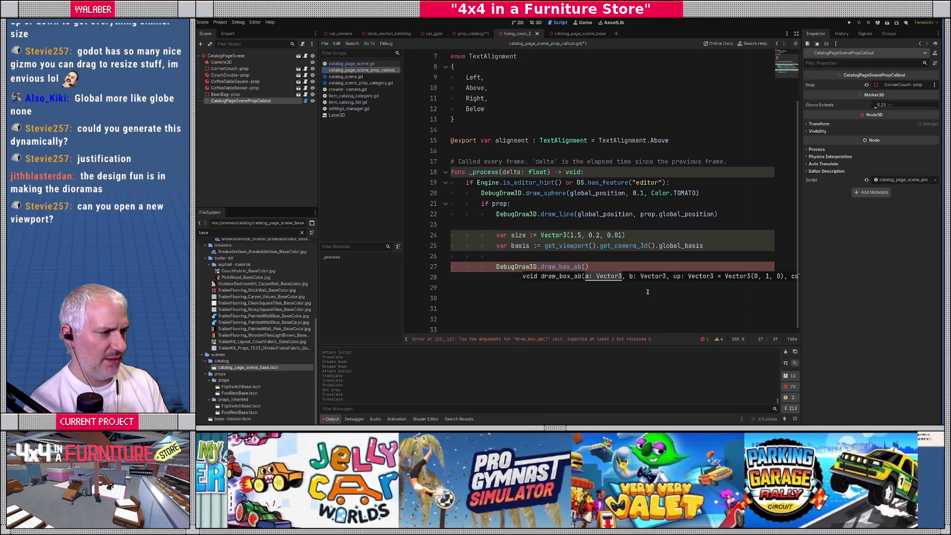
pyautogui.press('BackSpace')
pyautogui.press('BackSpace')
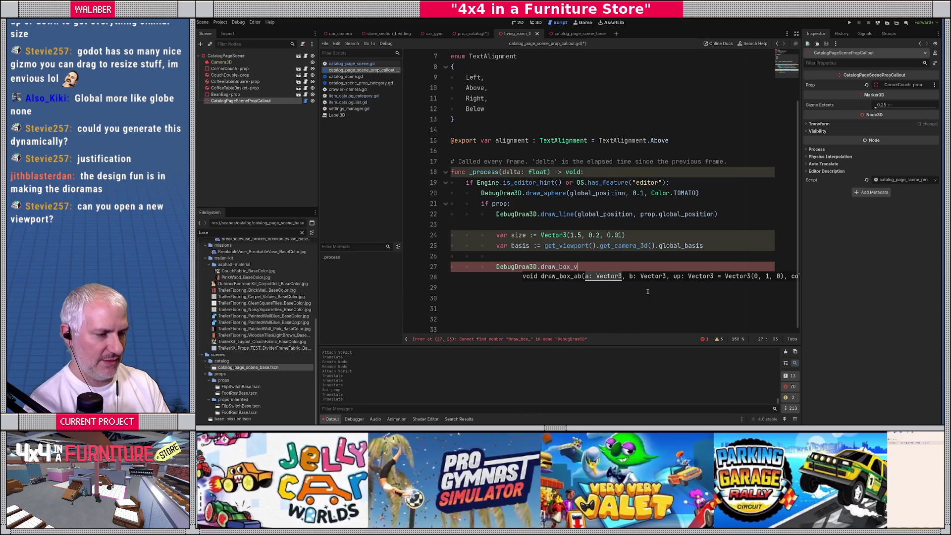
pyautogui.write('x')
pyautogui.press('Tab')
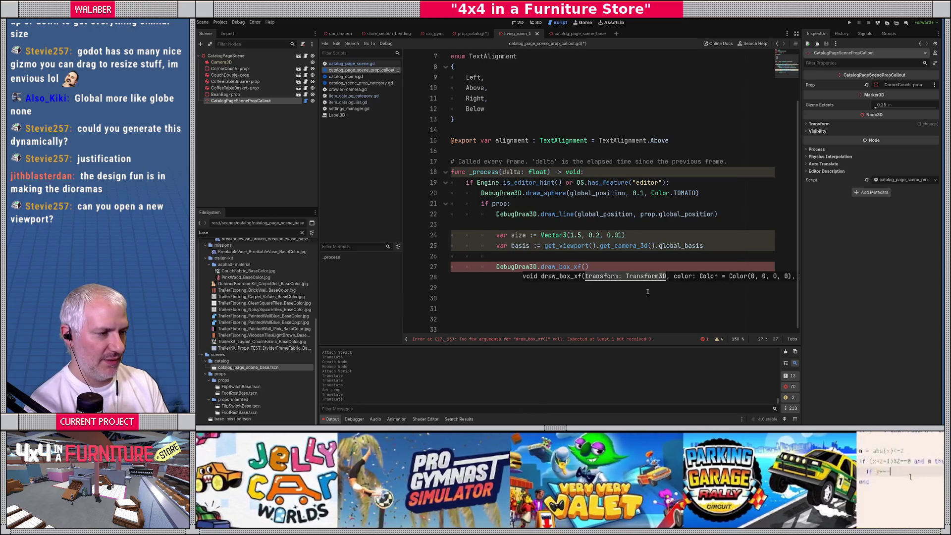
pyautogui.press('Left')
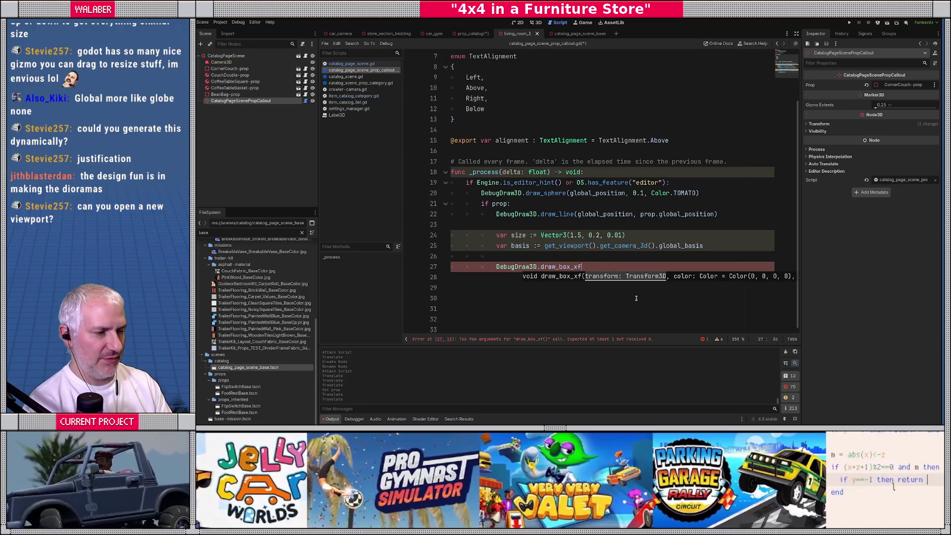
pyautogui.press('BackSpace')
pyautogui.press('BackSpace')
pyautogui.press('BackSpace')
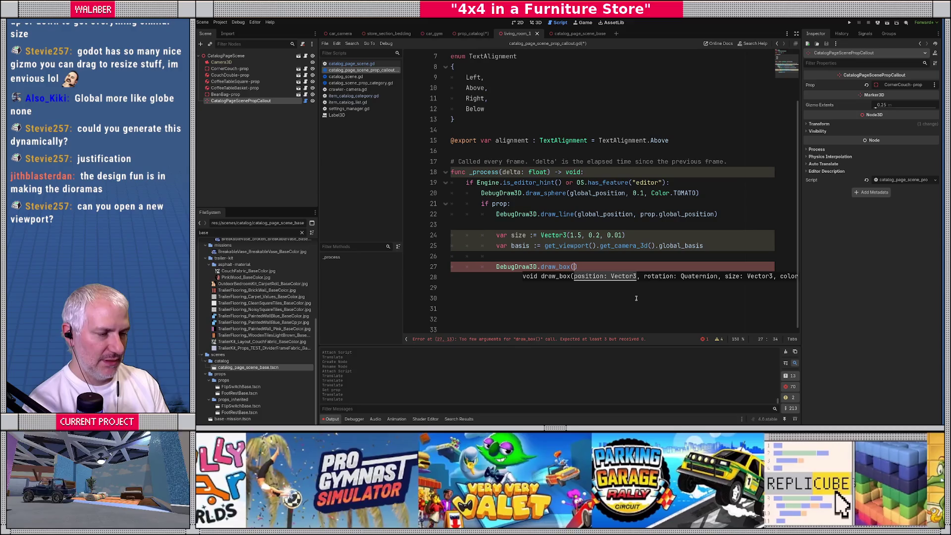
pyautogui.write('global')
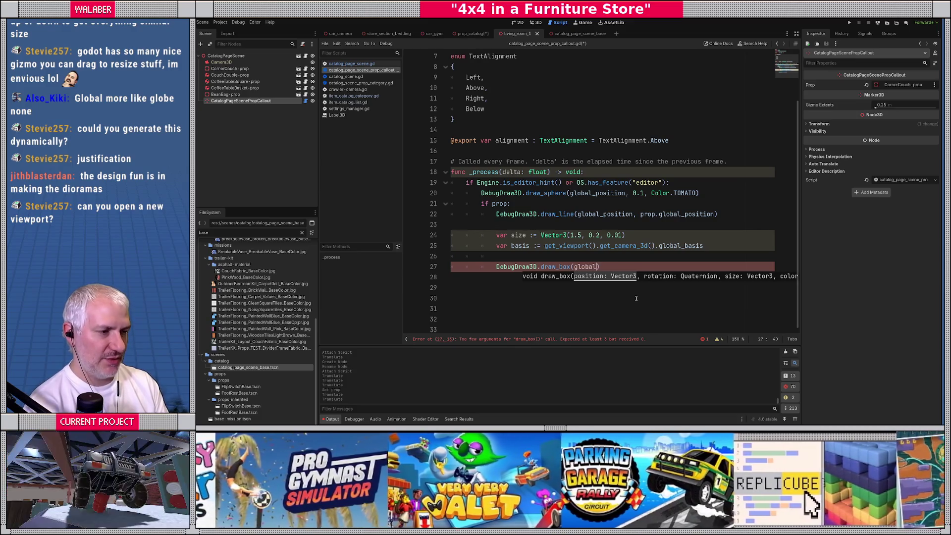
pyautogui.write('sition, ')
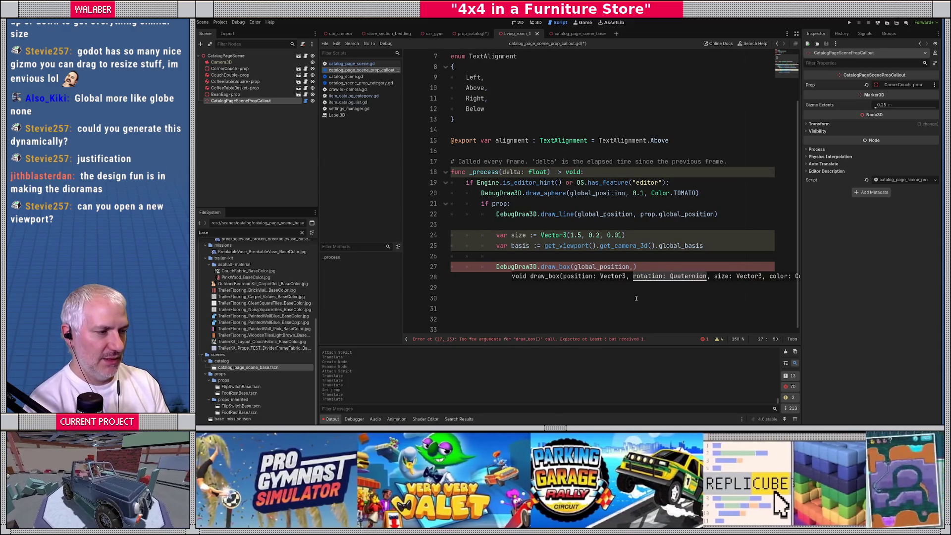
pyautogui.write('basis.qu')
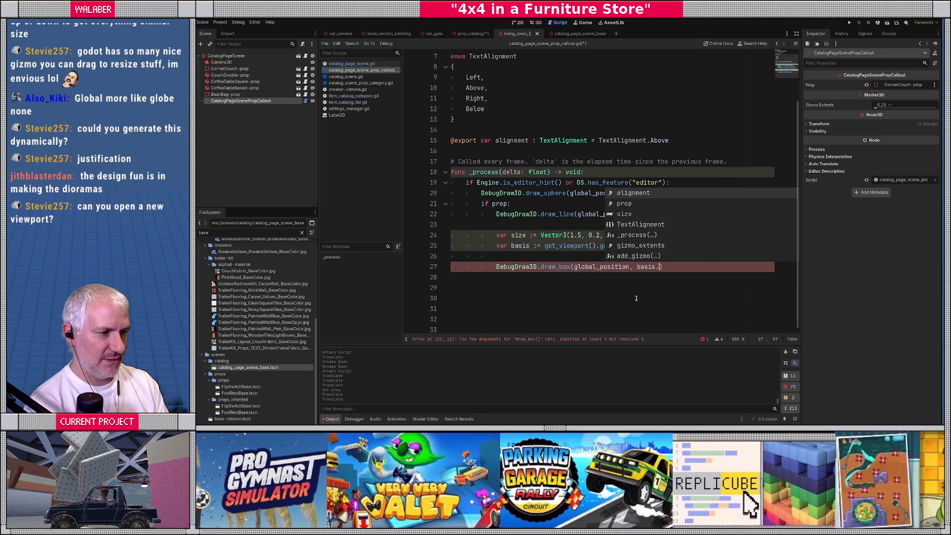
# Pass global_position, basis.get_rotation_quaternion(), size and Color.TOMATO as the box arguments
pyautogui.press('Down')
pyautogui.press('Return')
pyautogui.write(',')
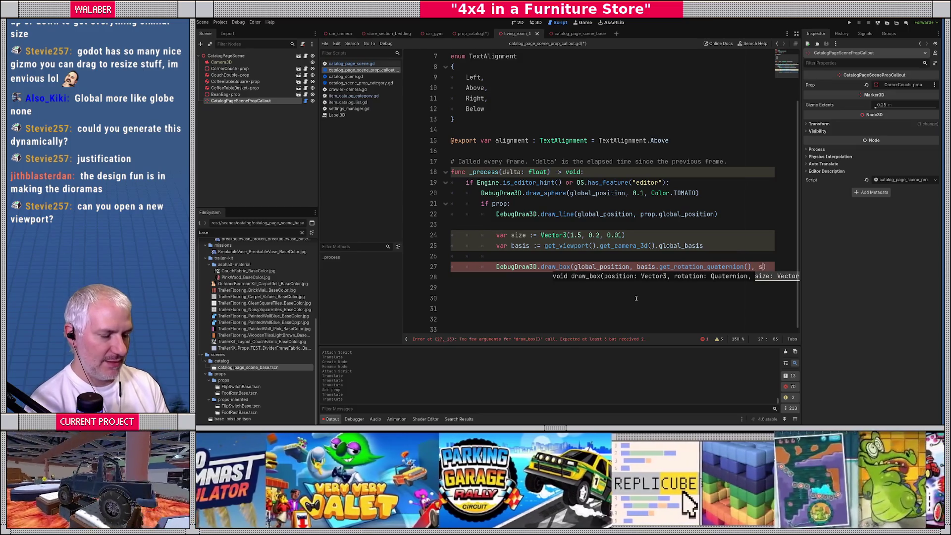
pyautogui.write(' size, Color.to')
pyautogui.press('Return')
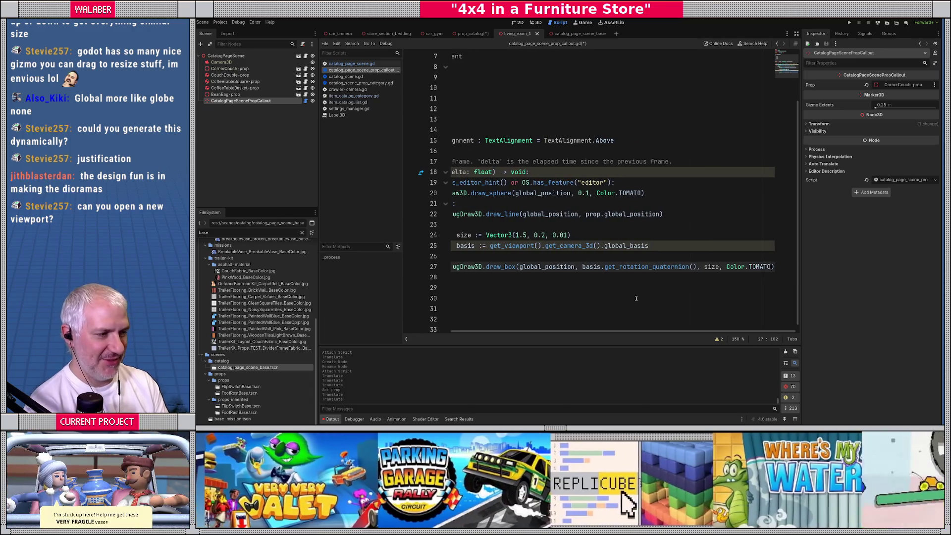
pyautogui.write(')')
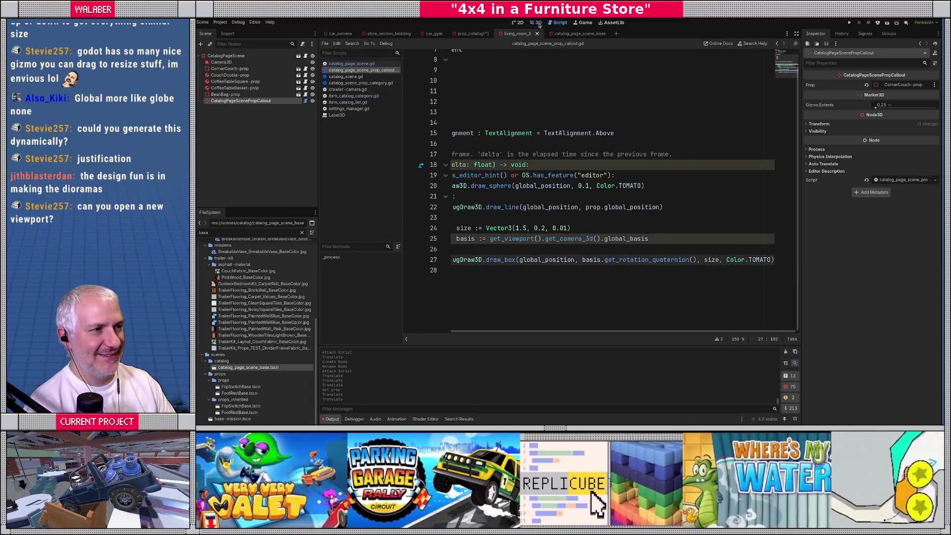
# Check the tomato box beside the callout sphere in the 3D view, then return to the callout script
pyautogui.click(539, 23)
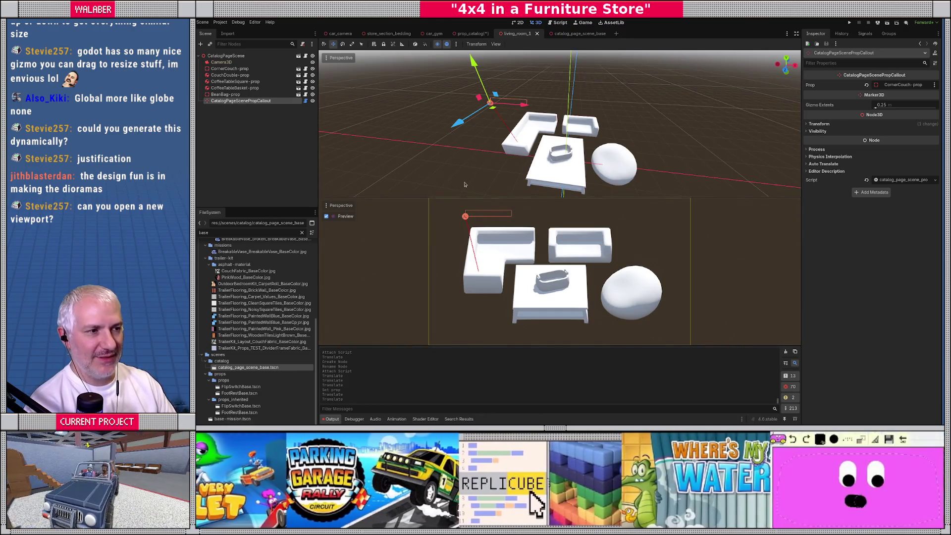
pyautogui.moveTo(494, 96); pyautogui.dragTo(498, 96)
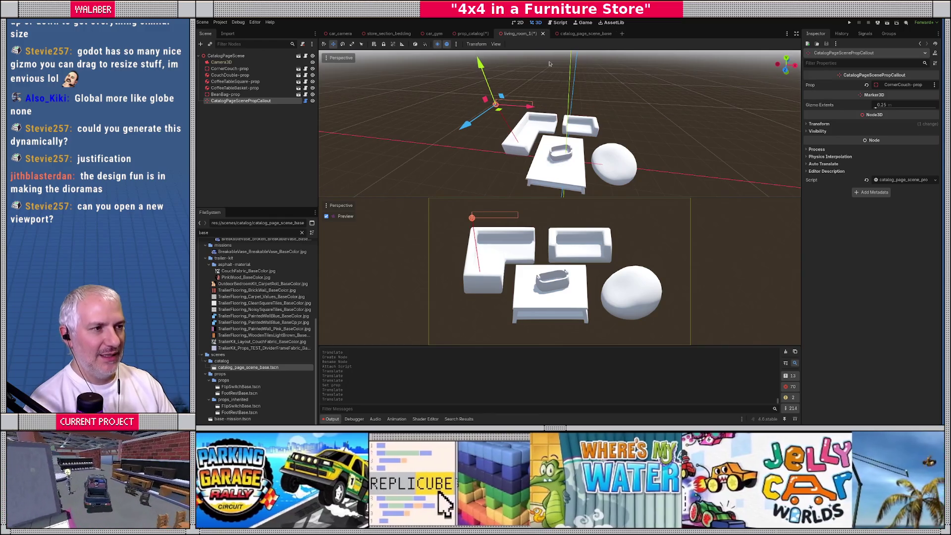
pyautogui.click(559, 22)
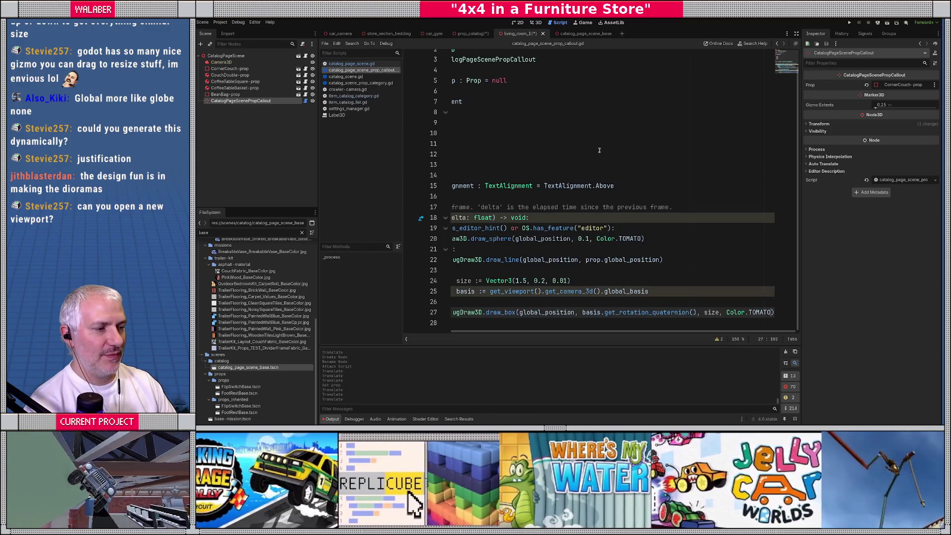
# Hide the side docks and add 'var local_offset := Vector3.ZERO' below the size variable
pyautogui.click(796, 33)
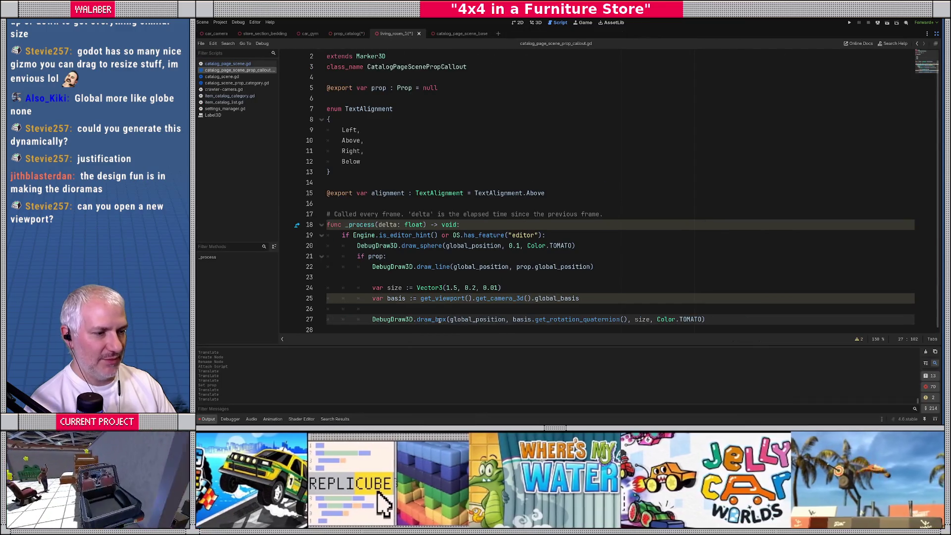
pyautogui.press('Return')
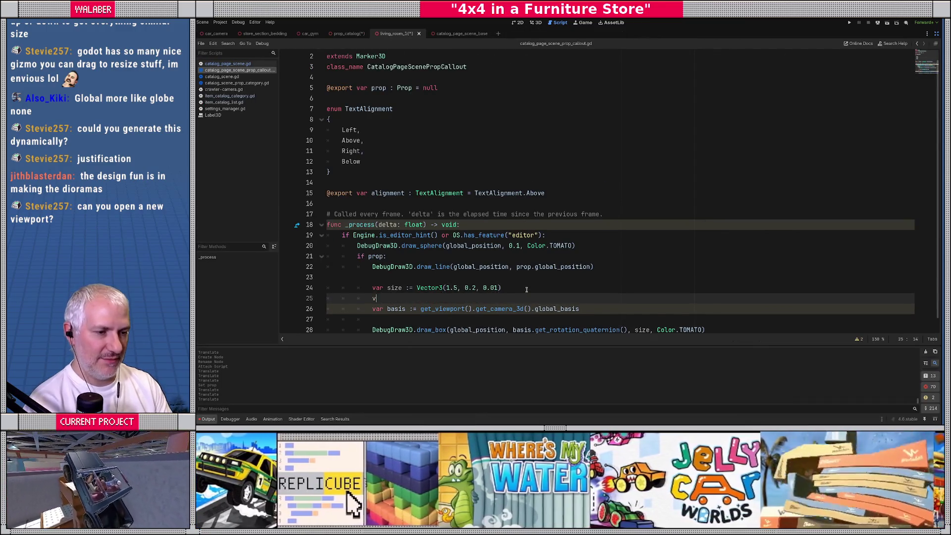
pyautogui.write('var offset')
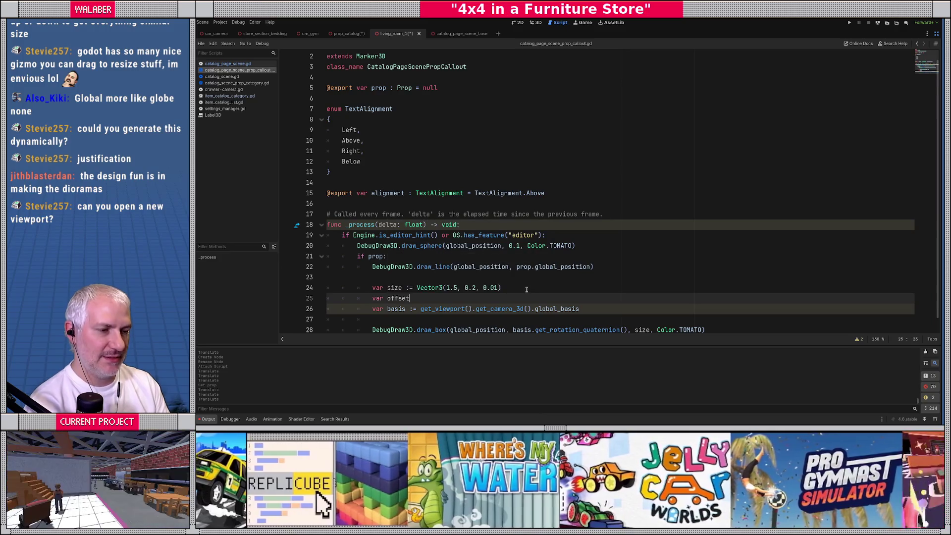
pyautogui.press('BackSpace')
pyautogui.press('BackSpace')
pyautogui.press('BackSpace')
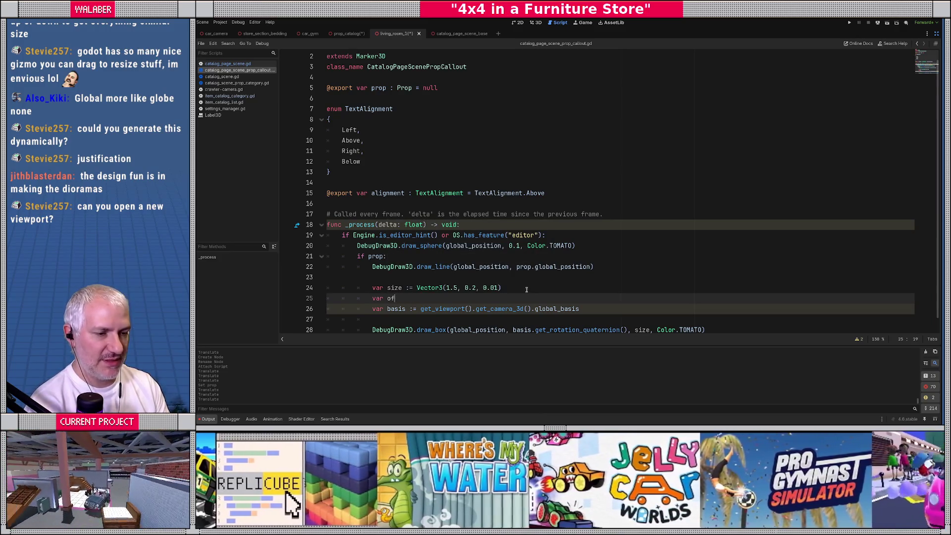
pyautogui.write('local_')
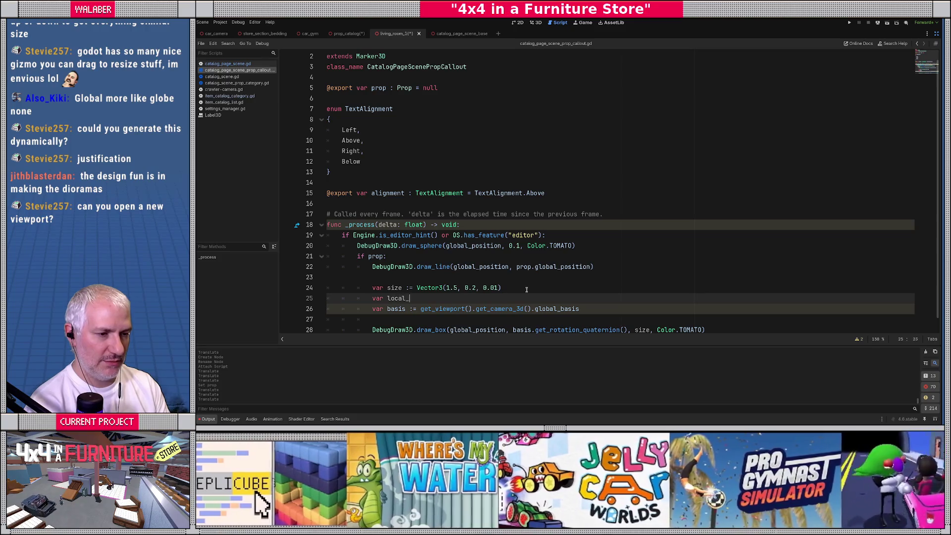
pyautogui.write('offset :')
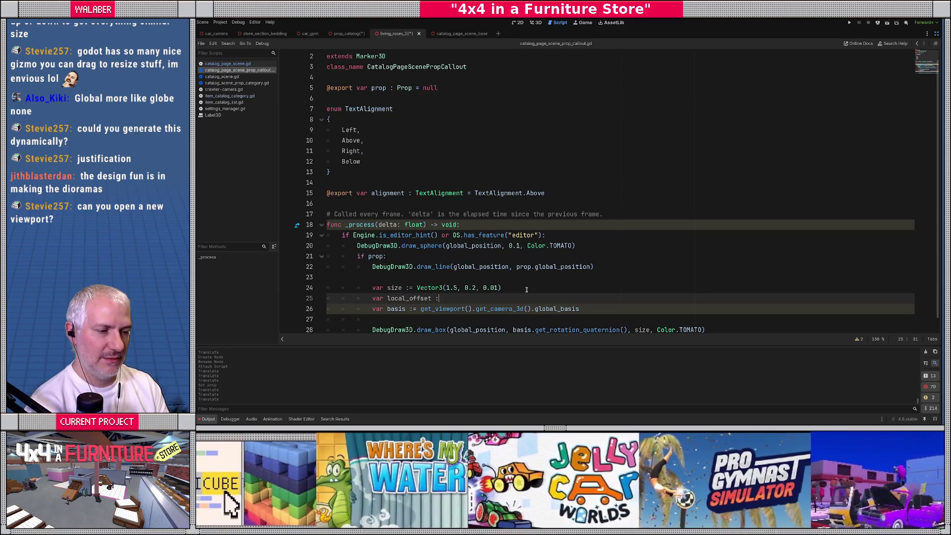
pyautogui.write('Vec')
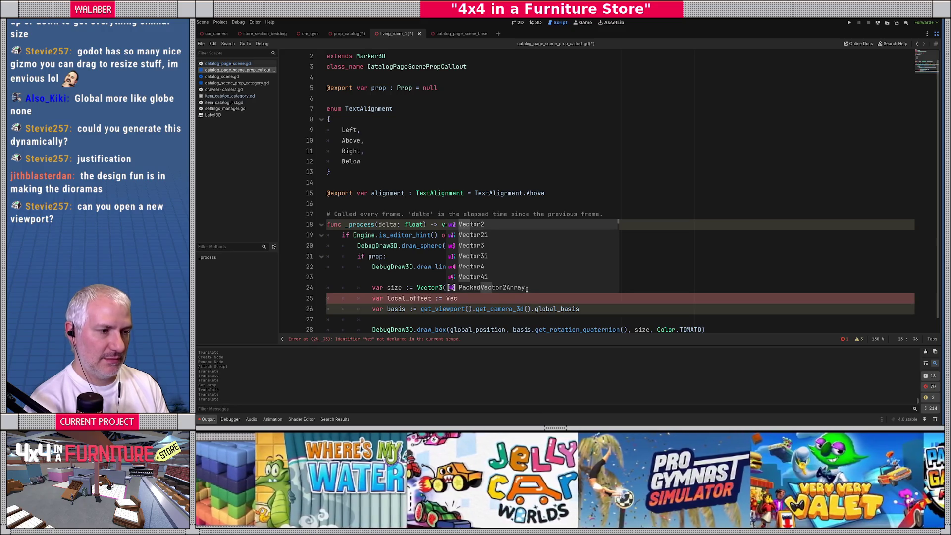
pyautogui.press('Down')
pyautogui.press('Down')
pyautogui.press('Return')
pyautogui.write('.ze')
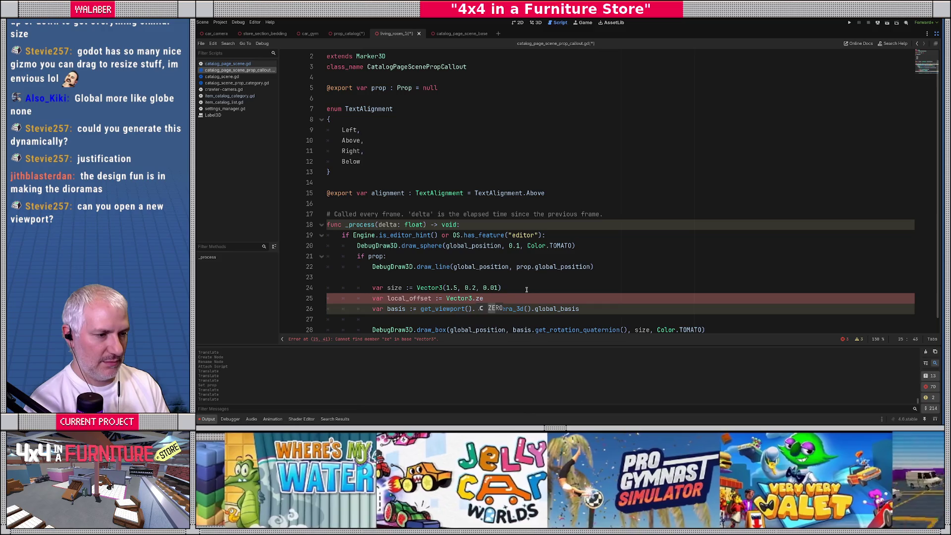
pyautogui.press('Return')
pyautogui.press('Return')
pyautogui.write('t')
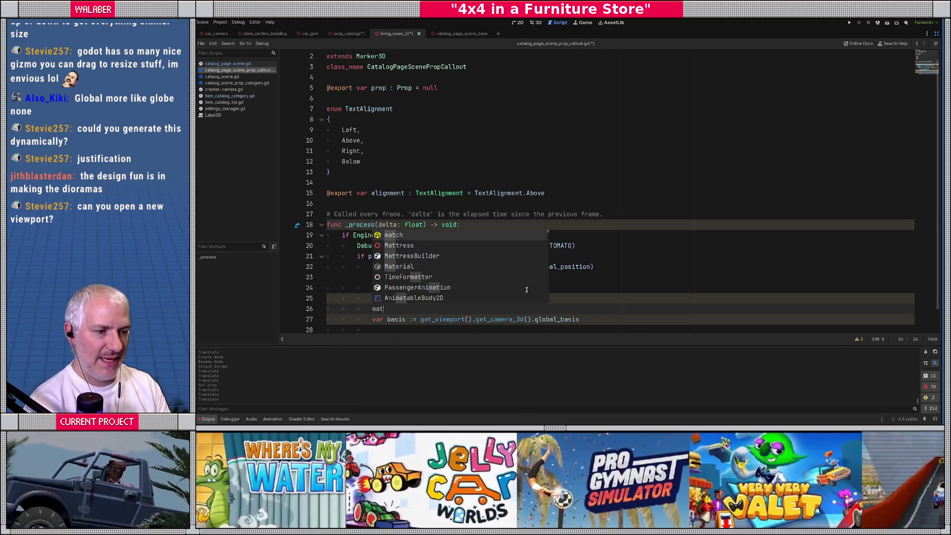
pyautogui.write('ch align')
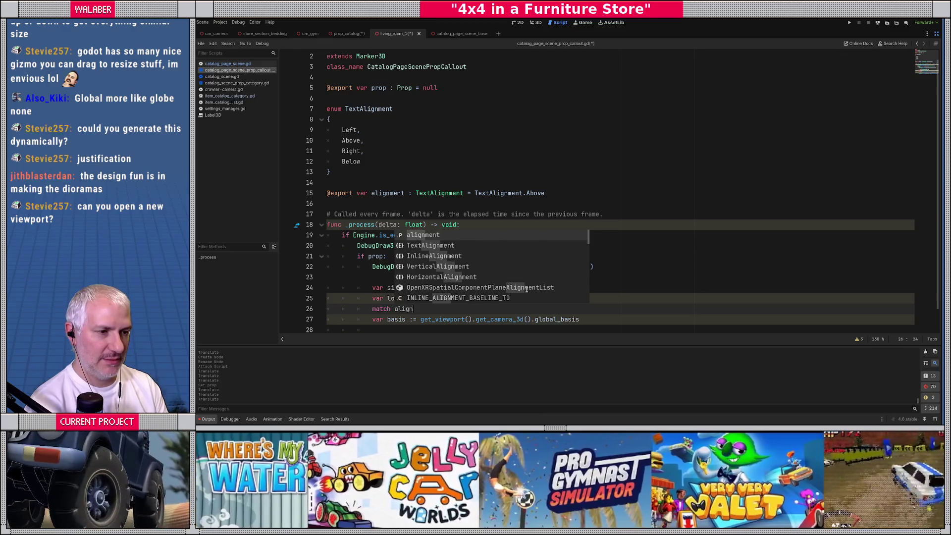
# Start a match on alignment with a TextAlignment.Left case assigning local_offset
pyautogui.press('Tab')
pyautogui.write(':')
pyautogui.press('Return')
pyautogui.scroll(-3, 526, 289)
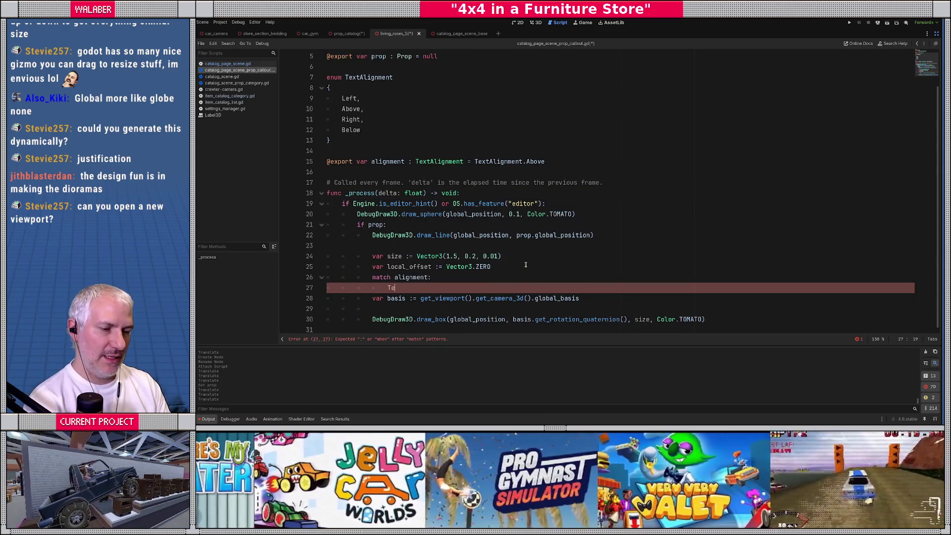
pyautogui.write('l')
pyautogui.press('Tab')
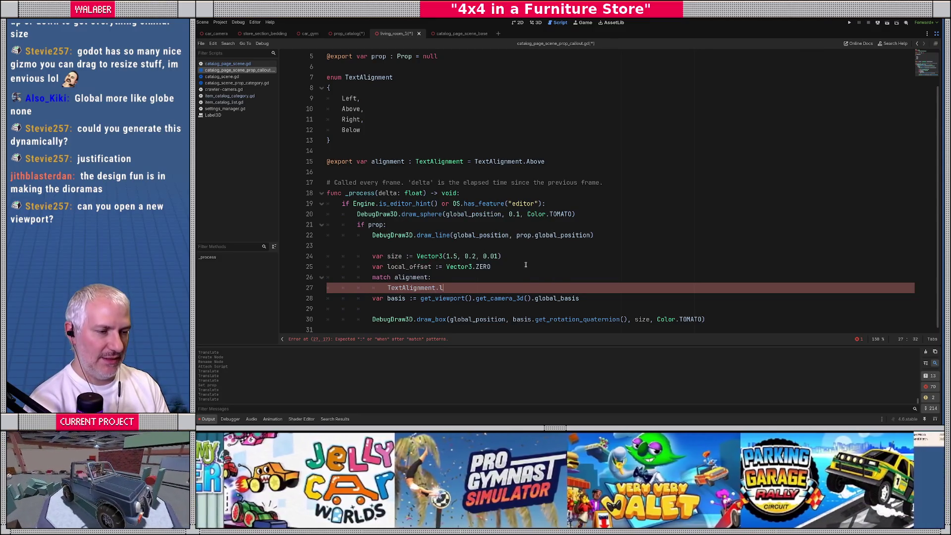
pyautogui.press('Tab')
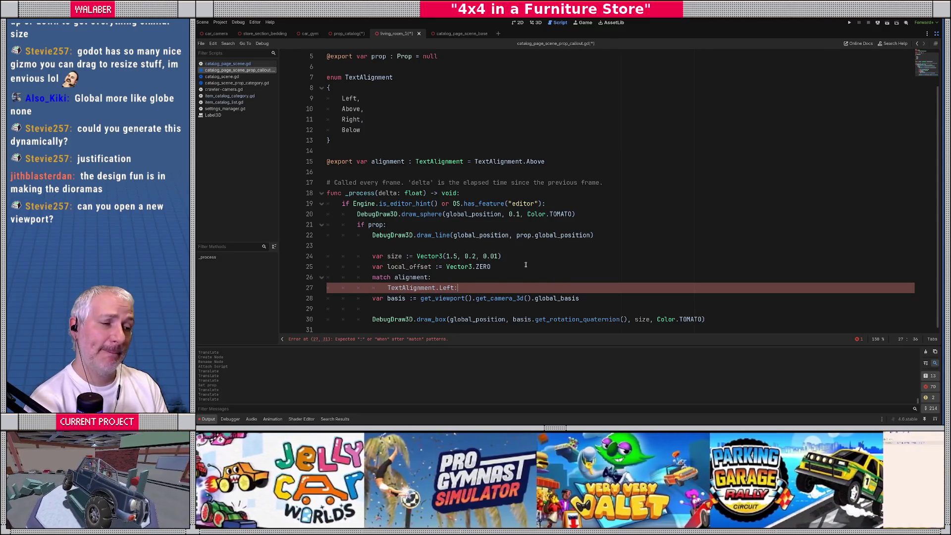
pyautogui.press('Return')
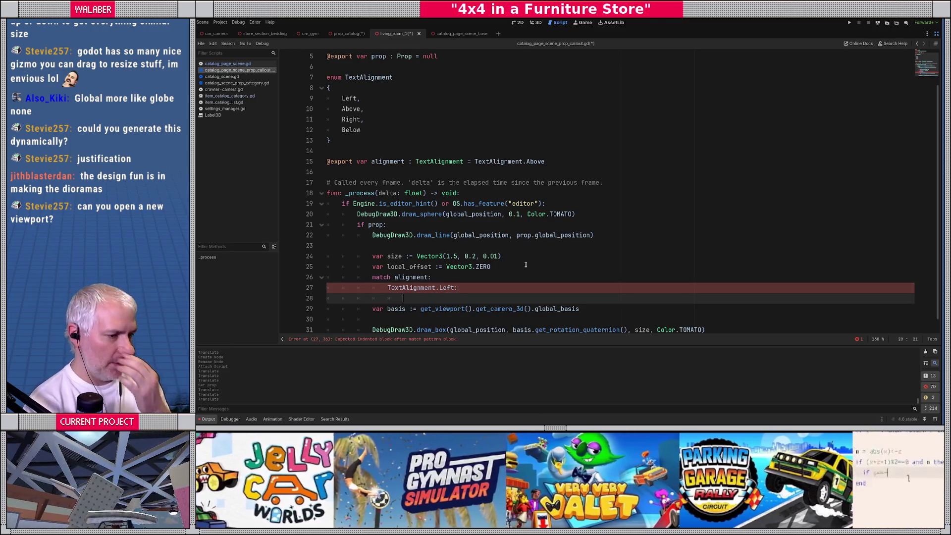
pyautogui.write('lov')
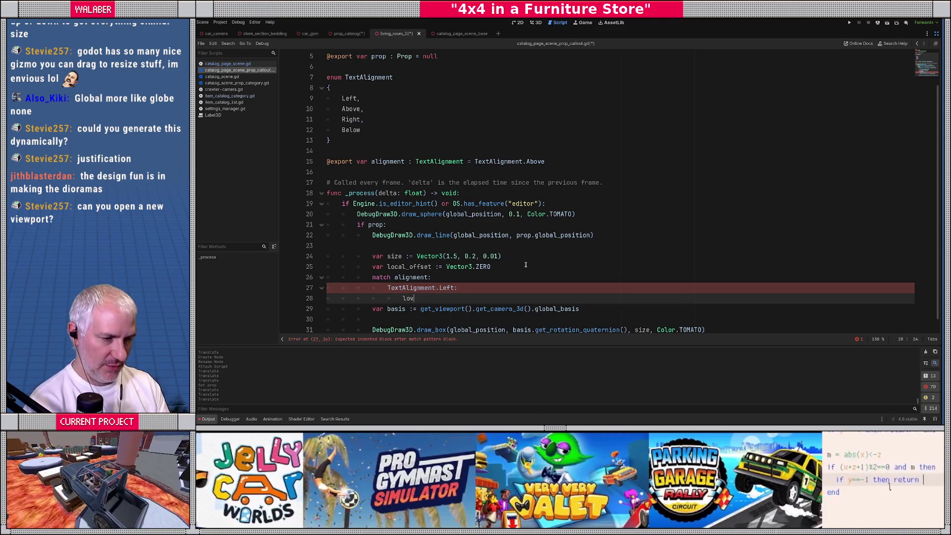
pyautogui.press('BackSpace')
pyautogui.write('cal_o')
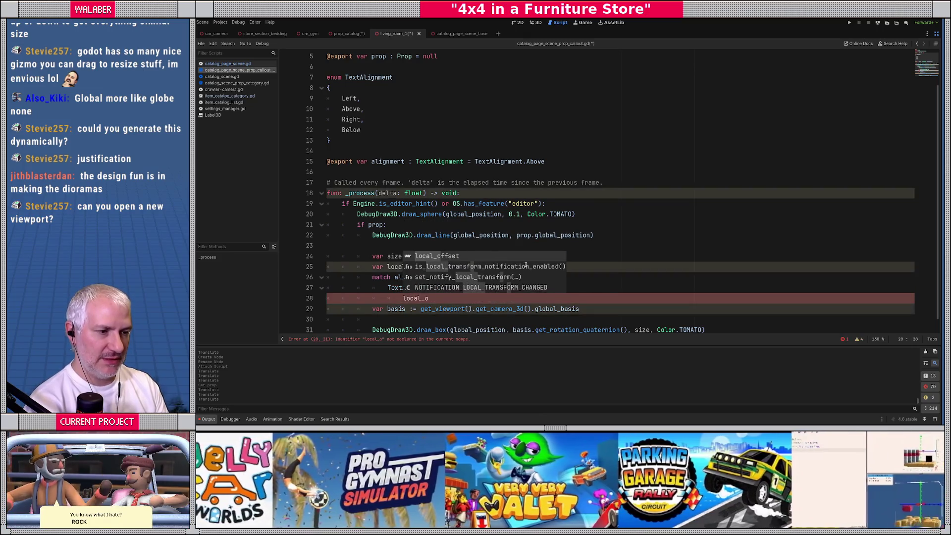
pyautogui.press('Tab')
pyautogui.write('= ')
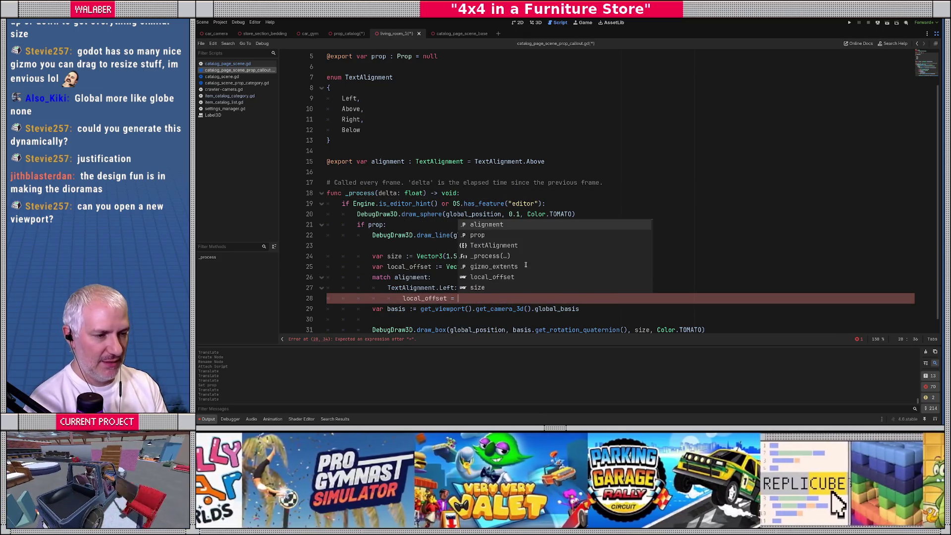
pyautogui.write('Vector3')
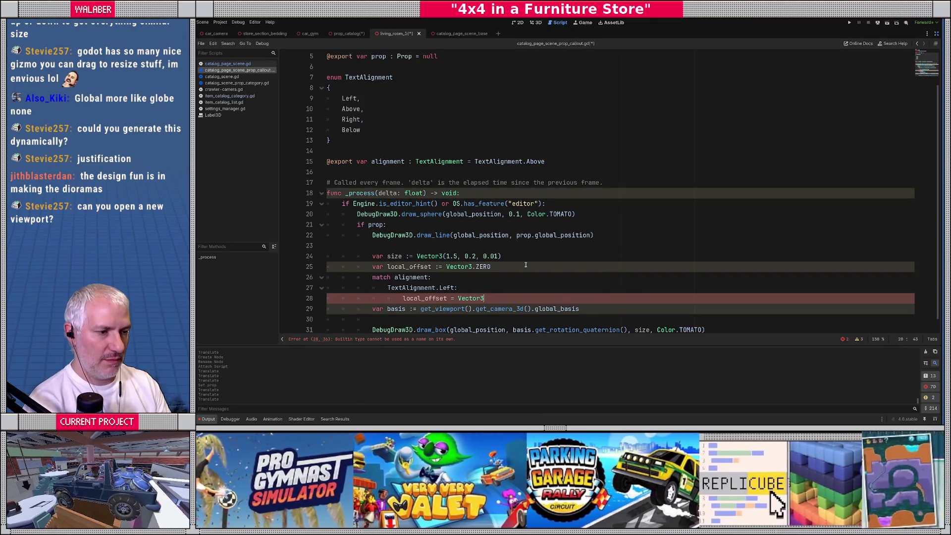
pyautogui.write('(0.')
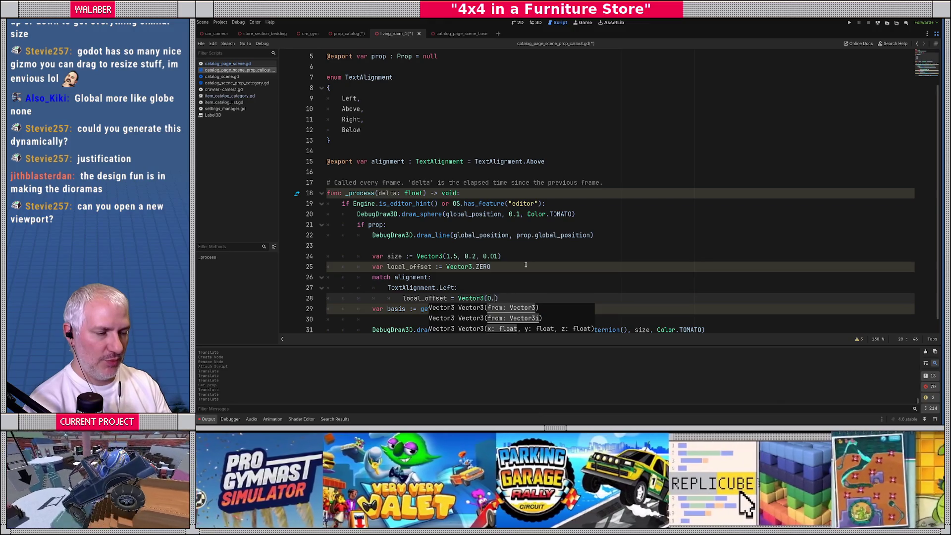
pyautogui.write(',')
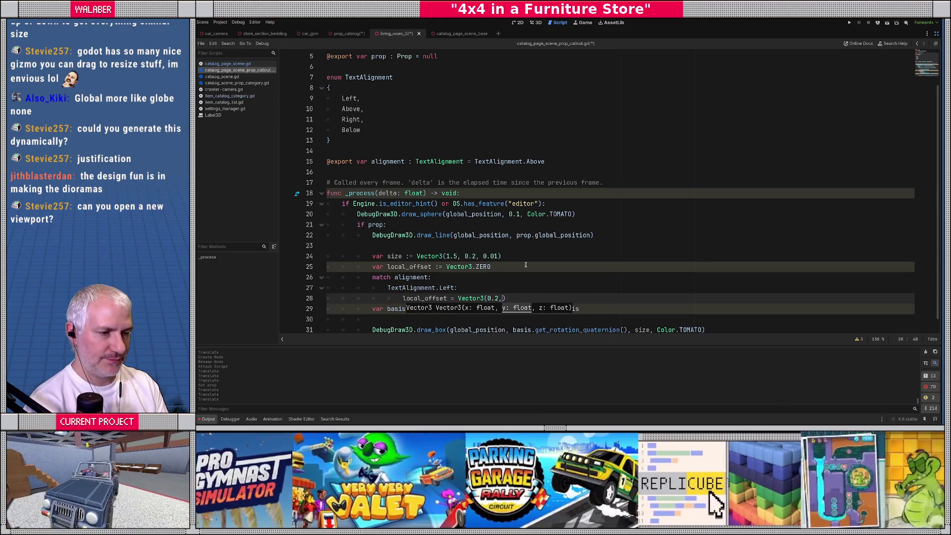
pyautogui.write('y *')
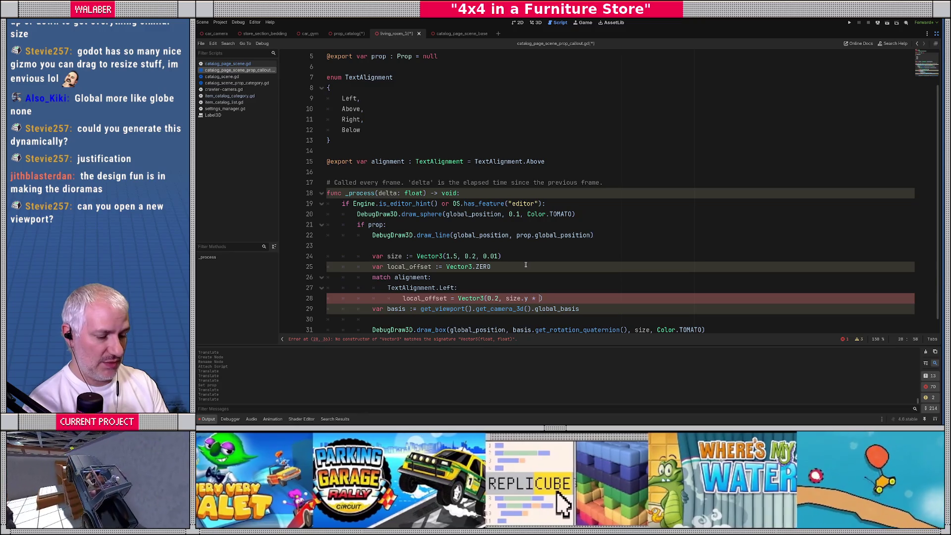
pyautogui.write('0.5')
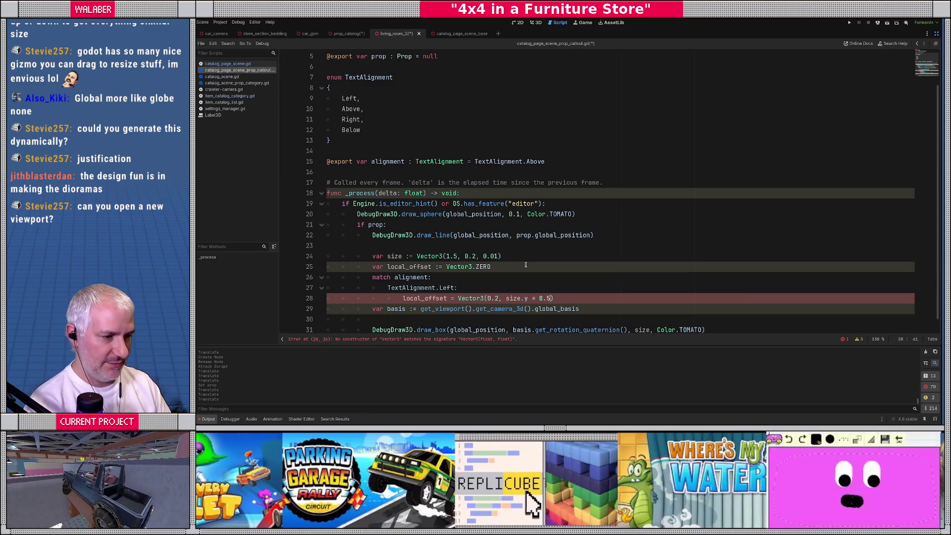
pyautogui.write('-')
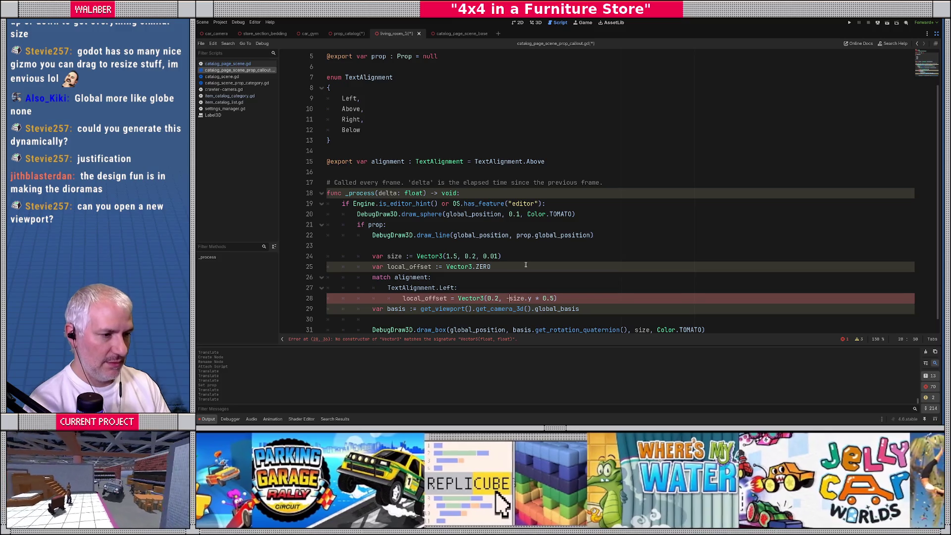
pyautogui.write('0.0')
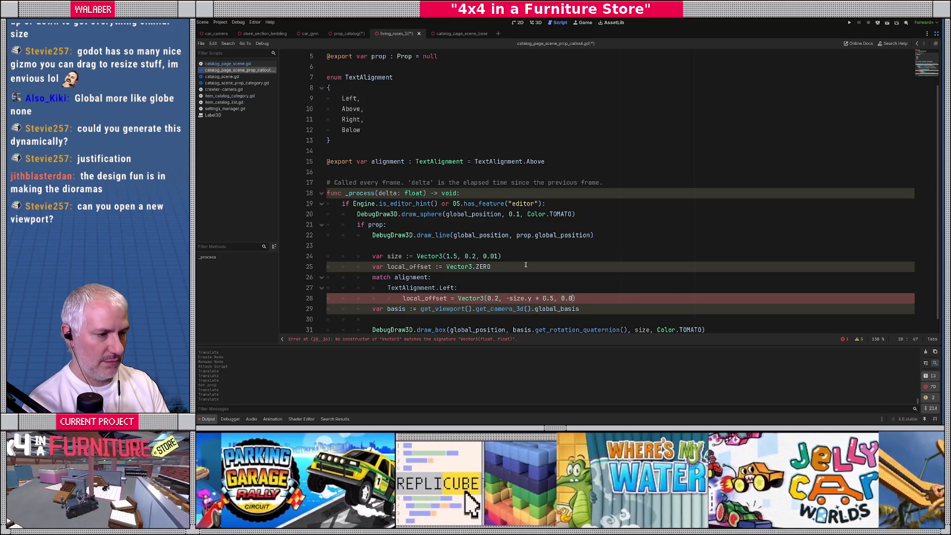
pyautogui.press('Return')
pyautogui.press('Return')
pyautogui.write('TextA')
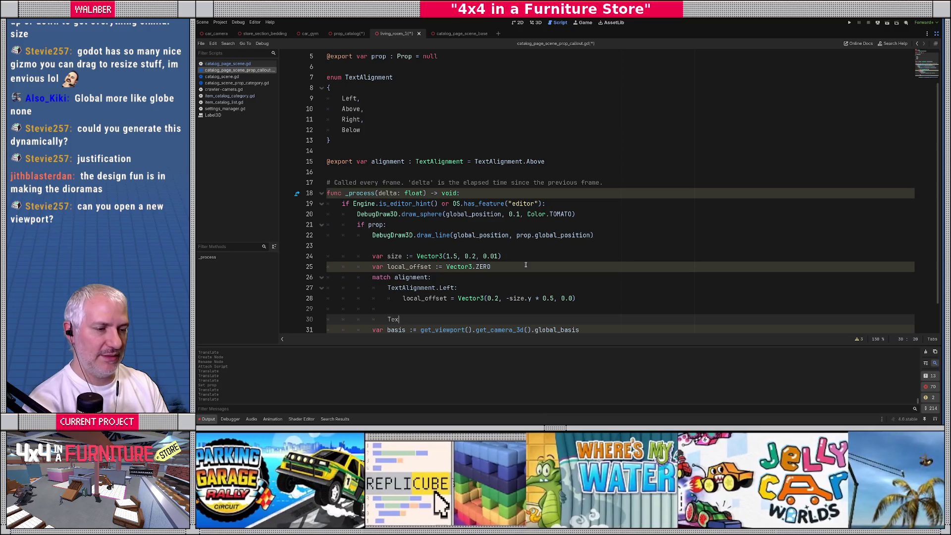
# Add the TextAlignment.Above case setting local_offset to Vector3(-size.x * 0.5, 0.2, 0.0)
pyautogui.press('Tab')
pyautogui.write('.')
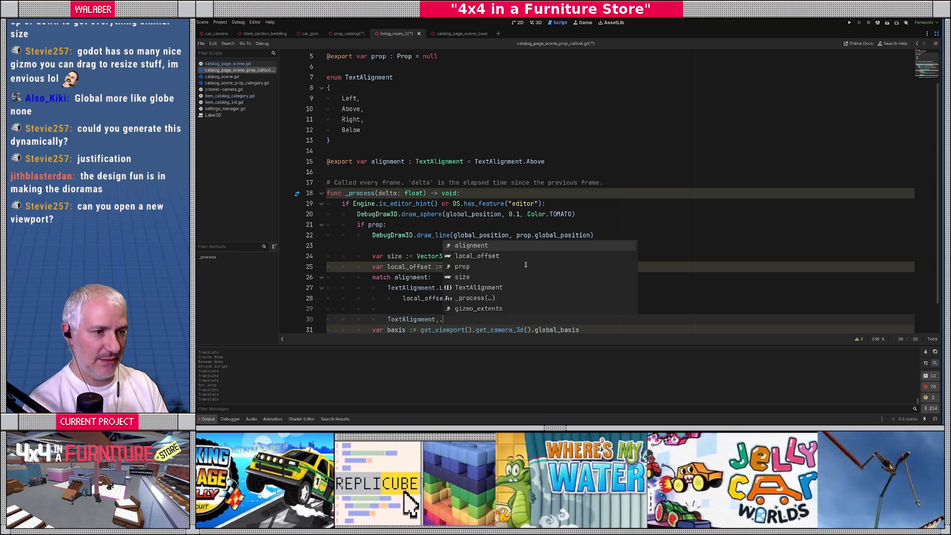
pyautogui.press('BackSpace')
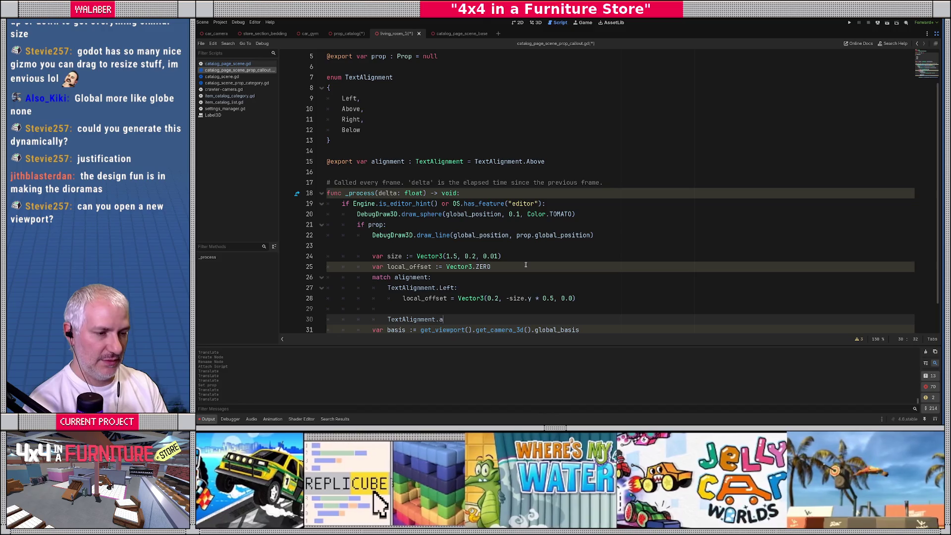
pyautogui.press('Tab')
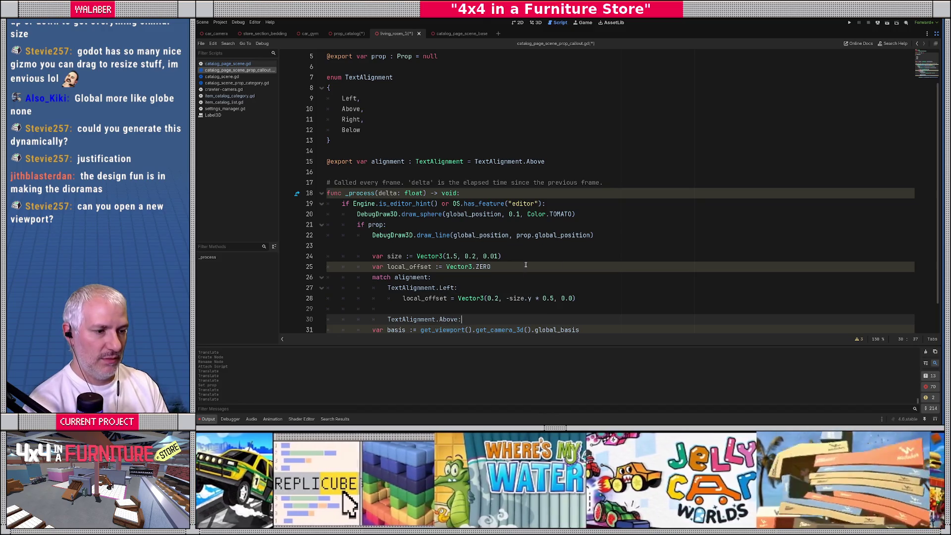
pyautogui.press('Return')
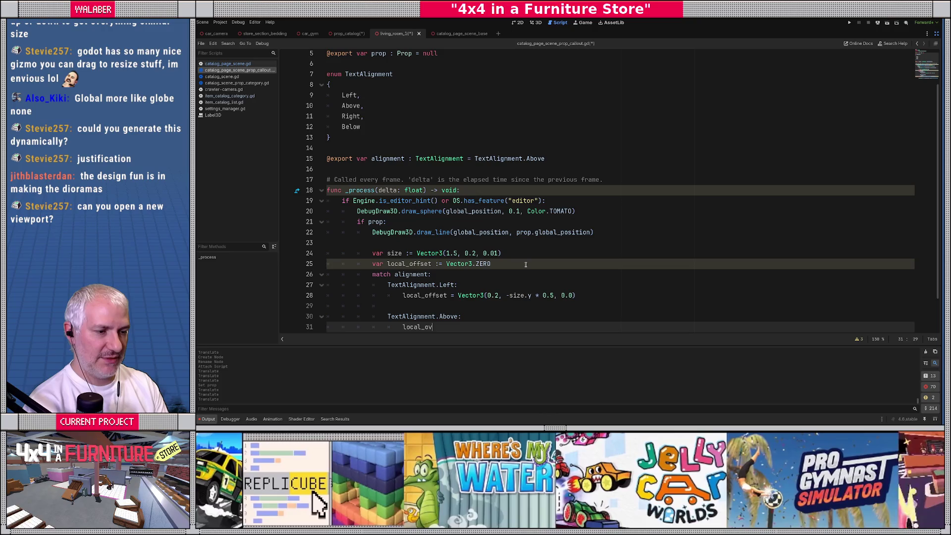
pyautogui.press('BackSpace')
pyautogui.write('ffset = Vector')
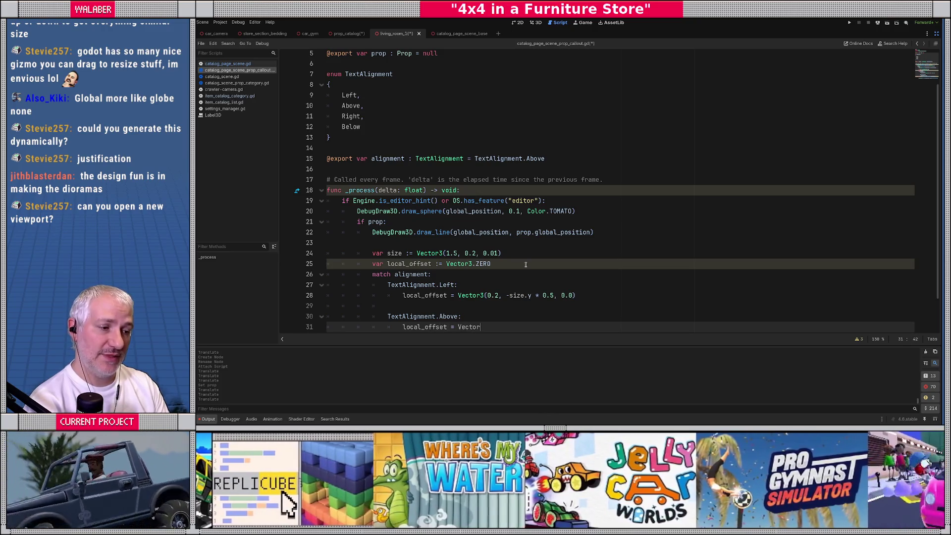
pyautogui.write('3(')
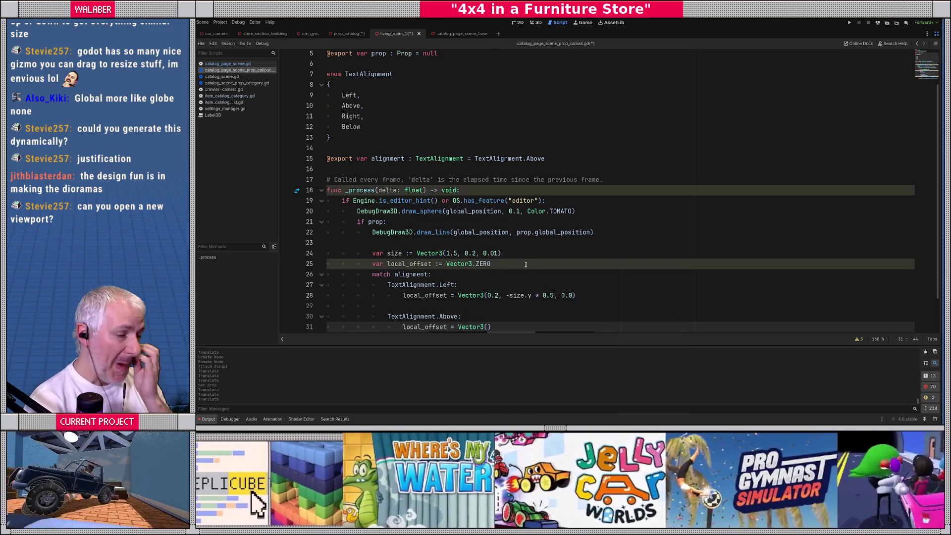
pyautogui.write('-size')
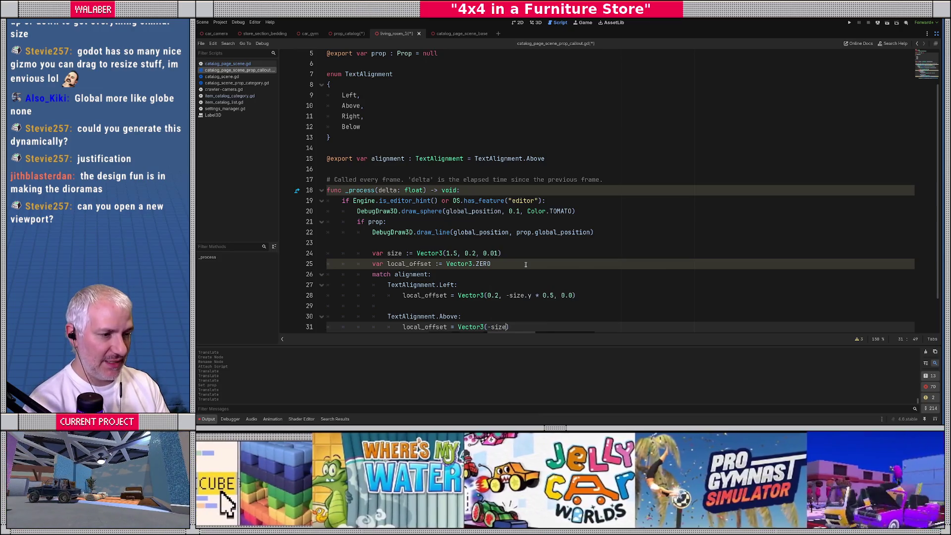
pyautogui.write('.x *')
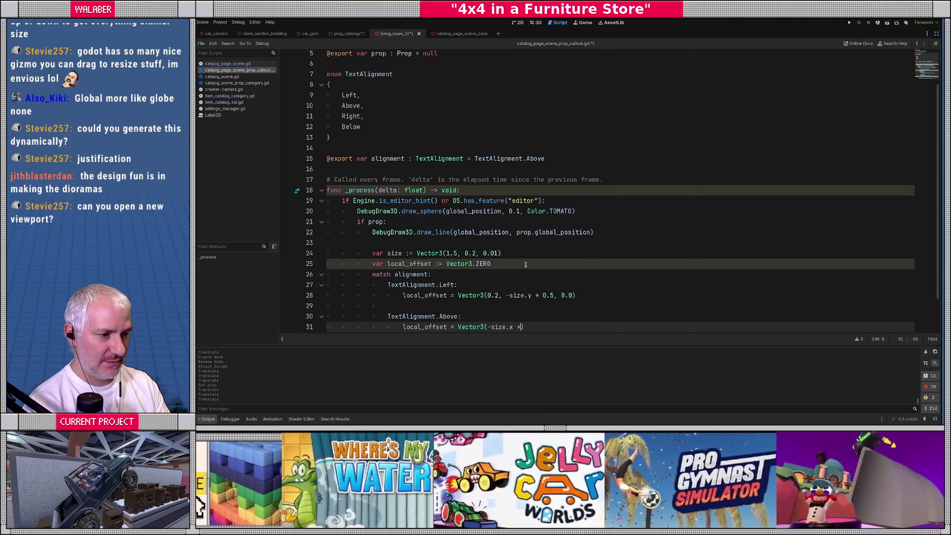
pyautogui.write(' 0.5, 0.2, 0')
pyautogui.press('End')
pyautogui.press('Return')
pyautogui.press('Return')
pyautogui.write('Tex')
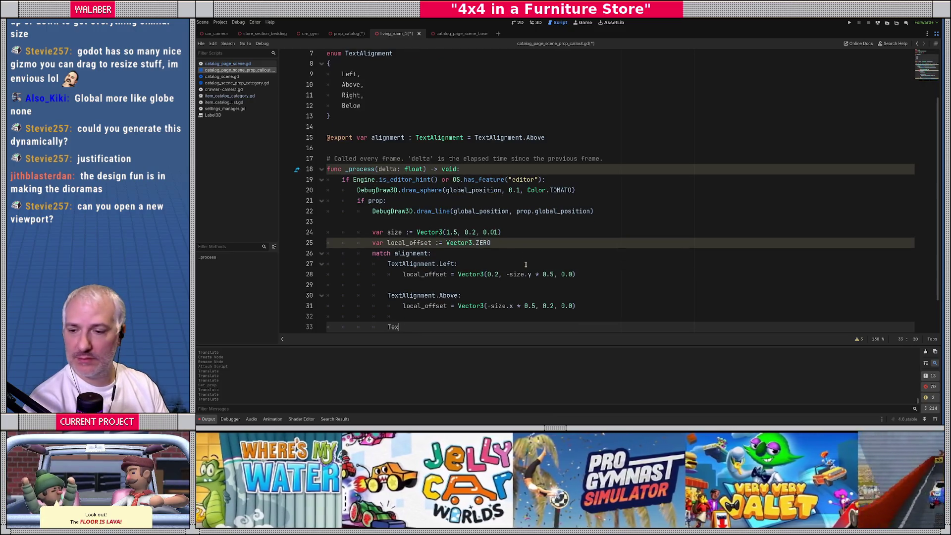
pyautogui.write('tAl')
# Add the TextAlignment.Right case setting local_offset to Vector3(-size.x - 0.2, -size.y * 0.5, 0.0)
pyautogui.press('Tab')
pyautogui.write('.R')
pyautogui.press('Tab')
pyautogui.write(':')
pyautogui.press('Return')
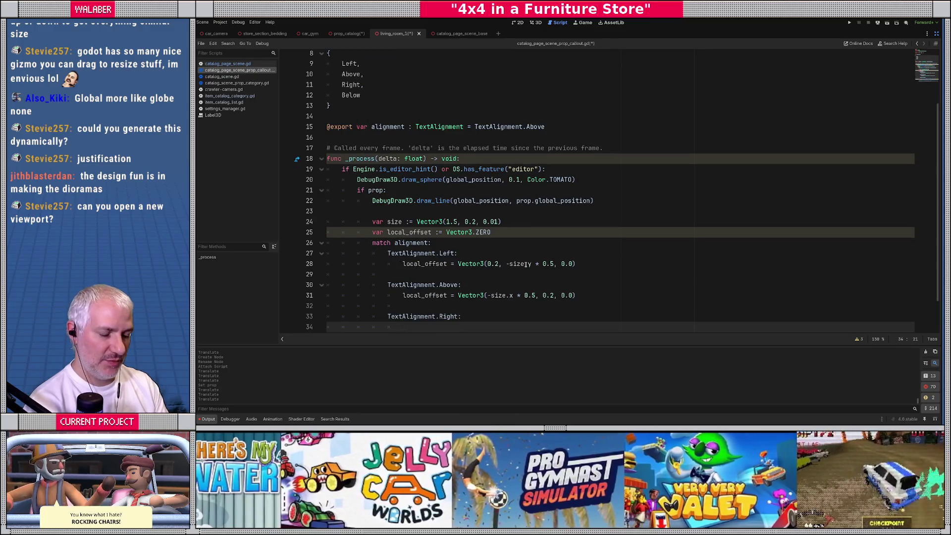
pyautogui.write('local_')
pyautogui.press('Tab')
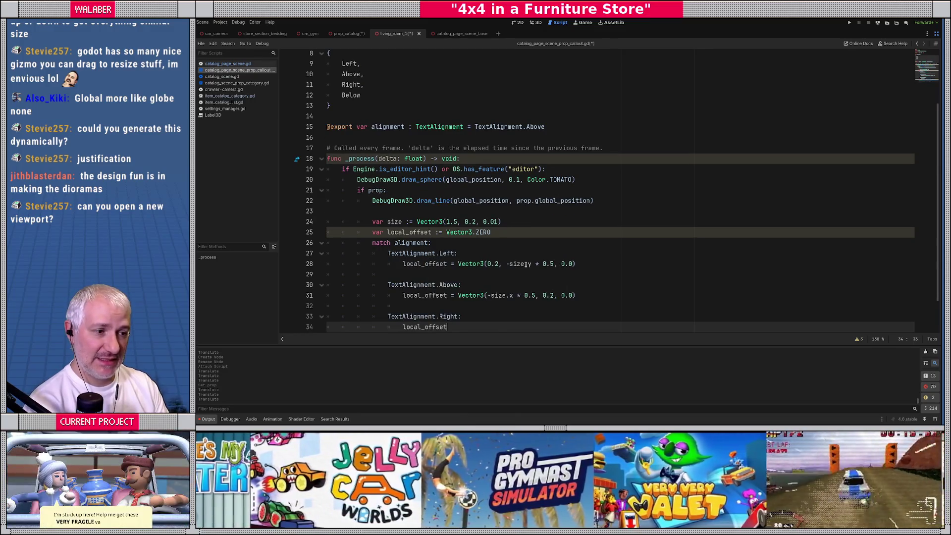
pyautogui.write('3')
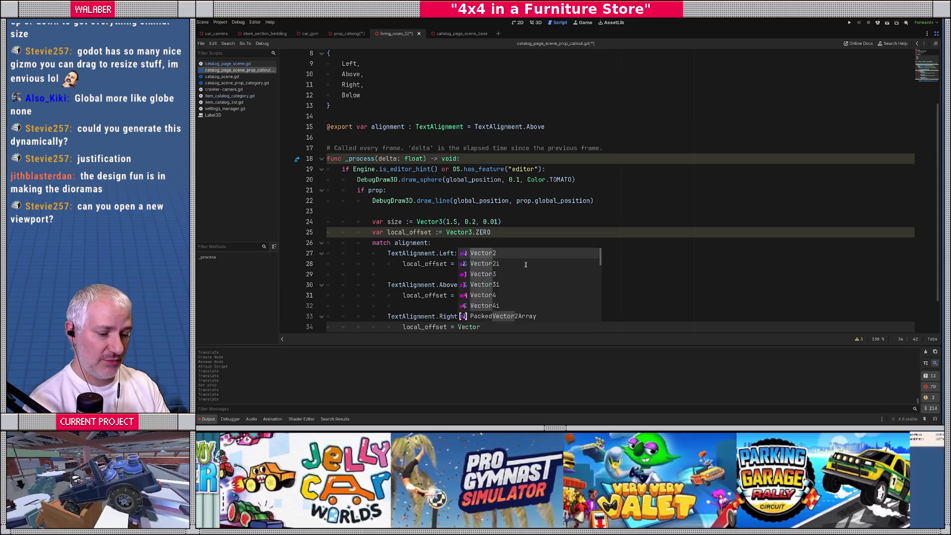
pyautogui.write('((-si')
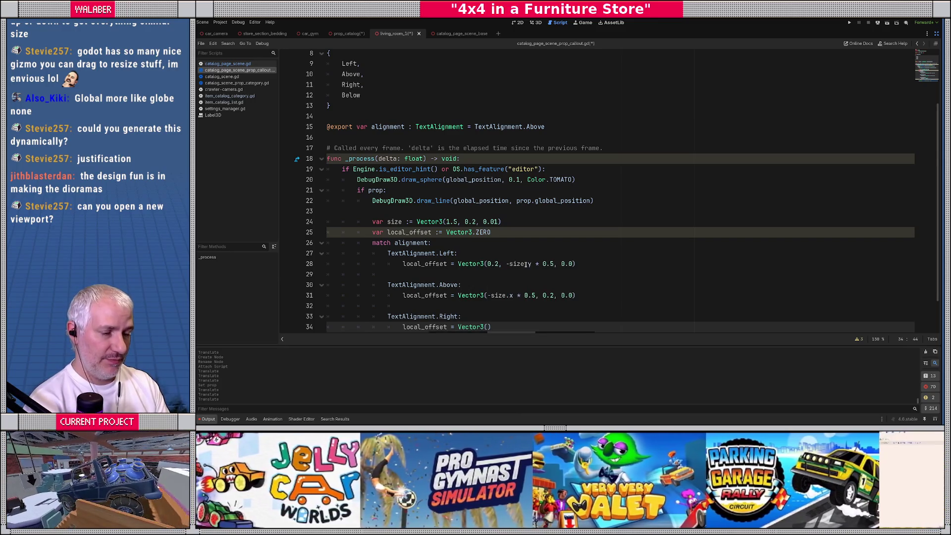
pyautogui.write('z')
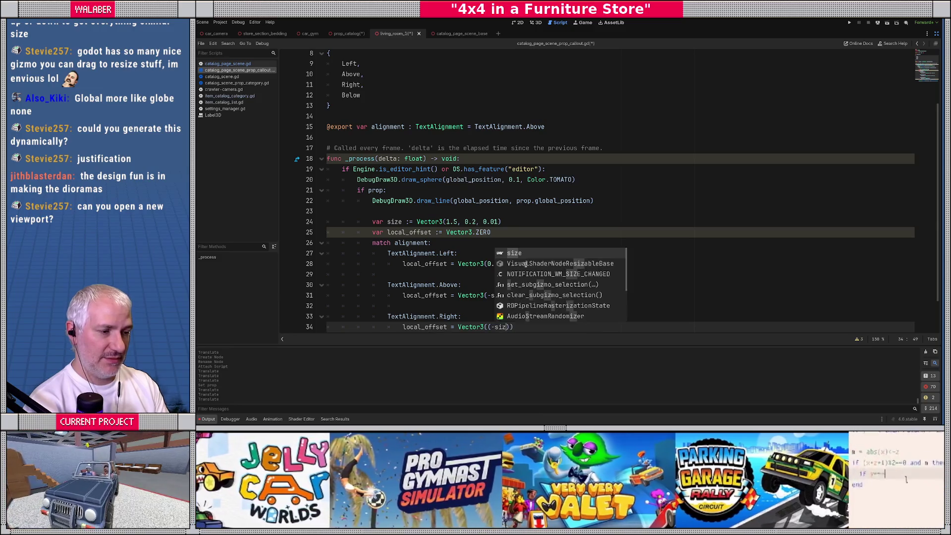
pyautogui.press('BackSpace')
pyautogui.press('BackSpace')
pyautogui.press('BackSpace')
pyautogui.write('e.y - ')
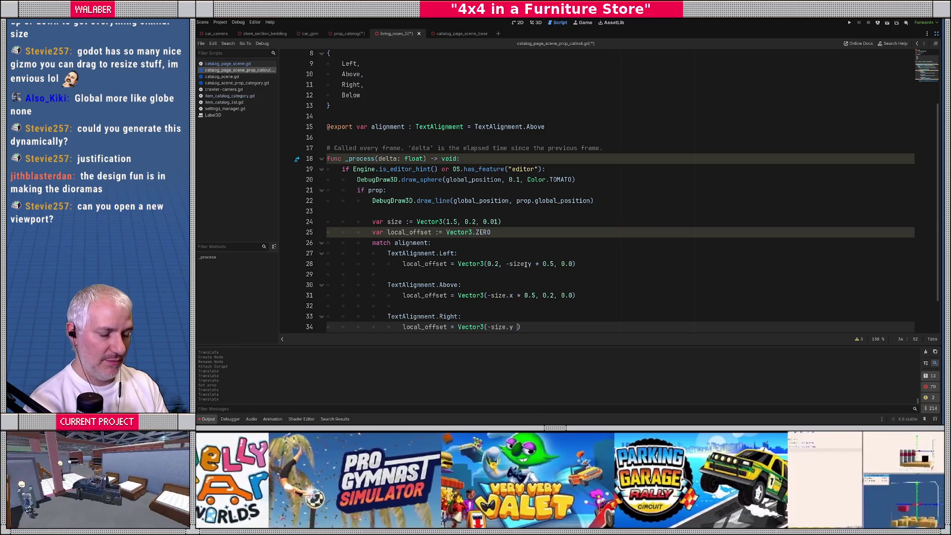
pyautogui.write('0.2,')
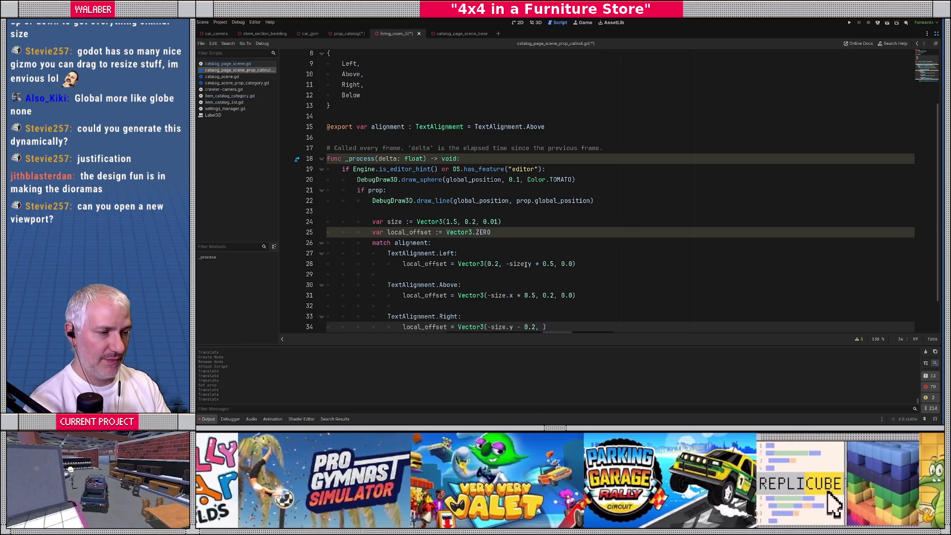
pyautogui.press('BackSpace')
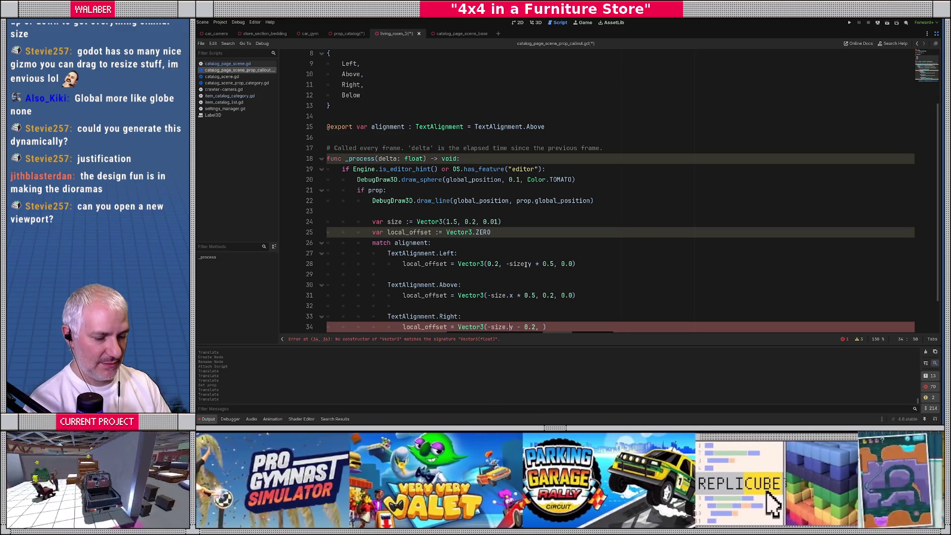
pyautogui.press('BackSpace')
pyautogui.write('x')
pyautogui.press('End')
pyautogui.press('Left')
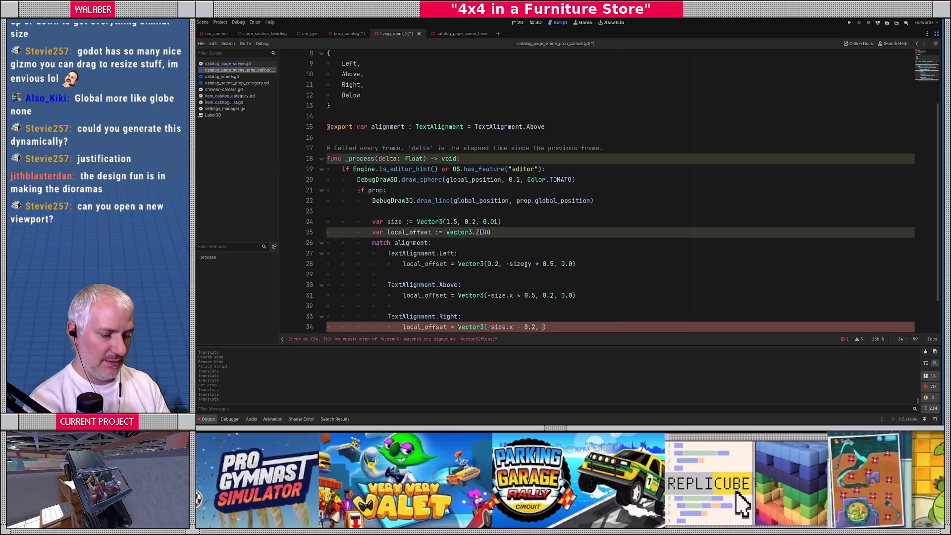
pyautogui.write('-size.y * ')
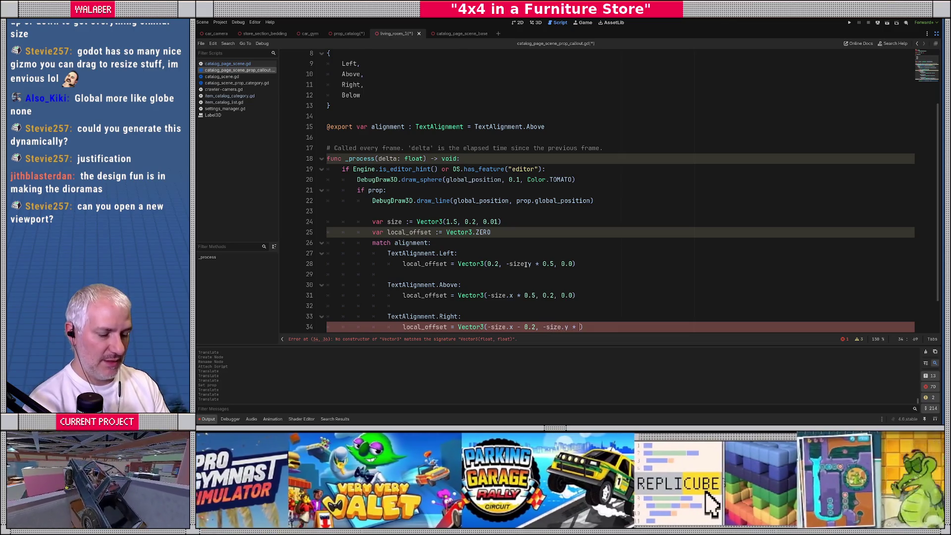
pyautogui.write('0.5, 0.0')
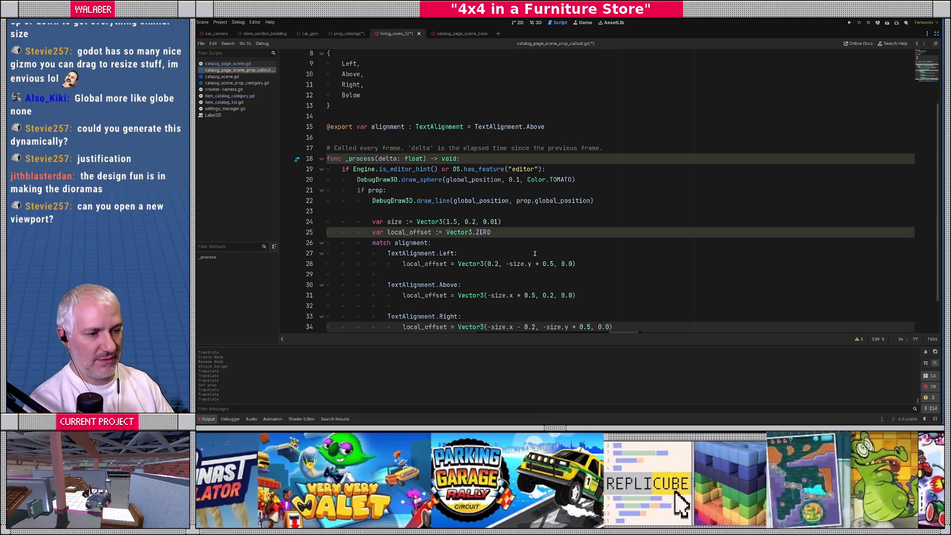
pyautogui.press('Return')
pyautogui.press('Return')
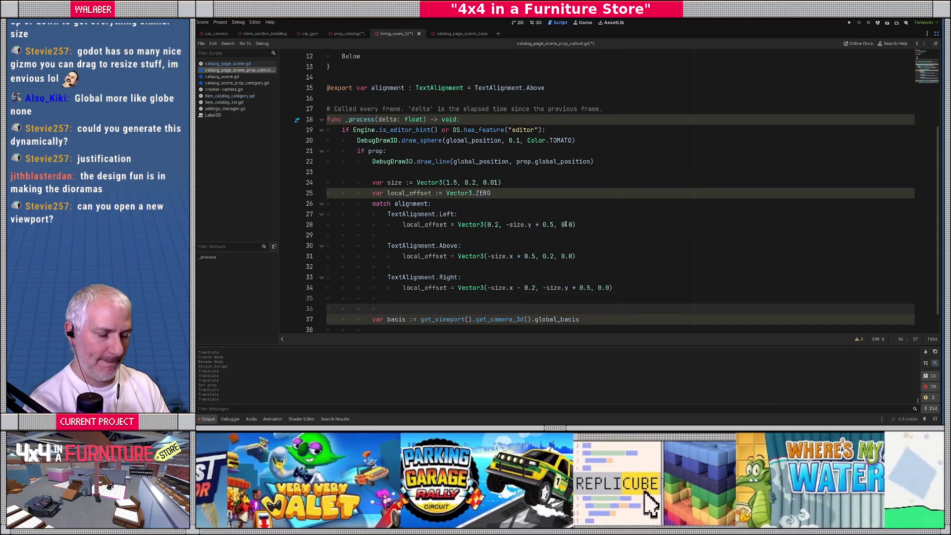
pyautogui.write('TextA')
# Add the TextAlignment.Below case with local_offset Vector3(-size.x * 0.5, -size.y - 0.2, 0.0)
pyautogui.press('Tab')
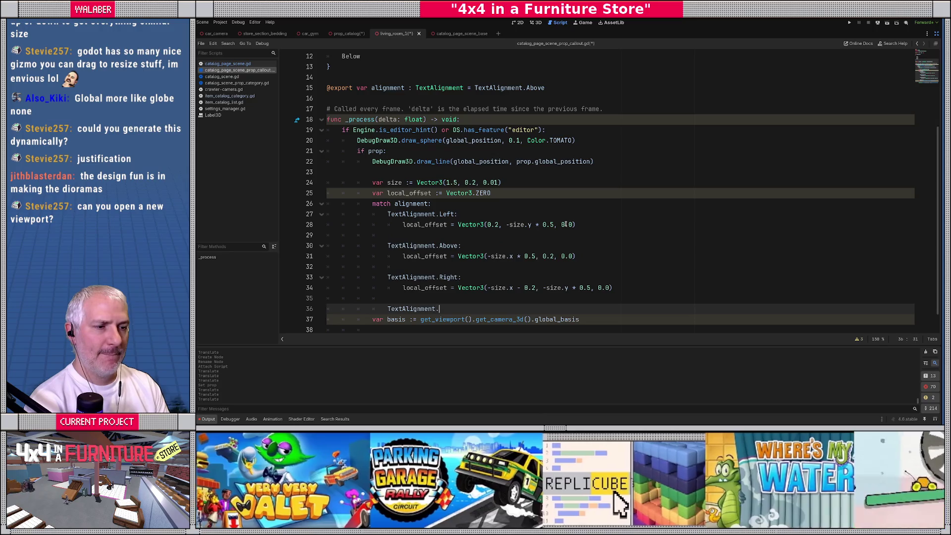
pyautogui.write('.Below:')
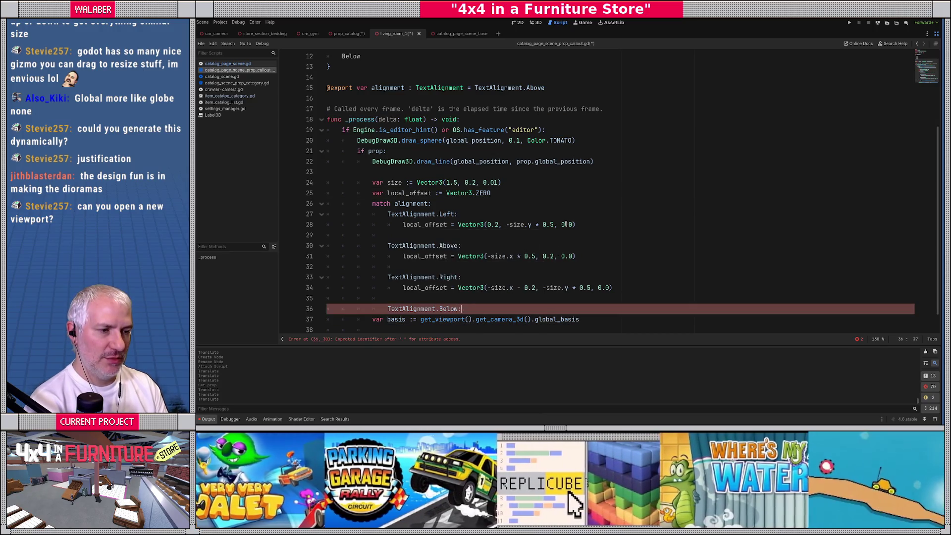
pyautogui.press('Return')
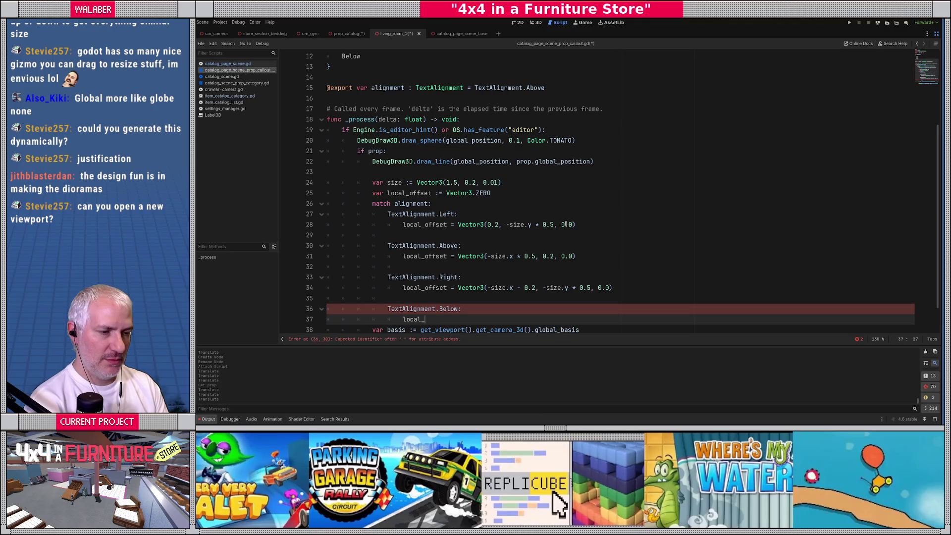
pyautogui.write('set = Vector')
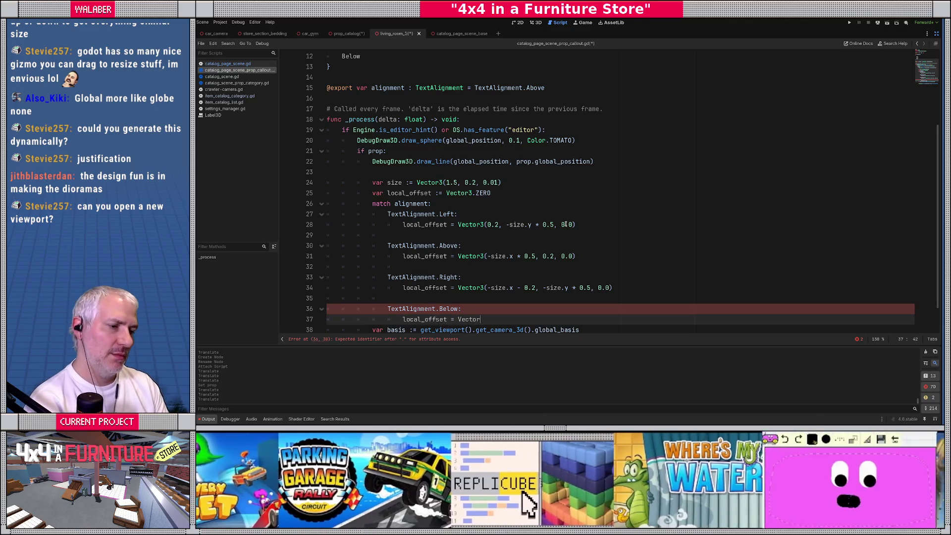
pyautogui.write('3(-')
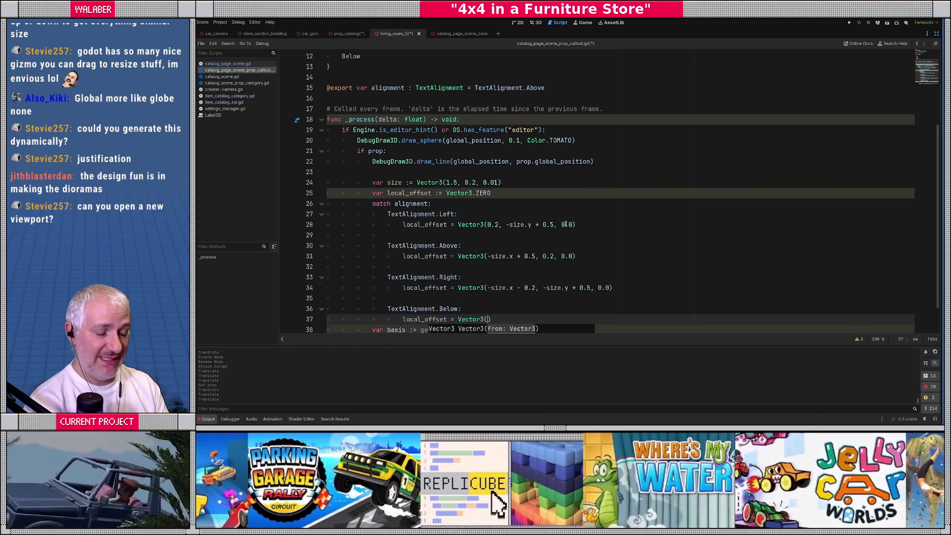
pyautogui.write('size.x * ')
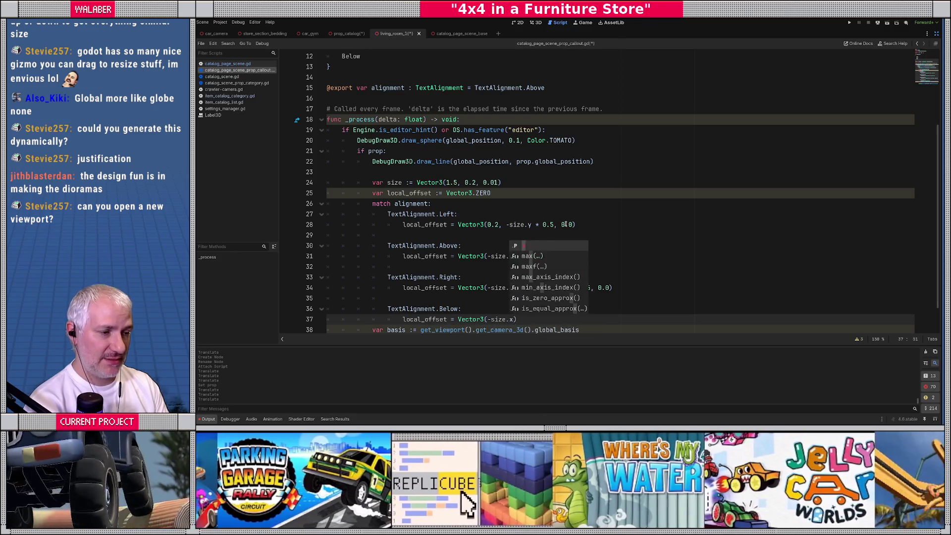
pyautogui.write('0.5, ')
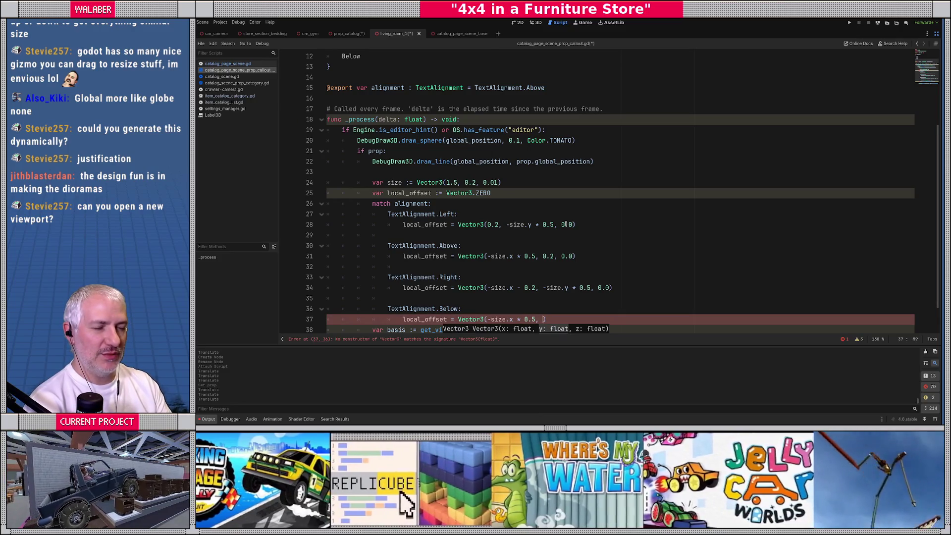
pyautogui.write('0')
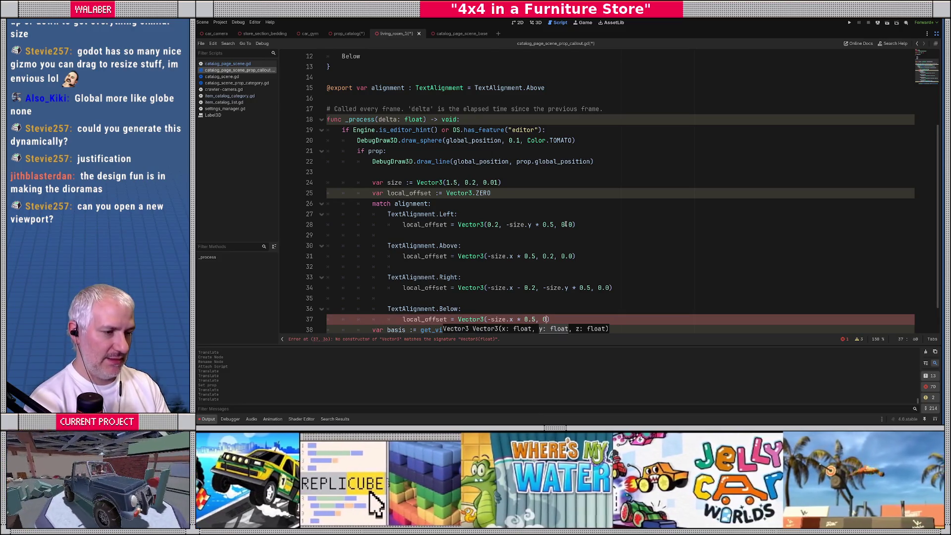
pyautogui.write('y')
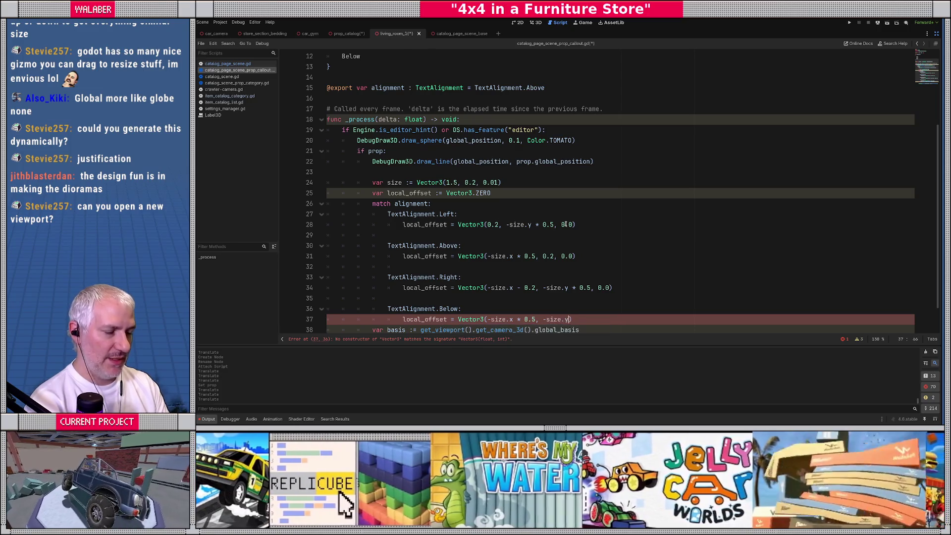
pyautogui.write(' - 0.2,')
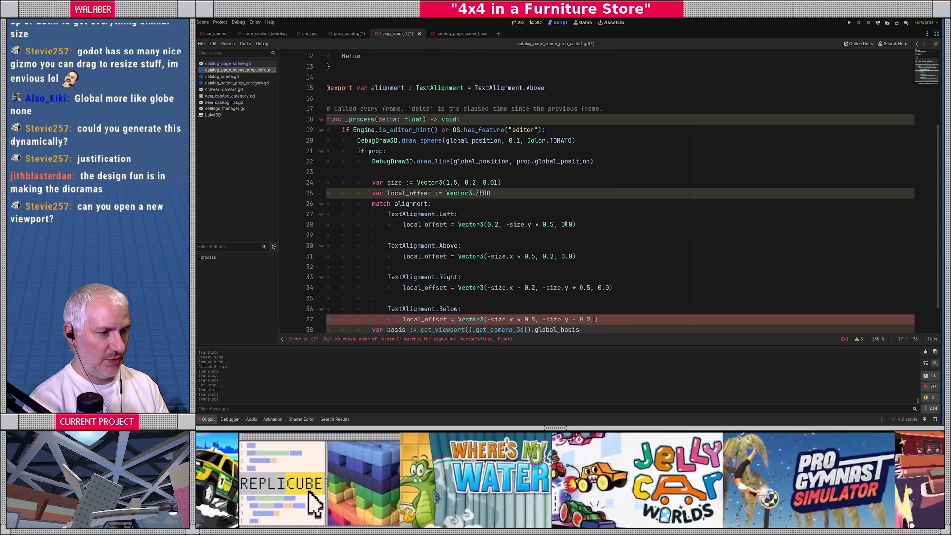
pyautogui.write(' 0.0')
pyautogui.press('Return')
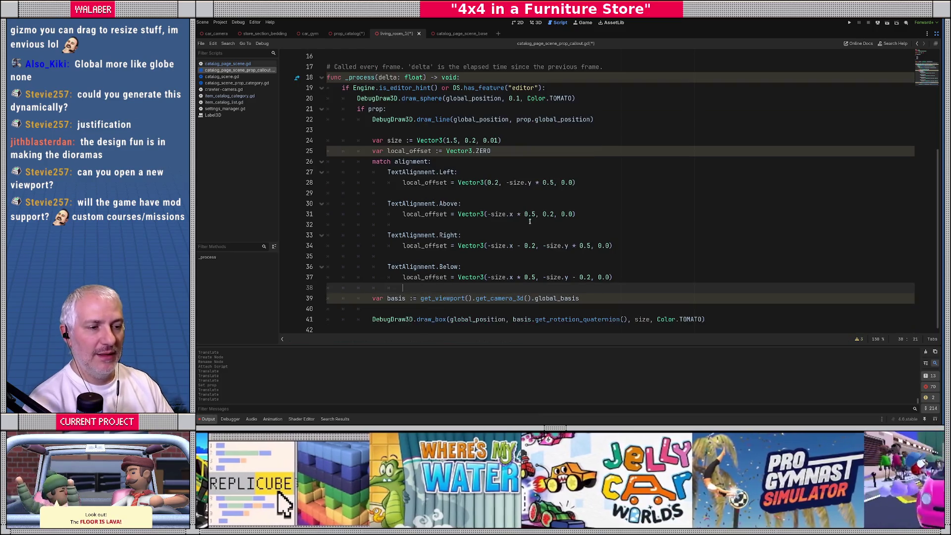
# Draw the box at global_position + (basis * local_offset), save the script and leave distraction-free mode
pyautogui.click(504, 320)
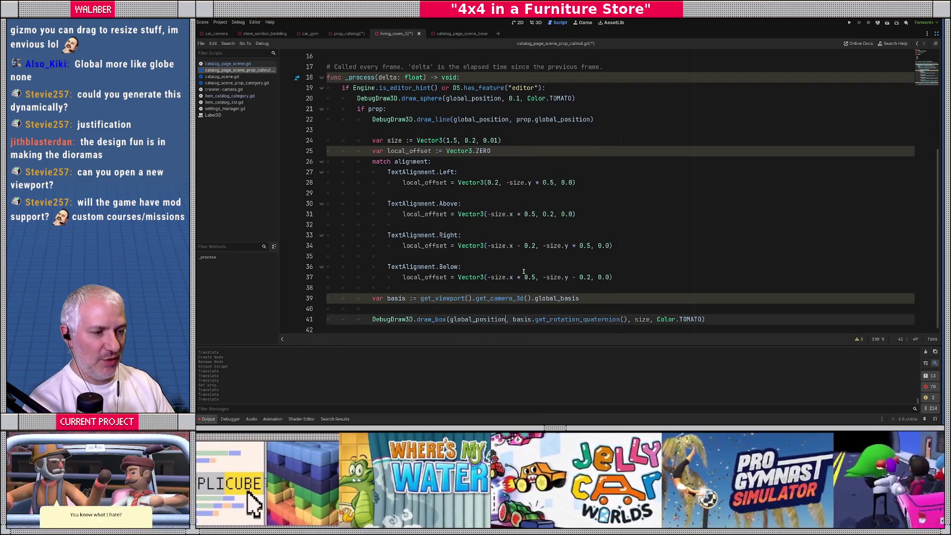
pyautogui.write('+ (bas')
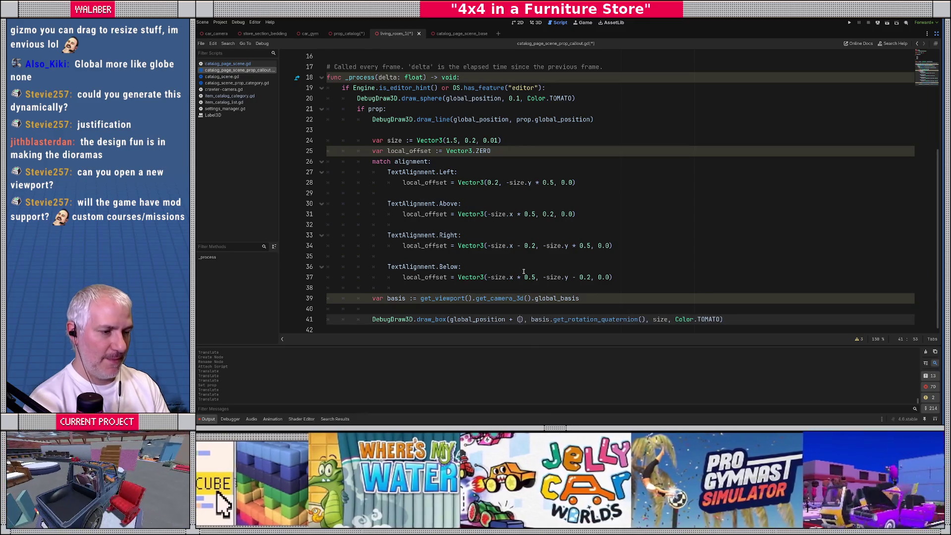
pyautogui.write('is * local_o')
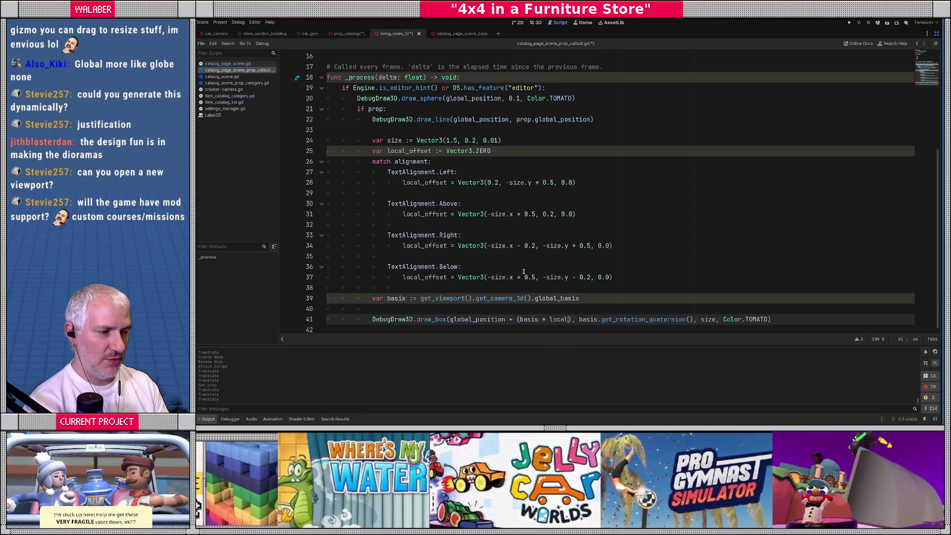
pyautogui.press('Tab')
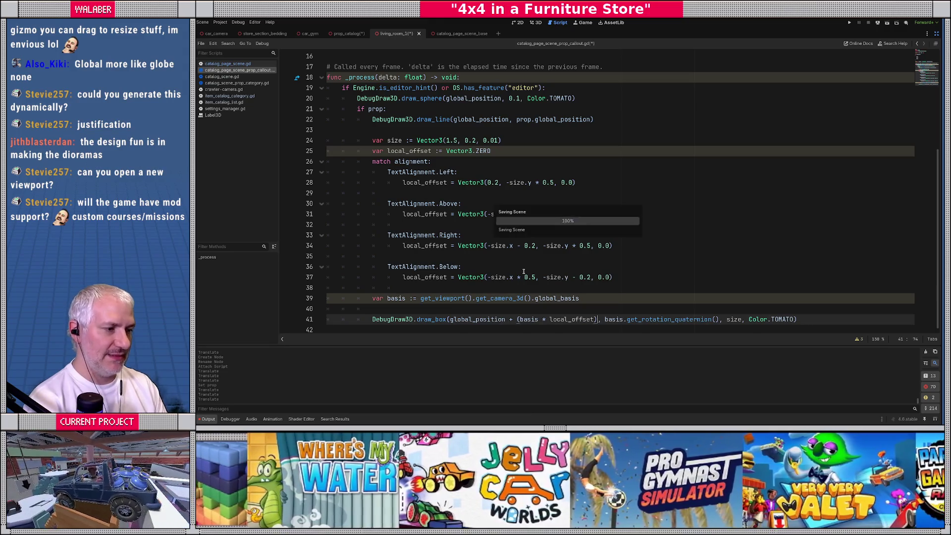
pyautogui.hotkey('ctrl', 's')
pyautogui.hotkey('ctrl', 'shift', 'F11')
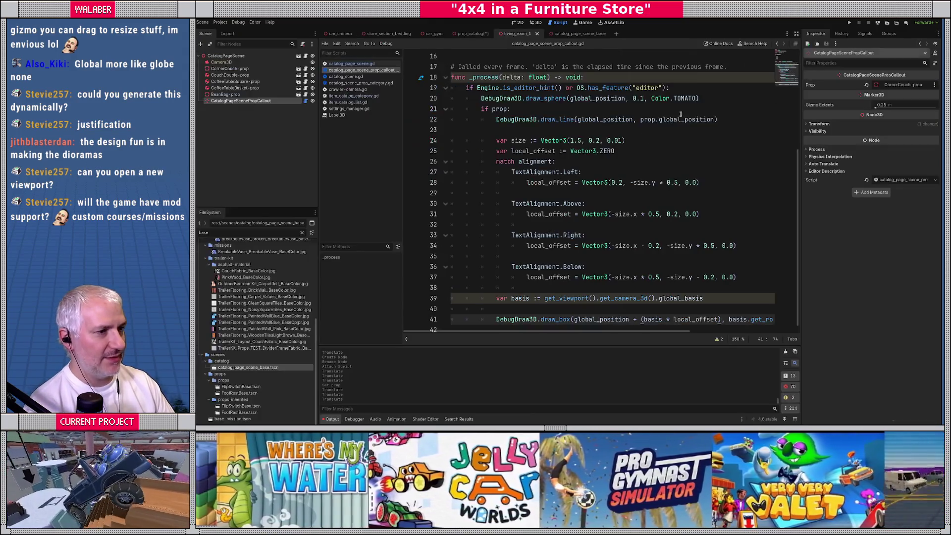
# Select the prop callout and try Left, Right, Above and Below alignments, settling on Above
pyautogui.click(536, 23)
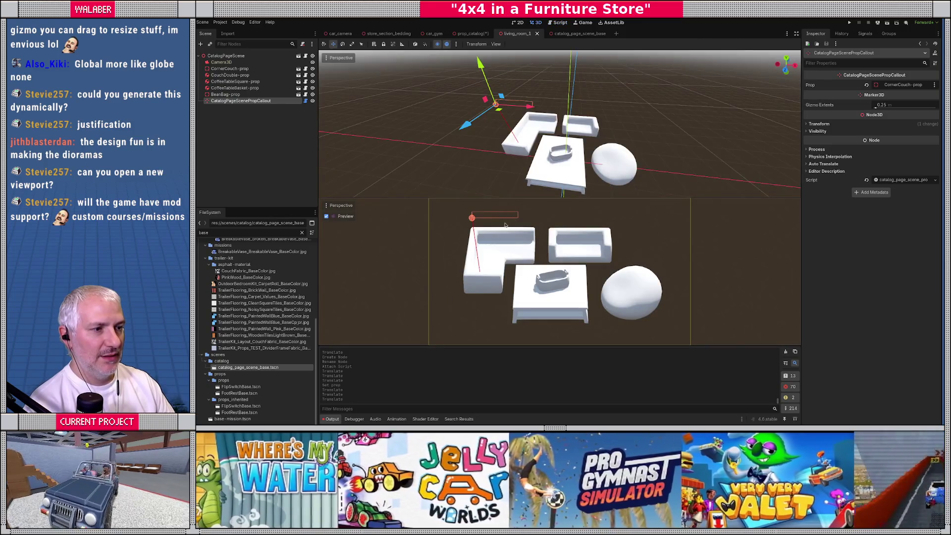
pyautogui.click(227, 95)
pyautogui.click(238, 101)
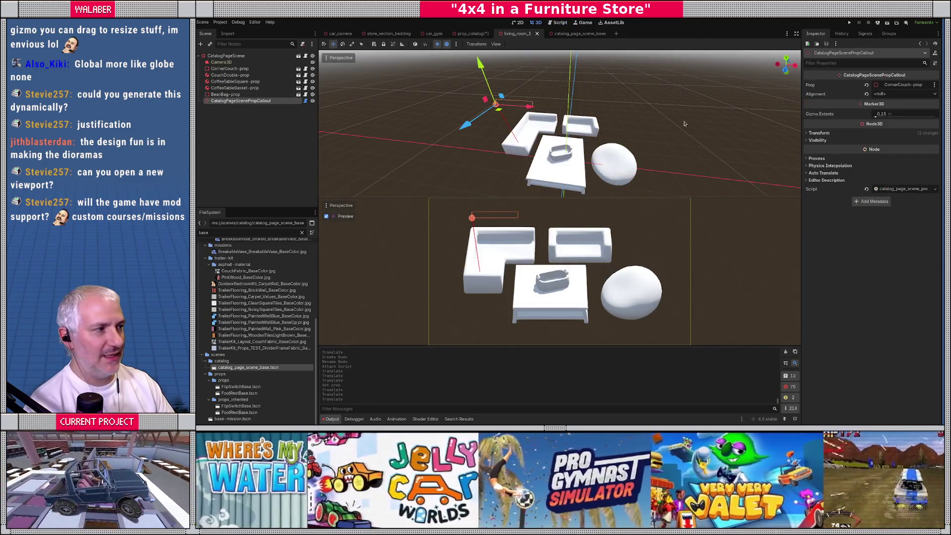
pyautogui.click(882, 96)
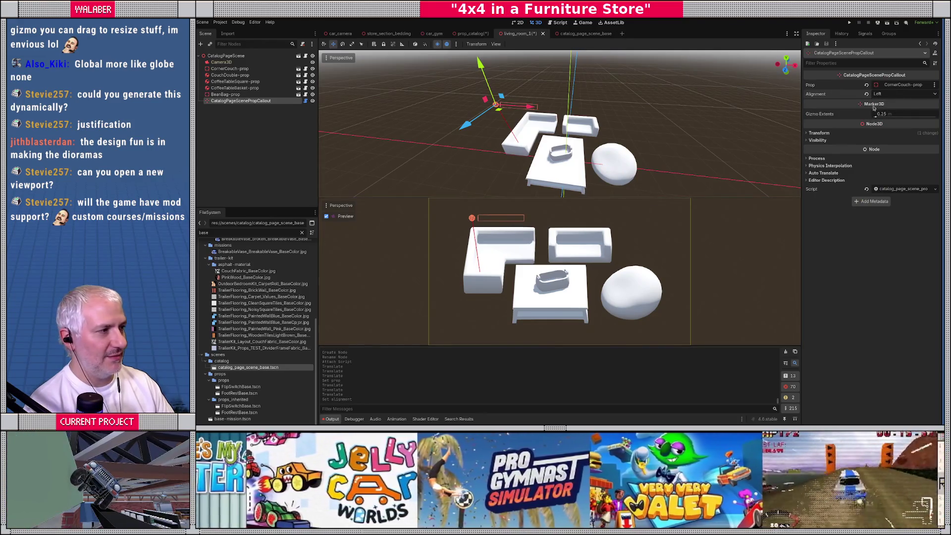
pyautogui.click(884, 104)
pyautogui.click(891, 123)
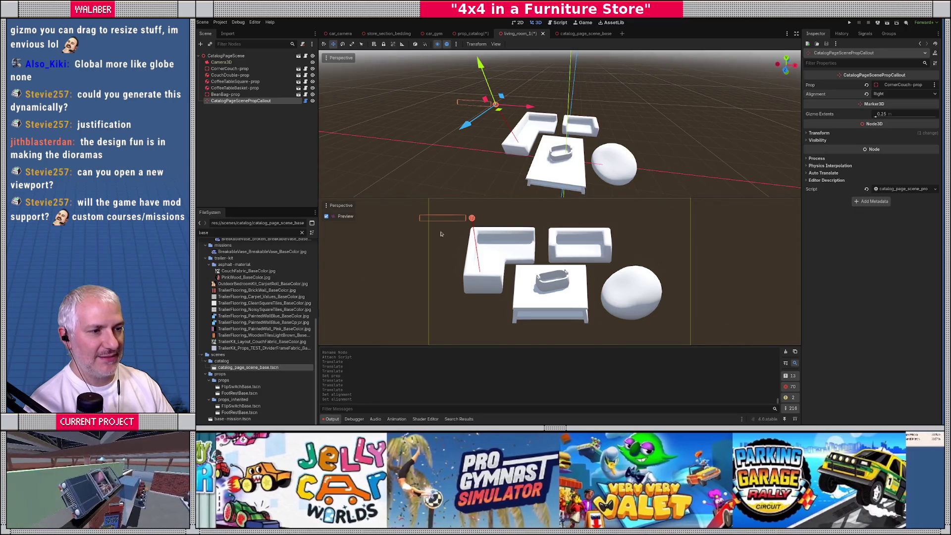
pyautogui.click(884, 95)
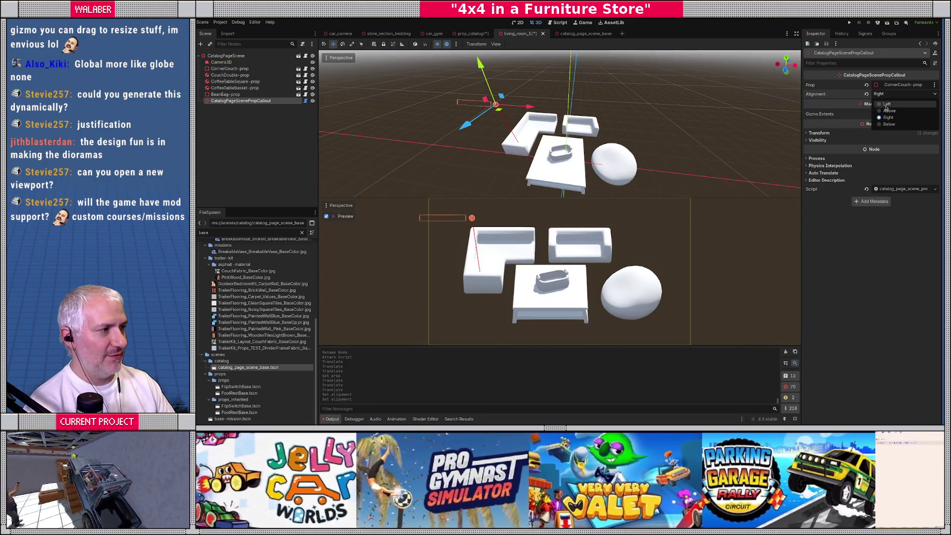
pyautogui.click(892, 111)
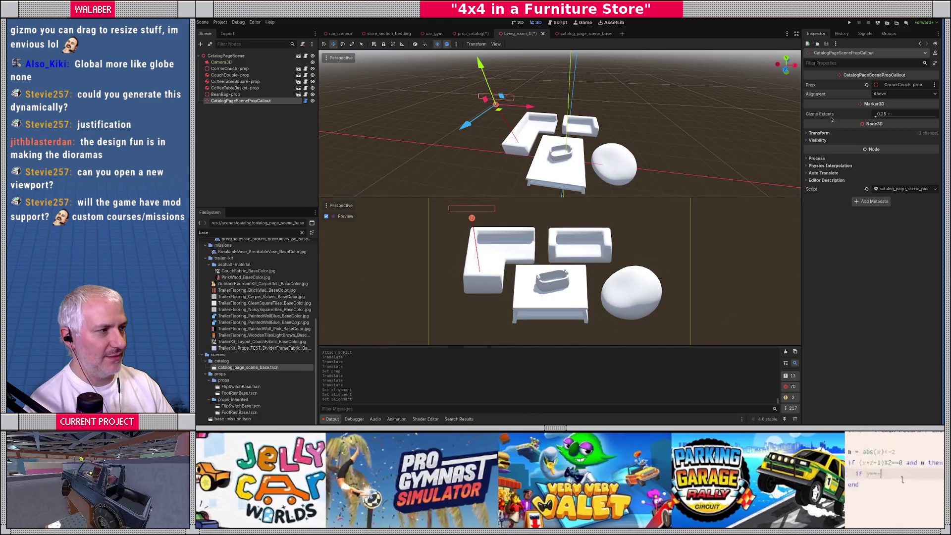
pyautogui.click(884, 95)
pyautogui.click(891, 126)
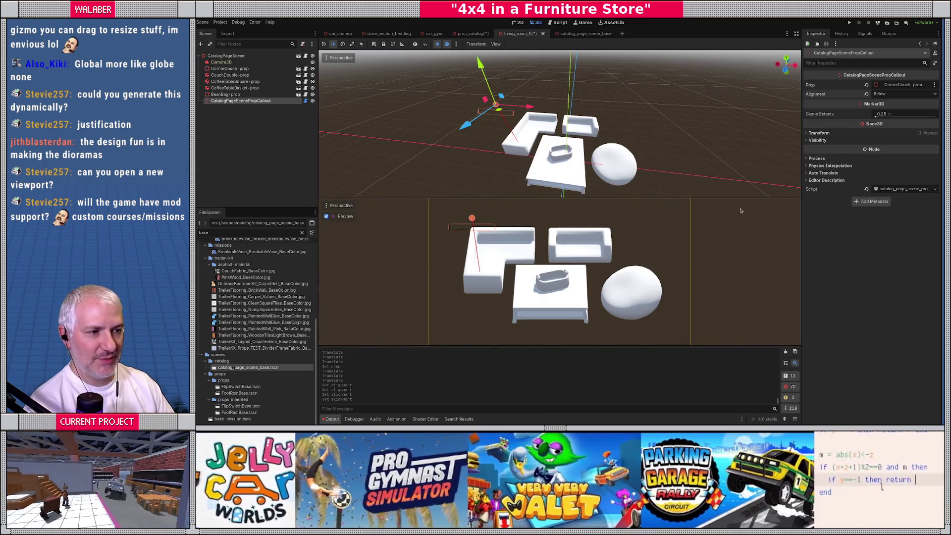
pyautogui.click(894, 94)
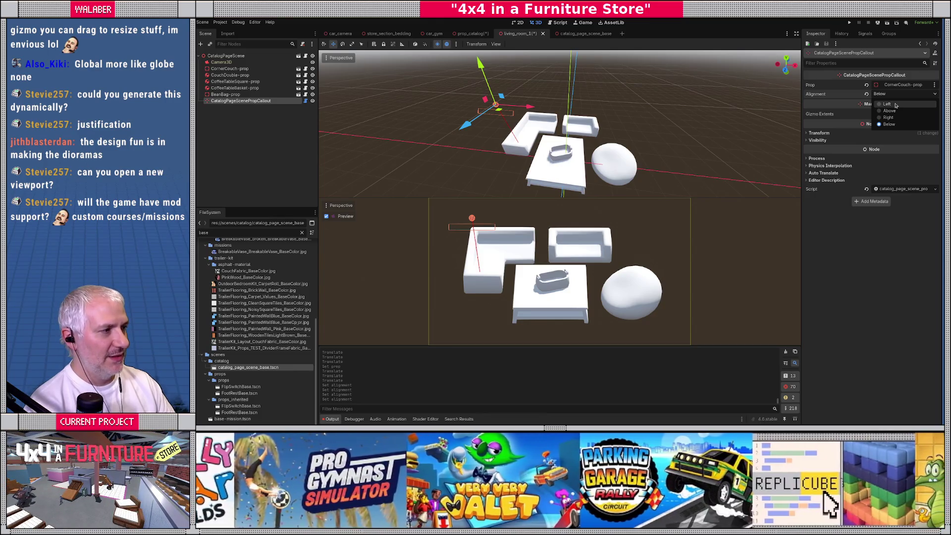
pyautogui.click(891, 110)
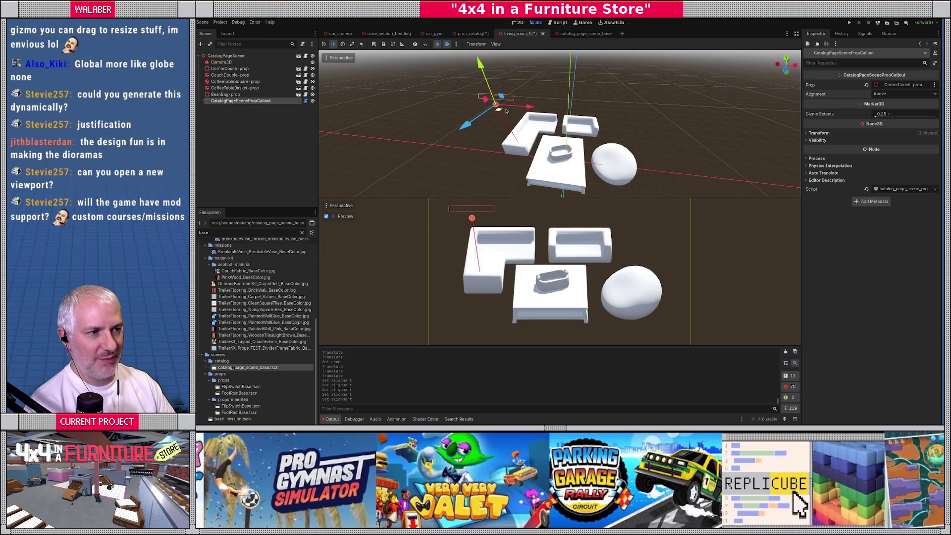
# Shift the callout to the right near the corner couch
pyautogui.middleClick(506, 111)
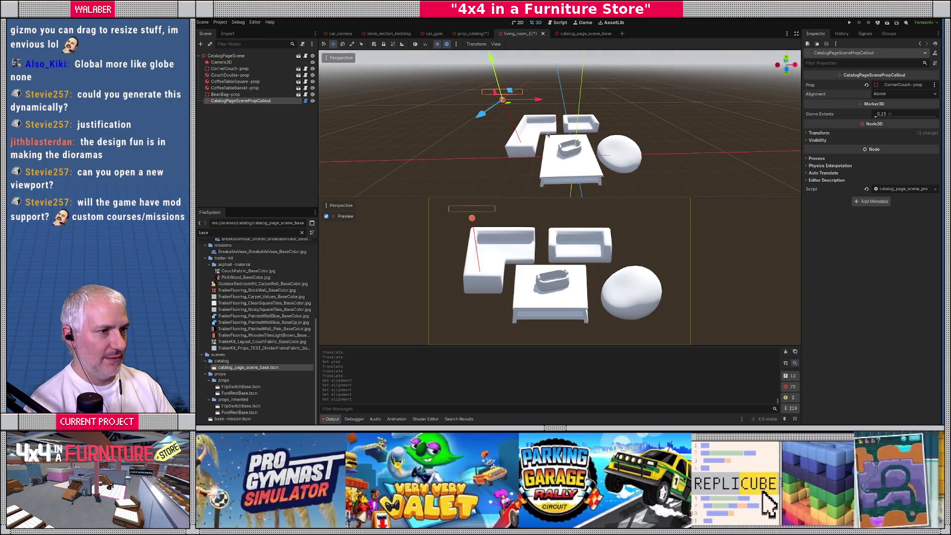
pyautogui.moveTo(510, 90)
pyautogui.mouseDown()
pyautogui.moveTo(523, 93)
pyautogui.moveTo(515, 95)
pyautogui.mouseUp()
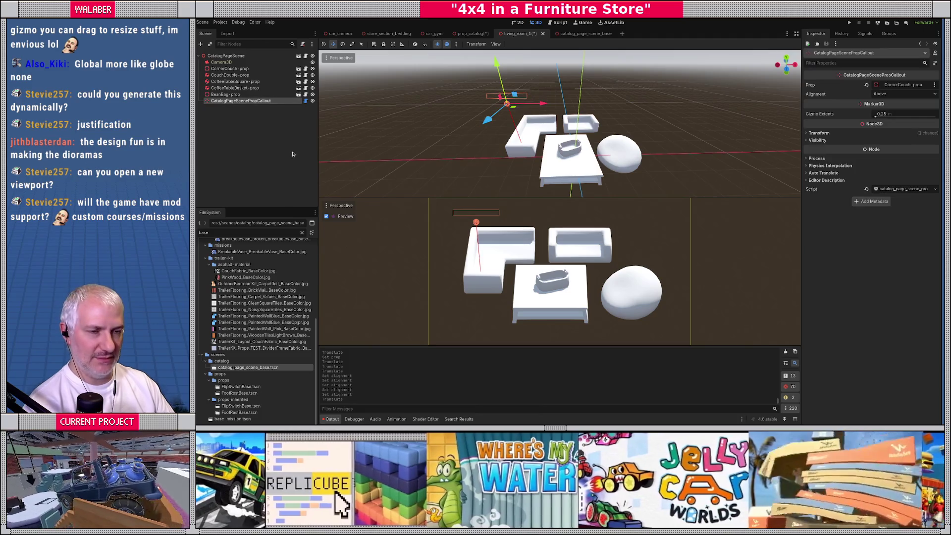
# Duplicate the callout, link it to CouchDouble-prop and place it above the double couch
pyautogui.hotkey('ctrl', 'd')
pyautogui.click(916, 95)
pyautogui.click(890, 110)
pyautogui.click(911, 86)
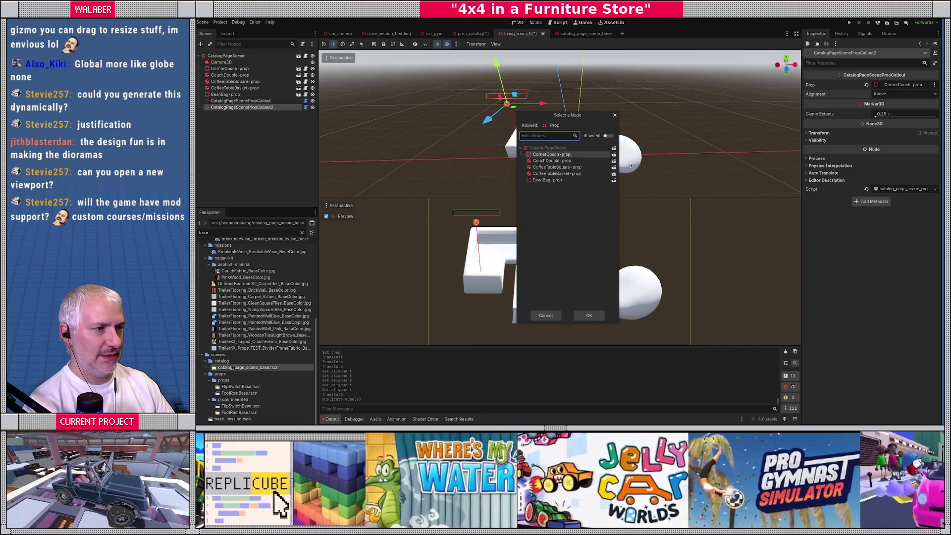
pyautogui.click(556, 161)
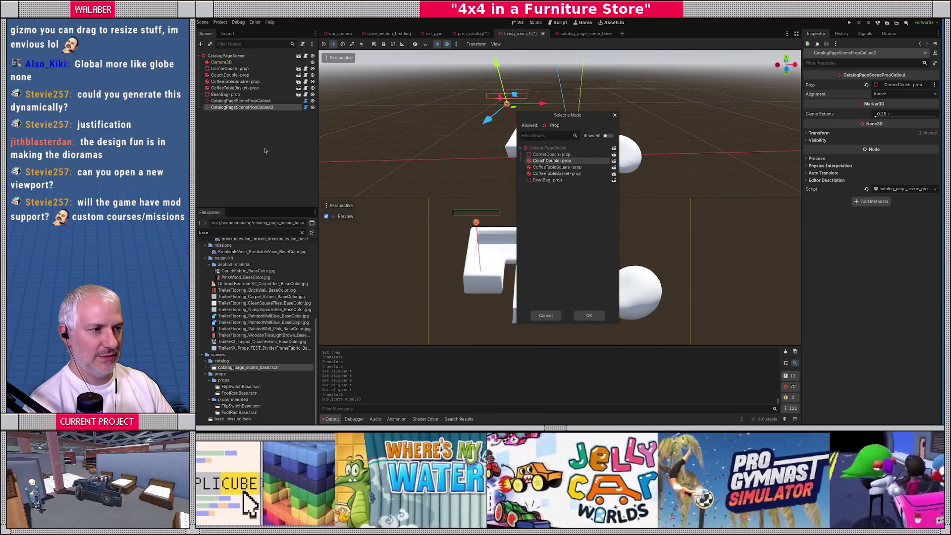
pyautogui.click(589, 315)
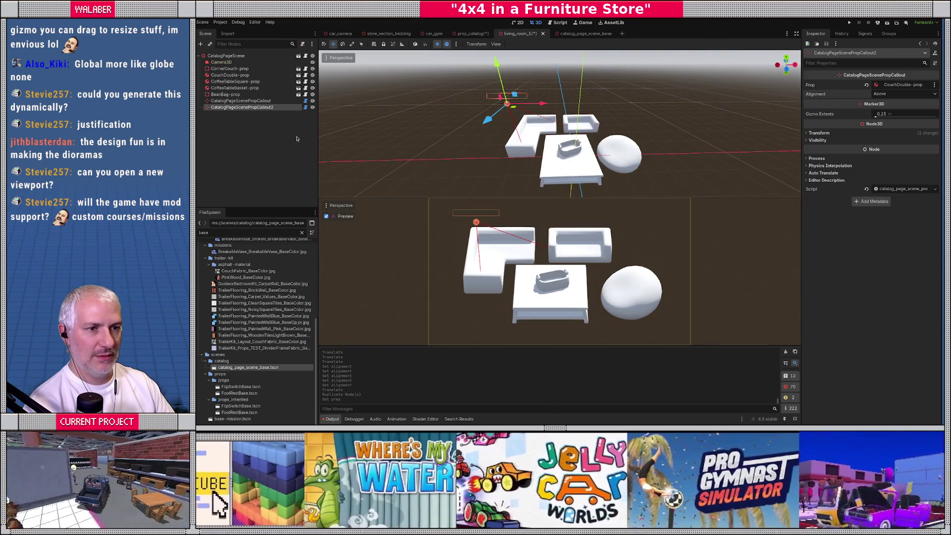
pyautogui.moveTo(512, 104); pyautogui.dragTo(604, 95)
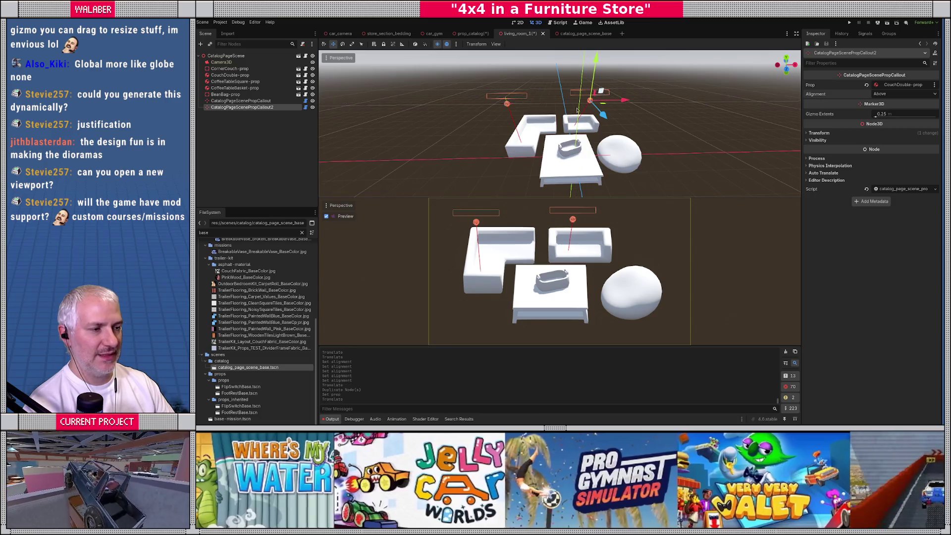
pyautogui.click(242, 100)
# Duplicate again, link the copy to BeanBag-prop and move it above the bean bag
pyautogui.hotkey('ctrl', 'd')
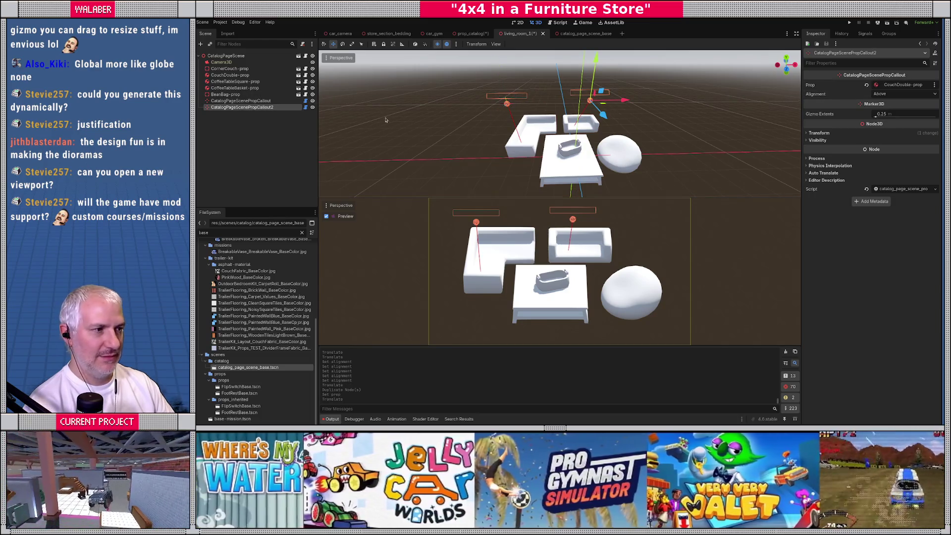
pyautogui.click(899, 123)
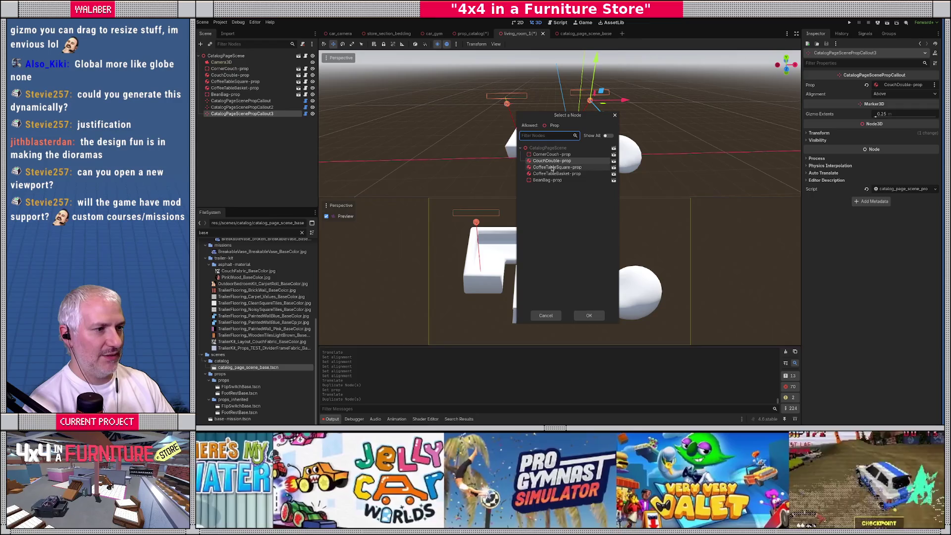
pyautogui.doubleClick(548, 180)
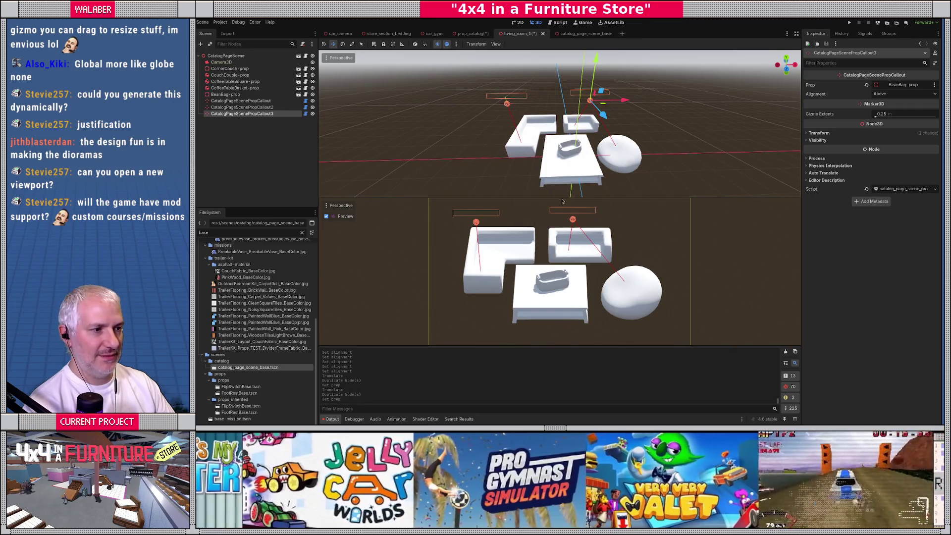
pyautogui.moveTo(604, 94); pyautogui.dragTo(663, 108)
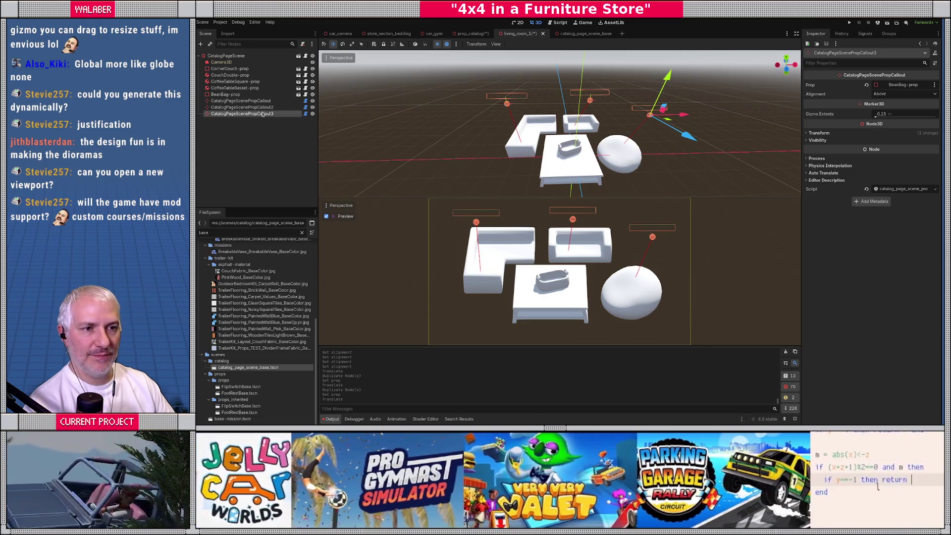
# Add callouts for CoffeeTableSquare-prop and the coffee table basket, then view the game
pyautogui.hotkey('ctrl', 'd')
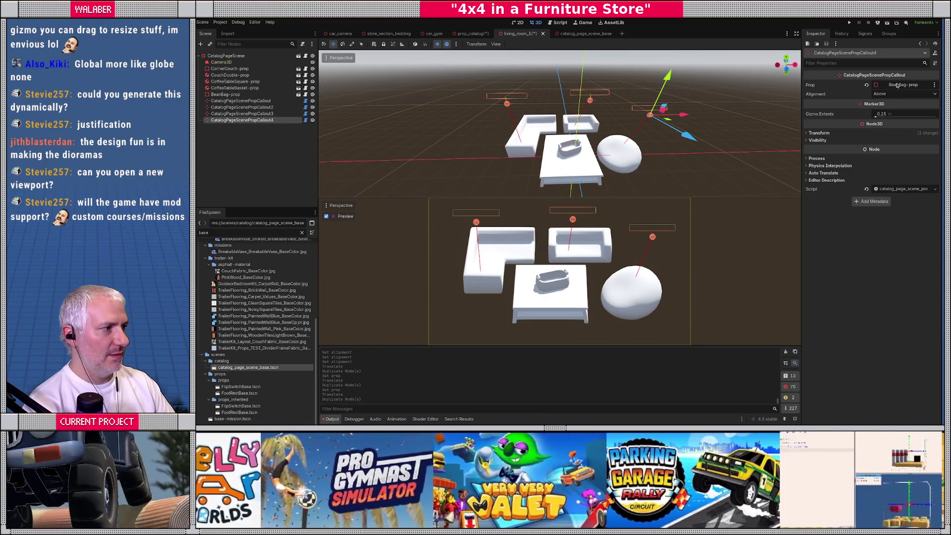
pyautogui.click(903, 83)
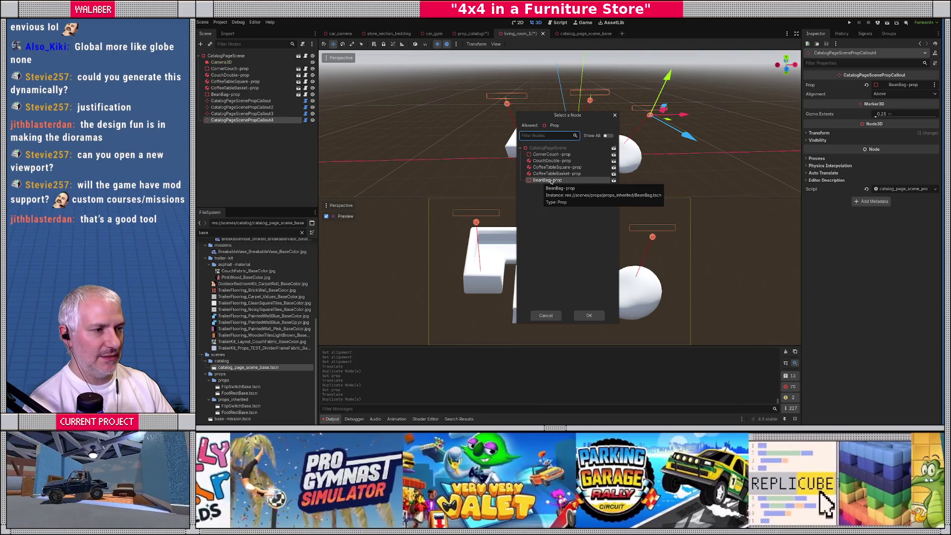
pyautogui.doubleClick(557, 168)
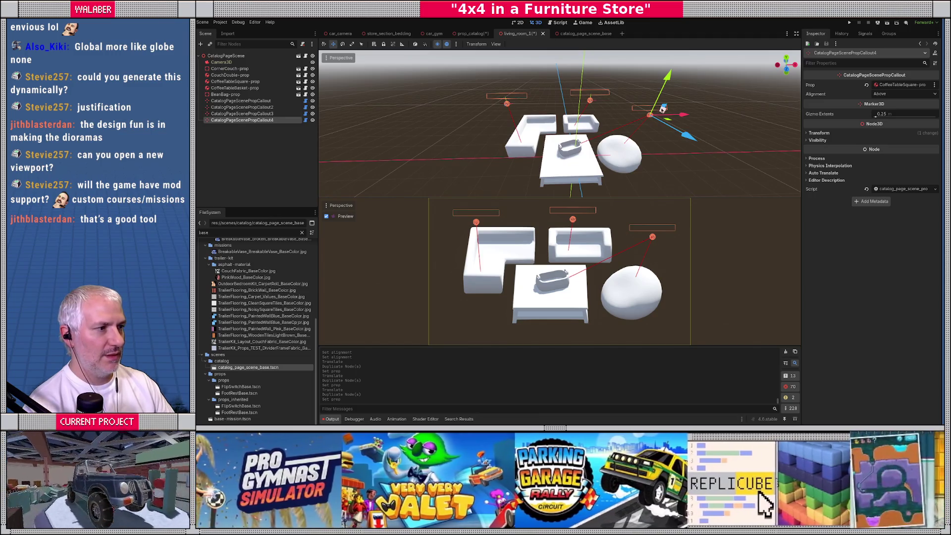
pyautogui.hotkey('ctrl', 'd')
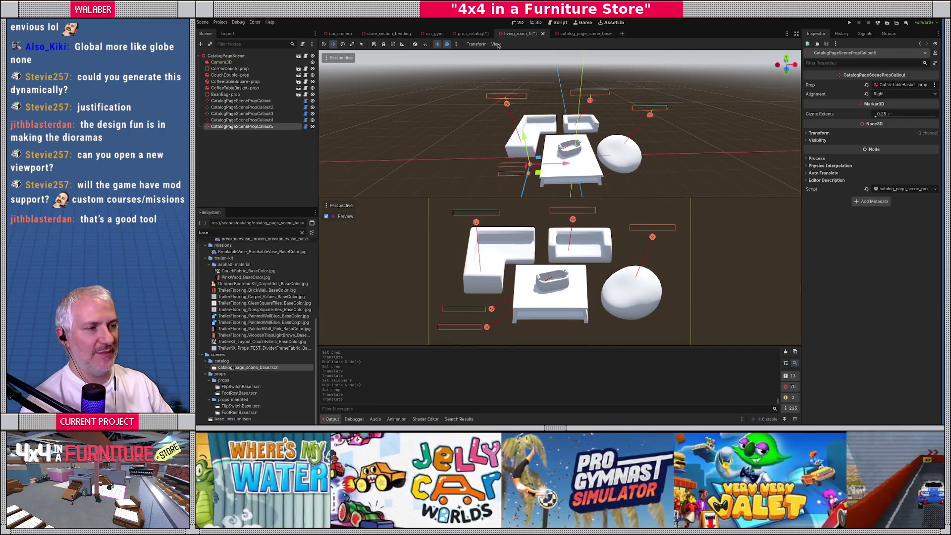
pyautogui.click(584, 22)
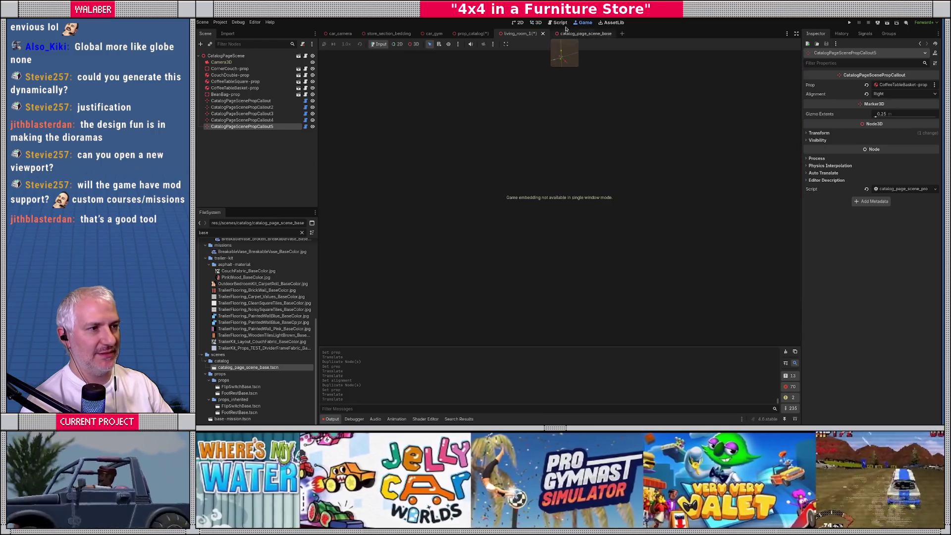
# Change the callout size to Vector3(2.5, 0.6, 0.01) in the script and return to the 3D scene
pyautogui.click(560, 22)
pyautogui.click(562, 192)
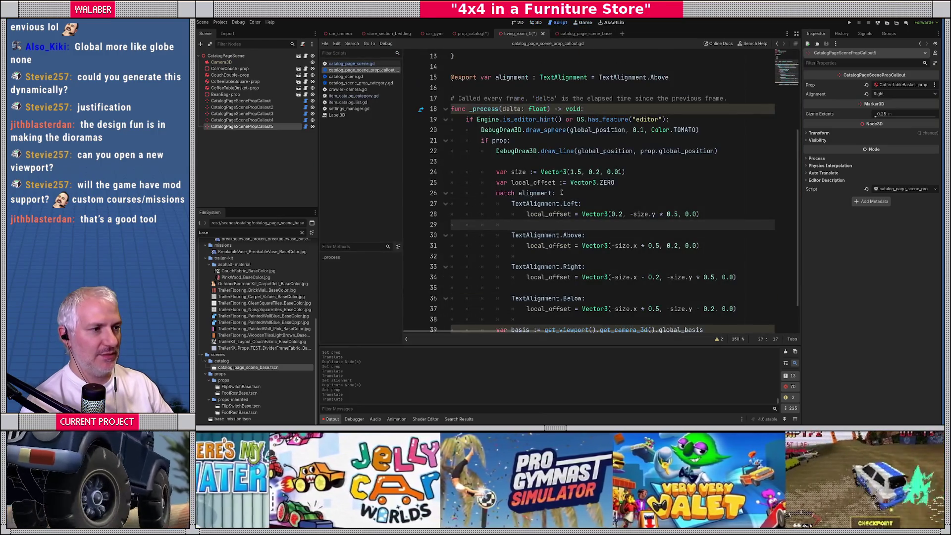
pyautogui.doubleClick(574, 172)
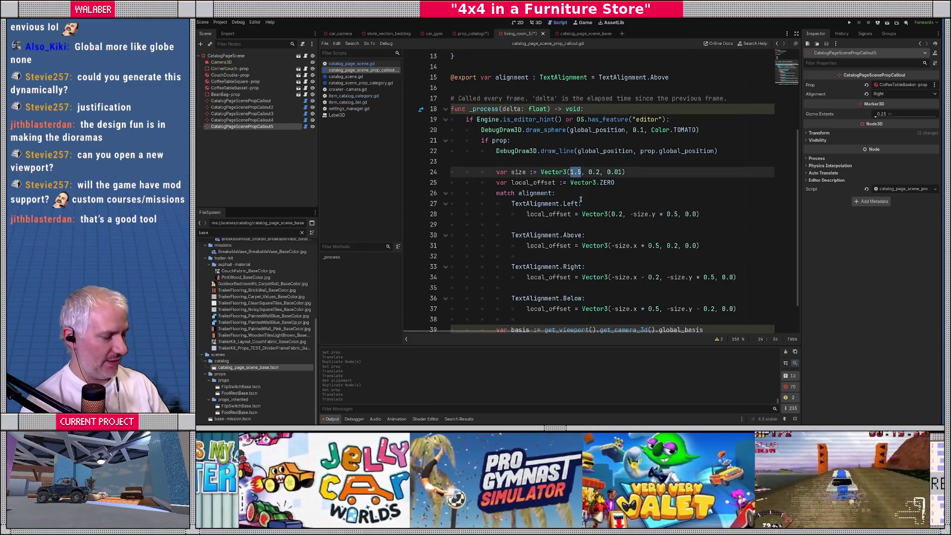
pyautogui.write('2.5')
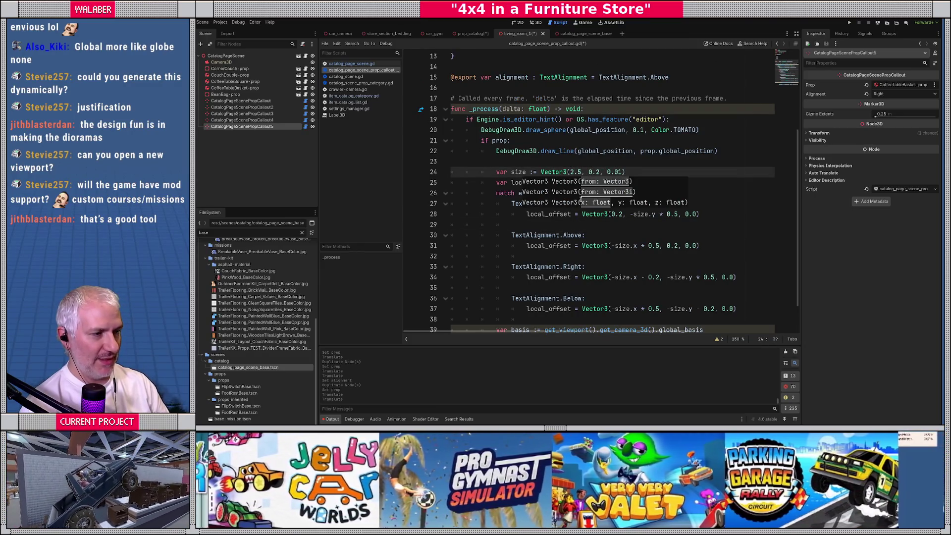
pyautogui.doubleClick(595, 172)
pyautogui.write('0.6')
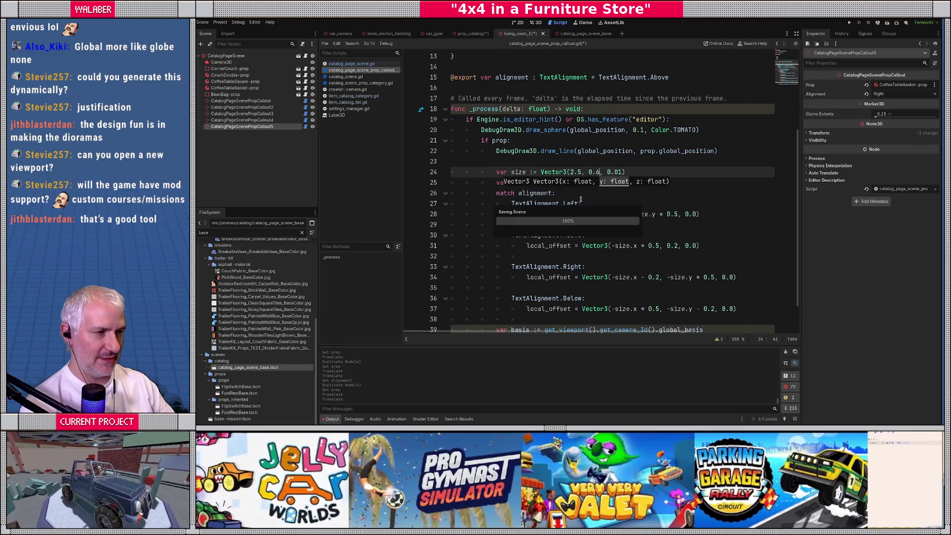
pyautogui.click(539, 23)
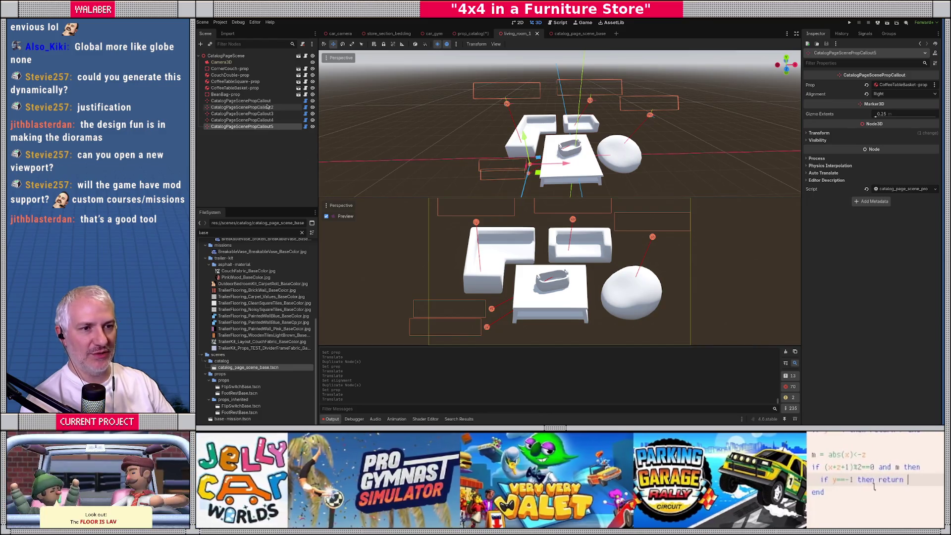
# Nudge the first and second prop callouts into adjusted spots with their move gizmos
pyautogui.click(242, 100)
pyautogui.moveTo(513, 94); pyautogui.dragTo(467, 104)
pyautogui.click(242, 107)
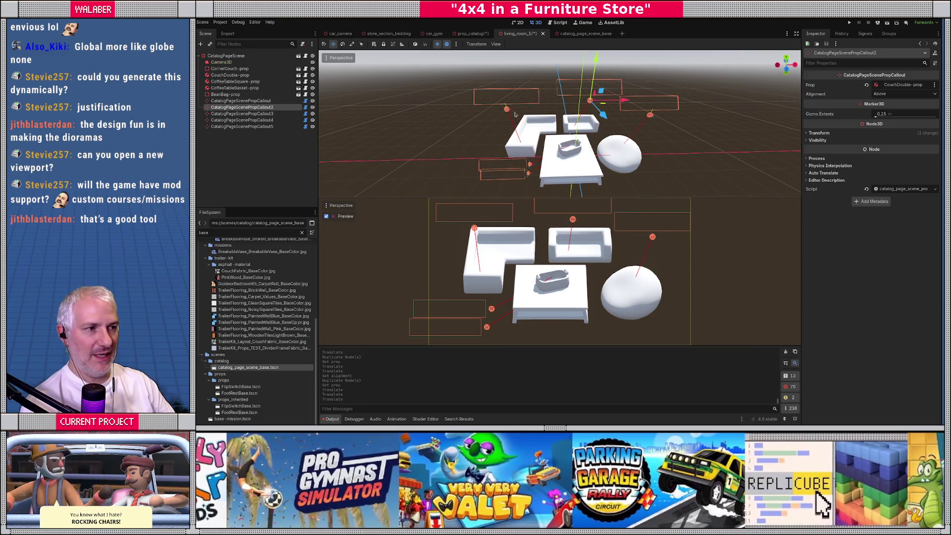
pyautogui.moveTo(601, 92); pyautogui.dragTo(593, 99)
pyautogui.click(561, 24)
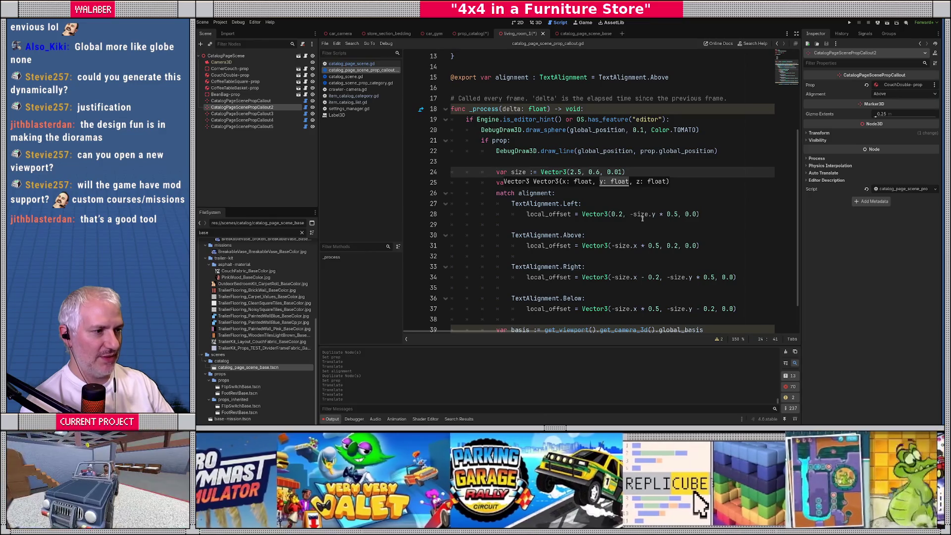
# Declare 'var padding := 0.1' below the size declaration in the callout script
pyautogui.click(644, 172)
pyautogui.press('Return')
pyautogui.write('var padding :=')
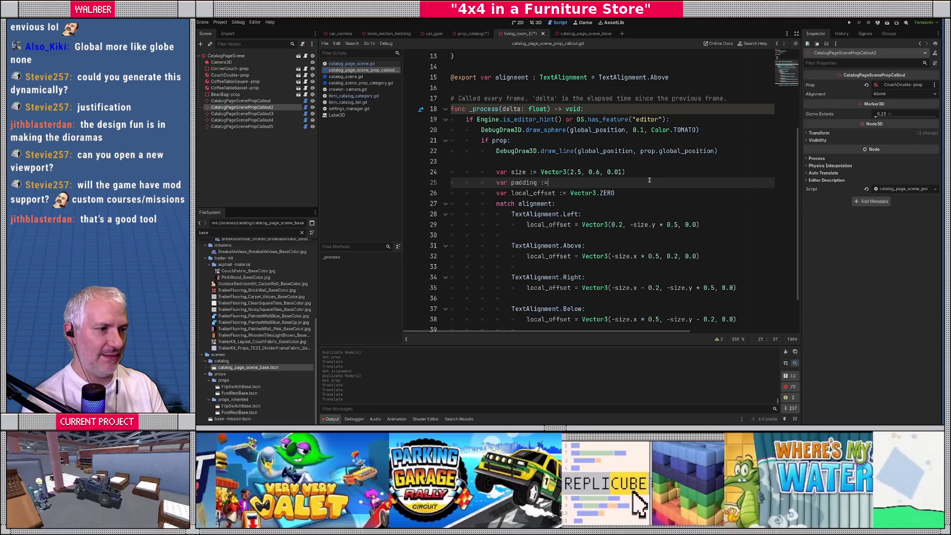
pyautogui.write('.1')
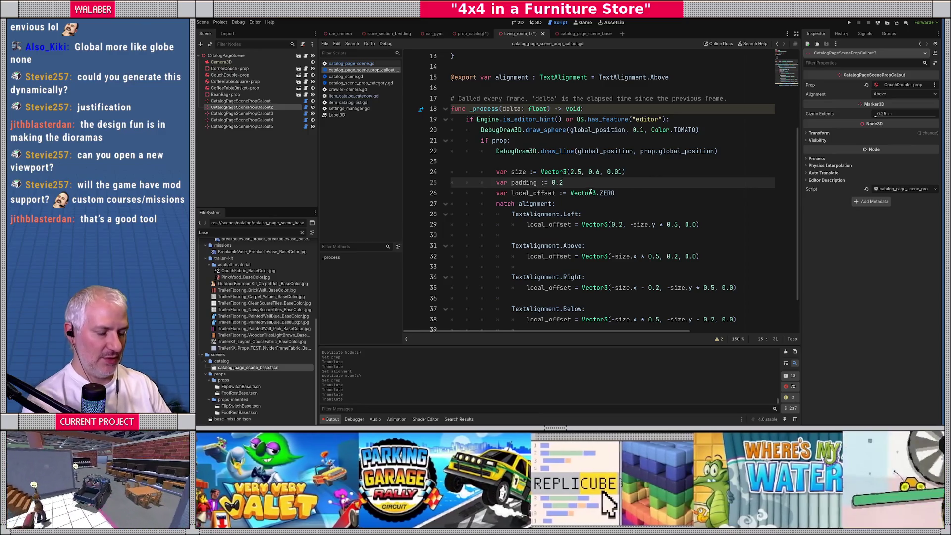
pyautogui.doubleClick(532, 183)
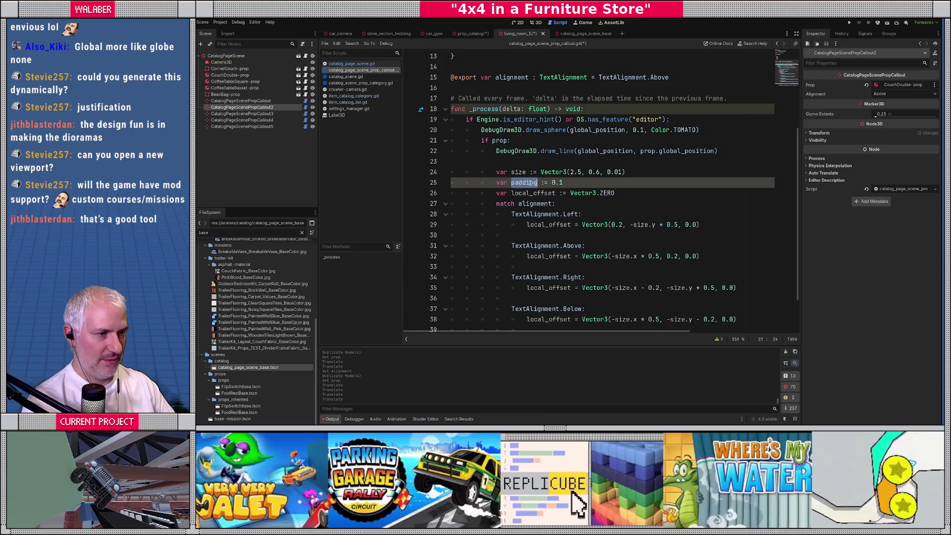
# Replace all the hardcoded 0.2 alignment offsets with the padding variable
pyautogui.click(616, 225)
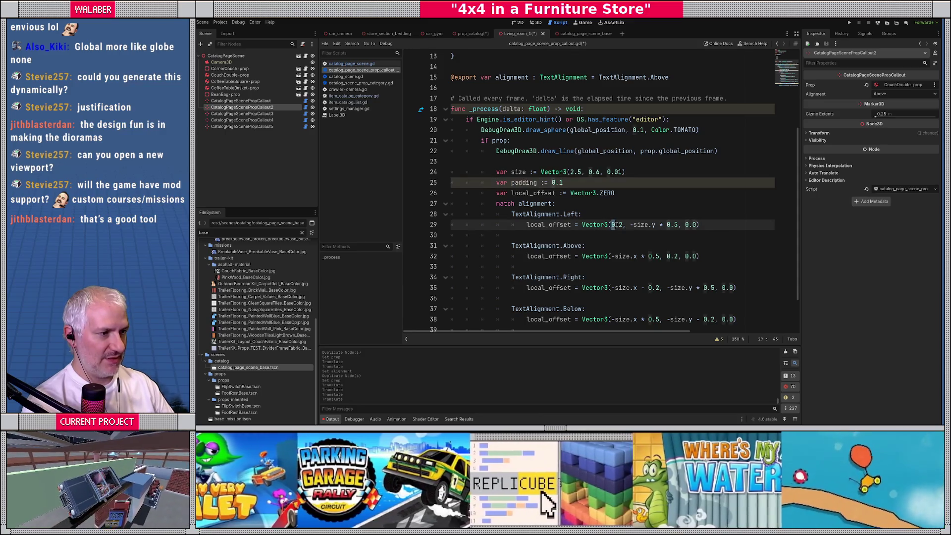
pyautogui.scroll(-2, 581, 279)
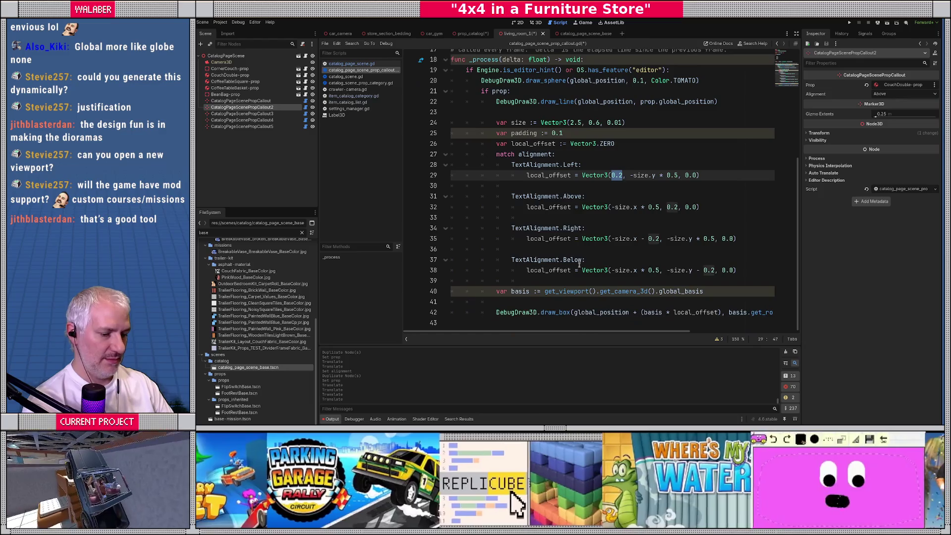
pyautogui.hotkey('ctrl', 'd')
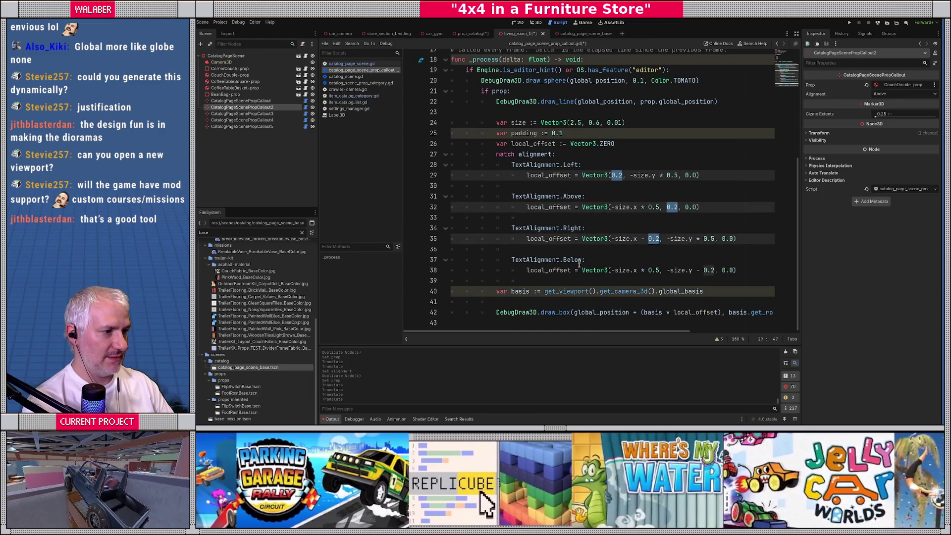
pyautogui.hotkey('ctrl', 'd')
pyautogui.write('padding')
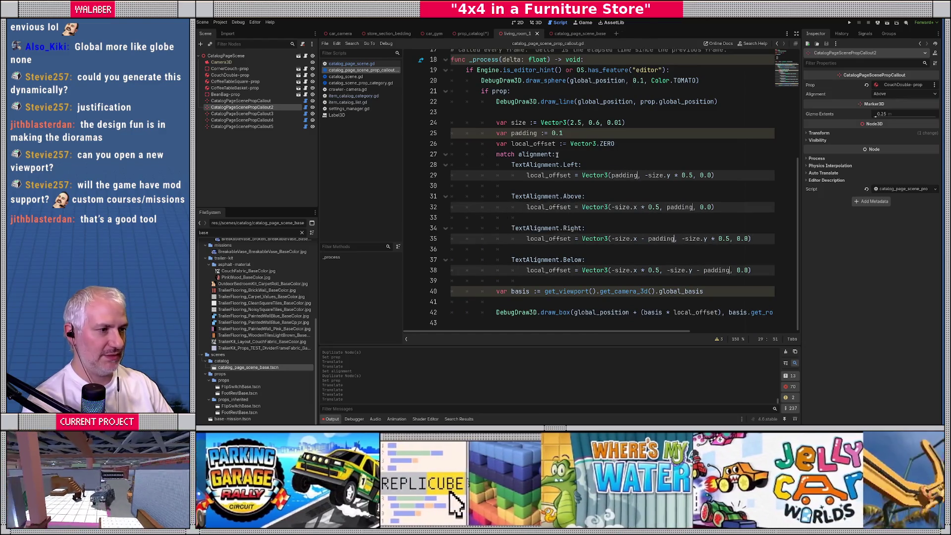
pyautogui.click(542, 23)
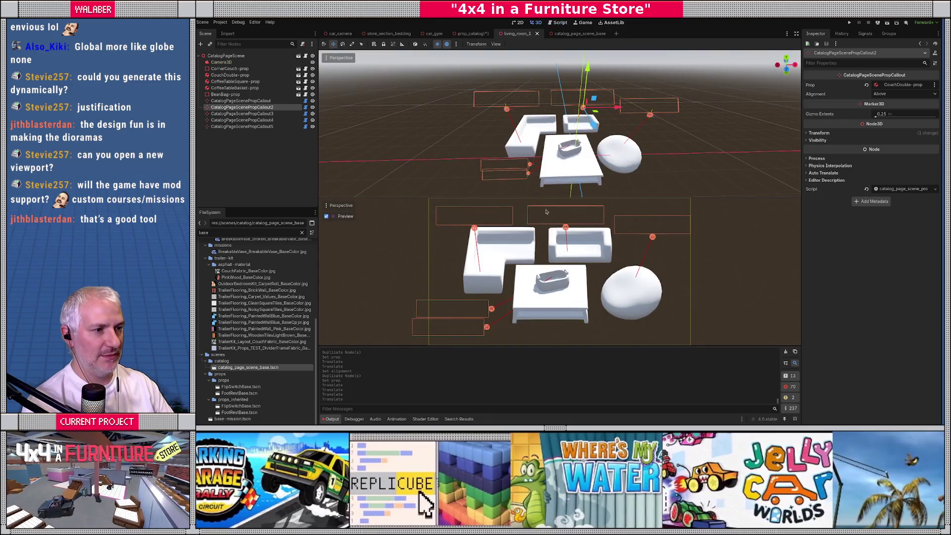
# Nudge the corner couch and double couch callouts and lower the bean bag callout
pyautogui.click(246, 101)
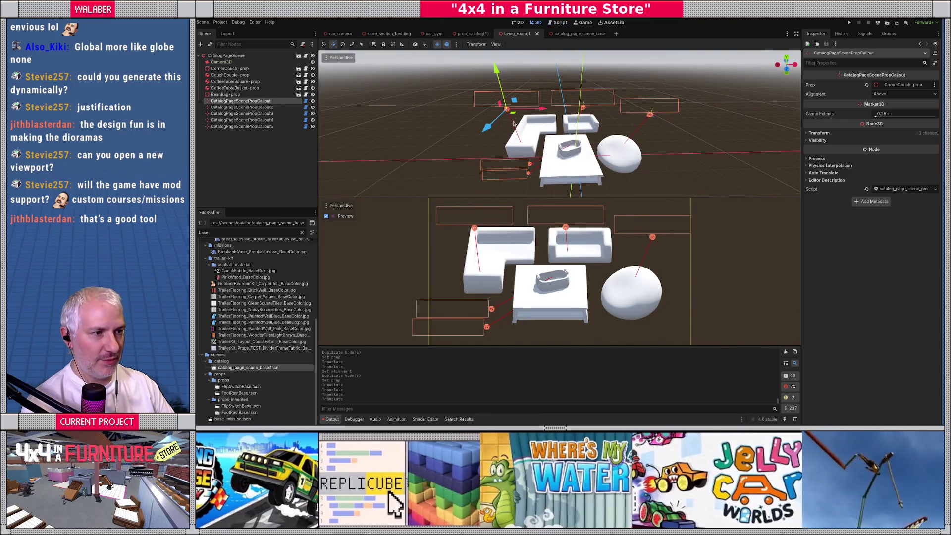
pyautogui.moveTo(513, 101); pyautogui.dragTo(513, 96)
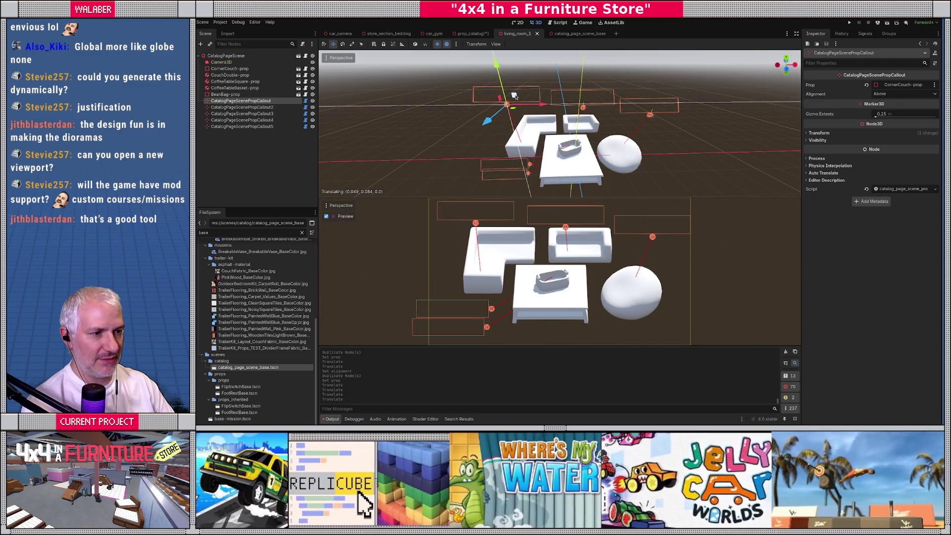
pyautogui.click(593, 99)
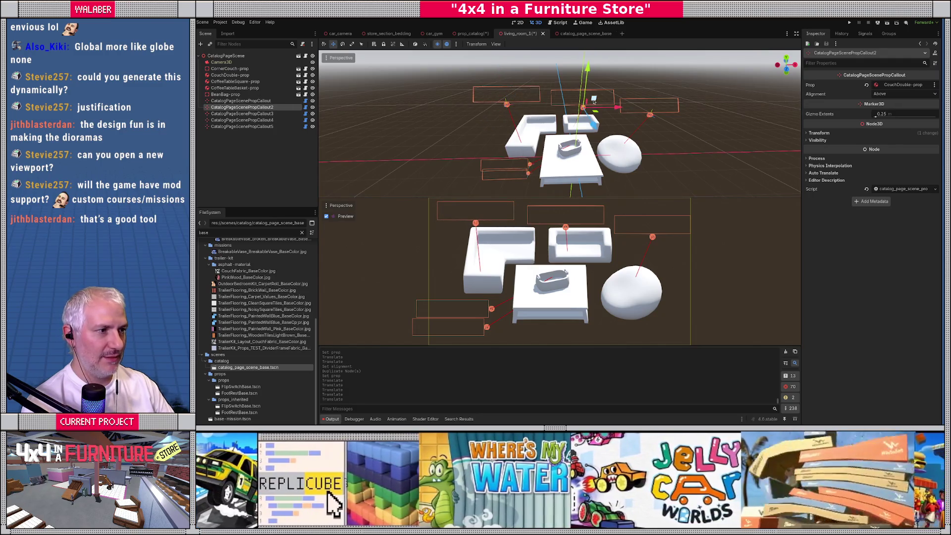
pyautogui.moveTo(593, 100); pyautogui.dragTo(596, 95)
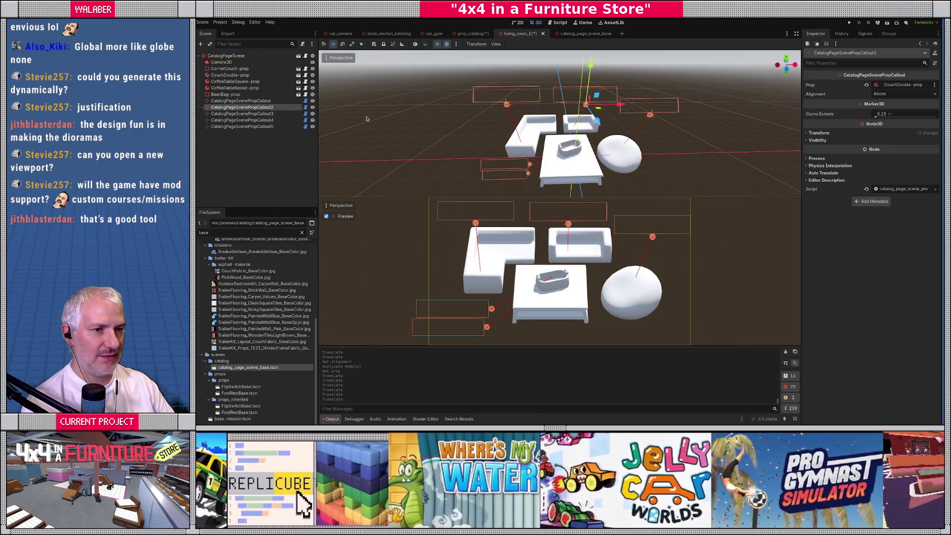
pyautogui.click(664, 113)
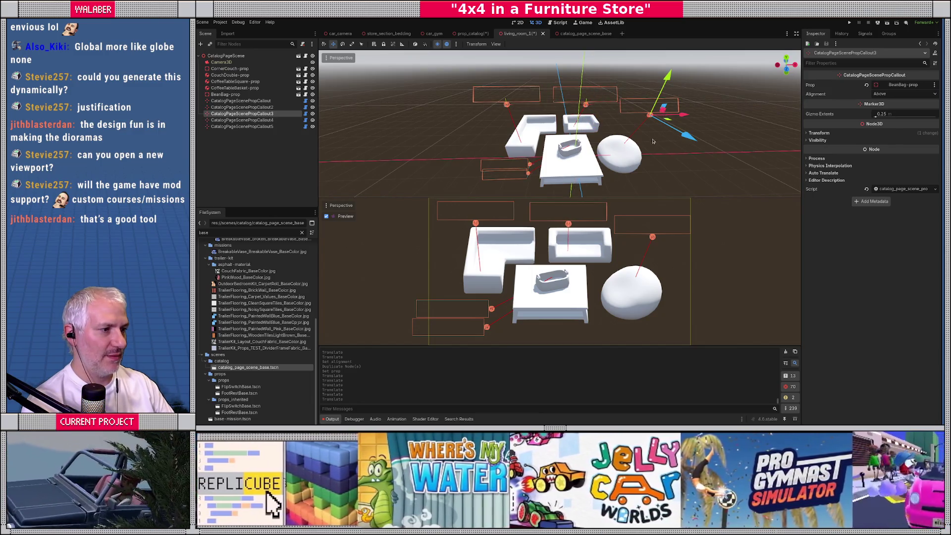
pyautogui.moveTo(667, 76); pyautogui.dragTo(665, 125)
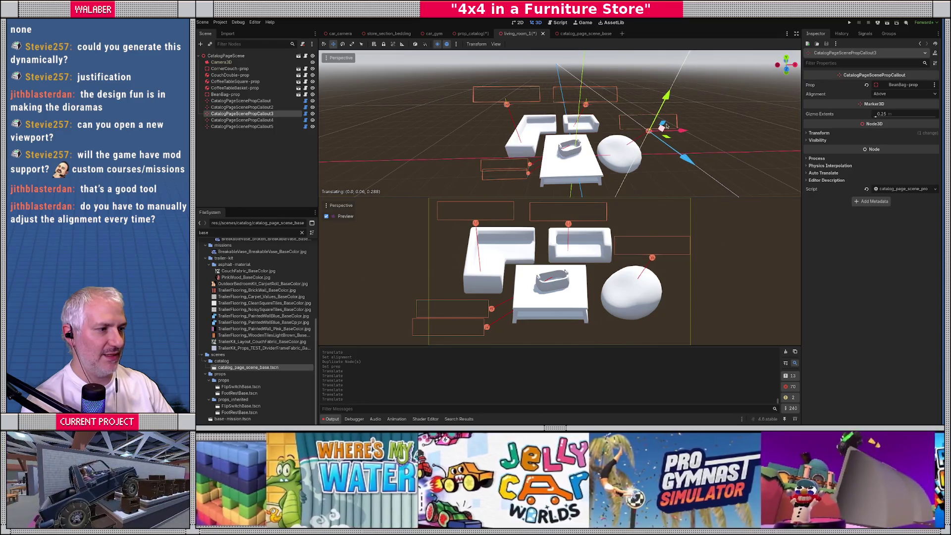
# Set the coffee table callout's Alignment to Below and move it beneath the table
pyautogui.click(527, 167)
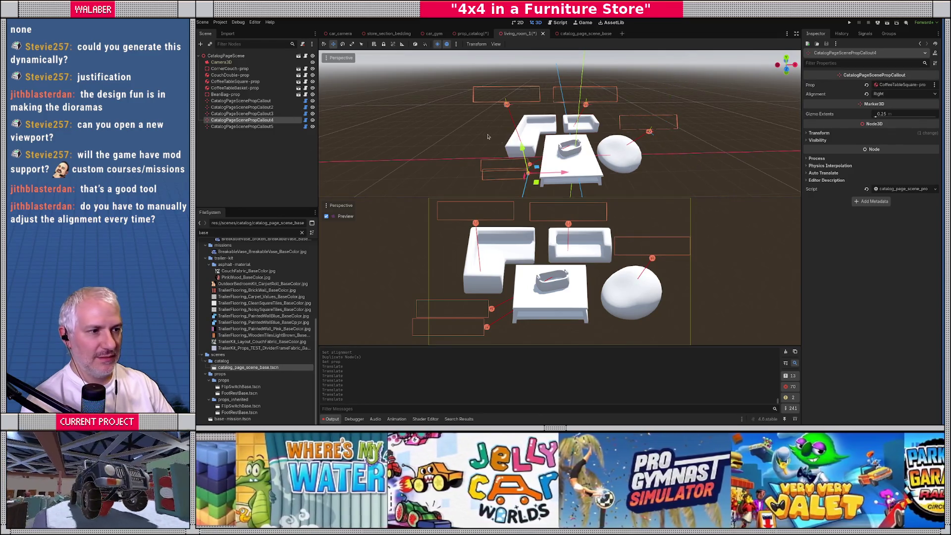
pyautogui.moveTo(535, 169); pyautogui.dragTo(554, 172)
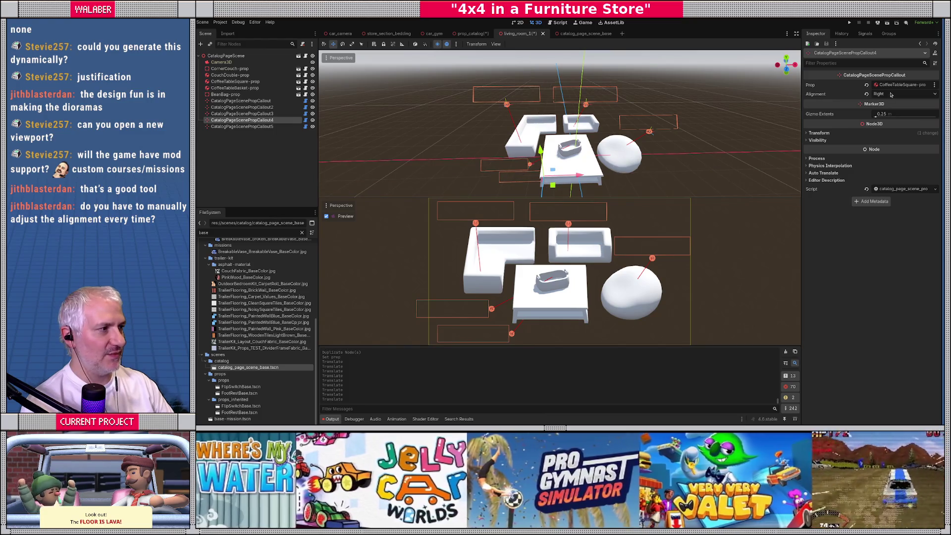
pyautogui.click(891, 94)
pyautogui.click(891, 104)
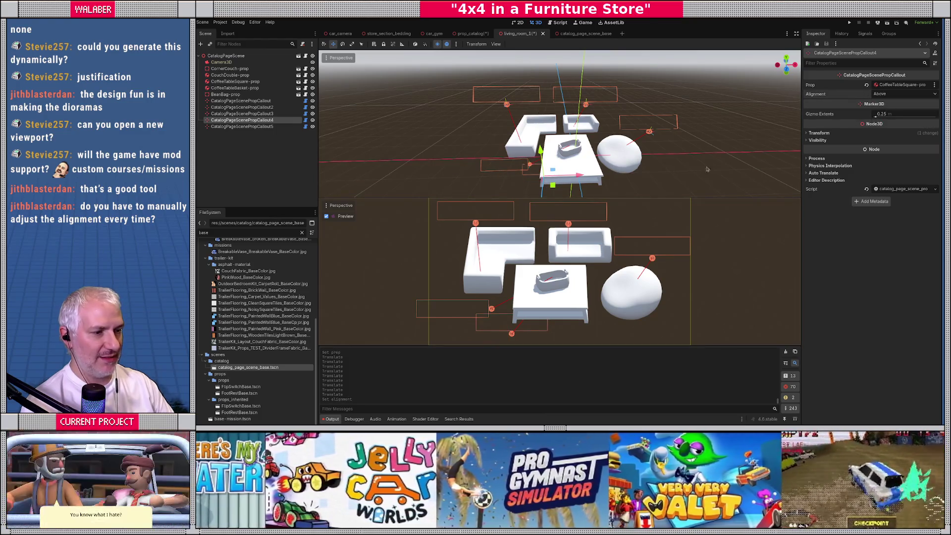
pyautogui.click(891, 94)
pyautogui.click(892, 119)
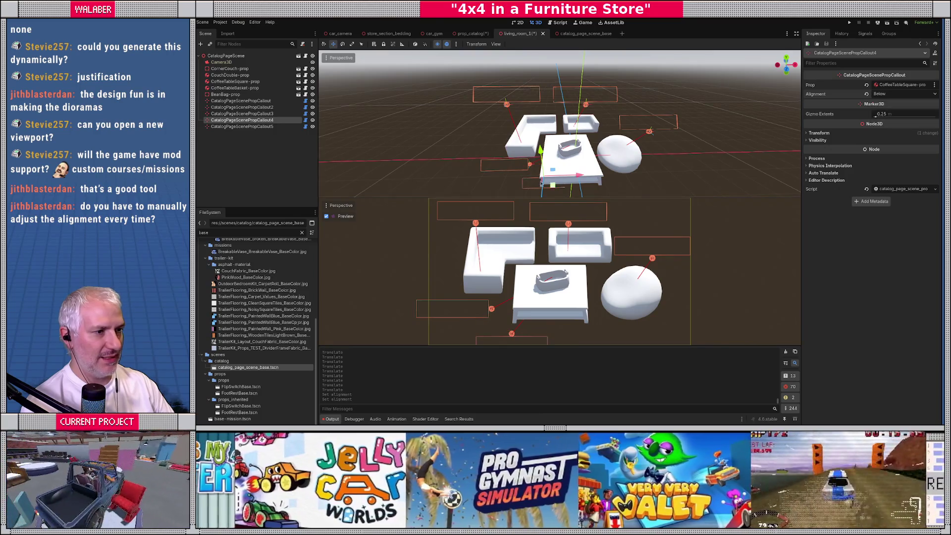
pyautogui.moveTo(553, 185)
pyautogui.mouseDown()
pyautogui.moveTo(587, 177)
pyautogui.moveTo(561, 177)
pyautogui.mouseUp()
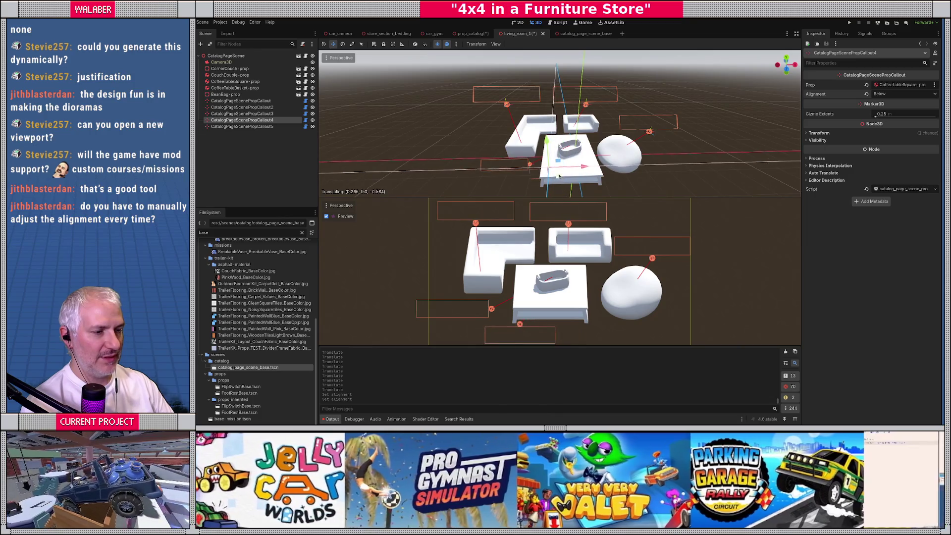
# Shift the coffee table basket callout to the right
pyautogui.click(242, 126)
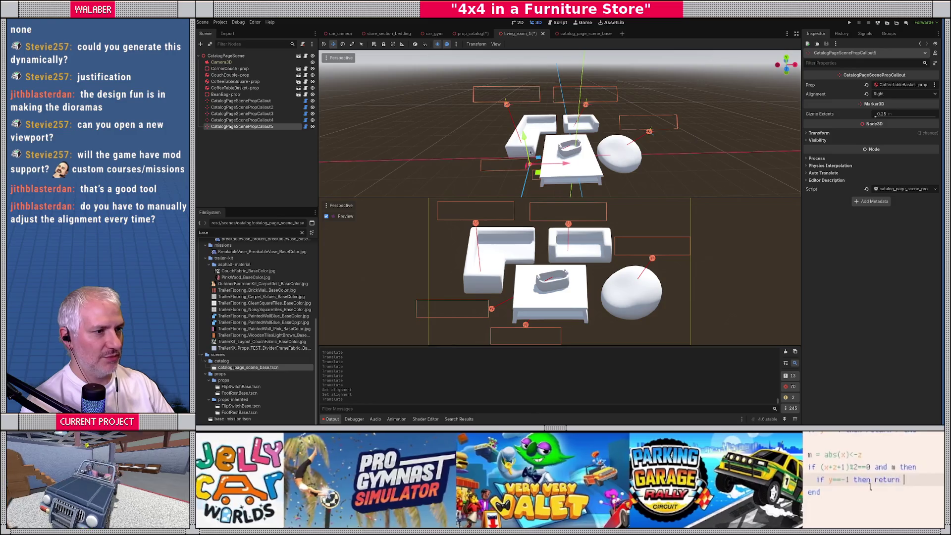
pyautogui.moveTo(537, 159); pyautogui.dragTo(549, 160)
# Change the callout script's padding from 0.1 to 0.0
pyautogui.click(559, 22)
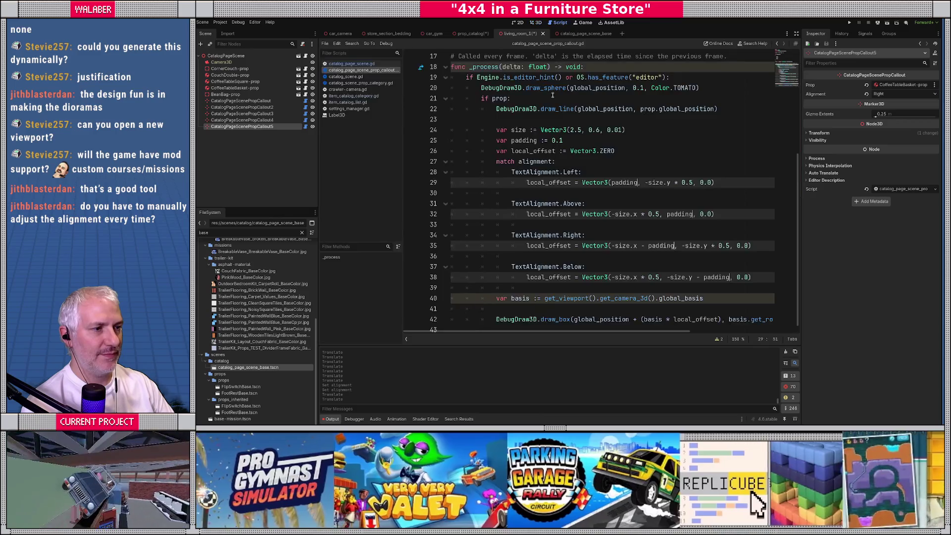
pyautogui.press('BackSpace')
pyautogui.write('05')
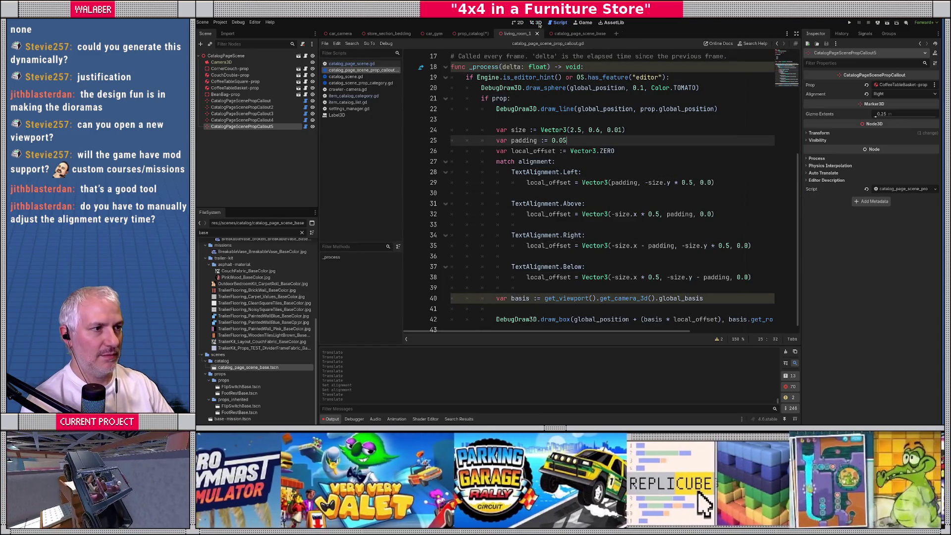
pyautogui.click(540, 23)
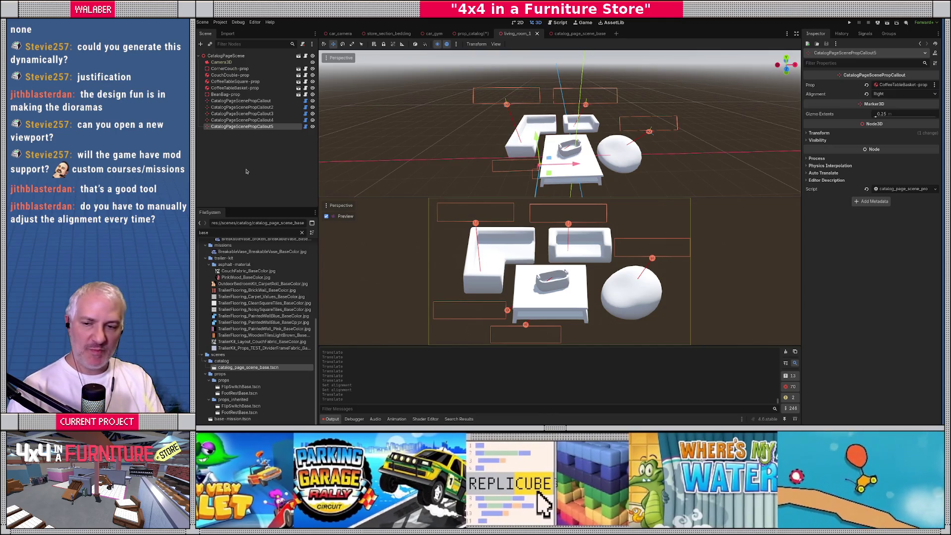
# Orbit the upper view closer to the furniture and clear the selection
pyautogui.click(241, 107)
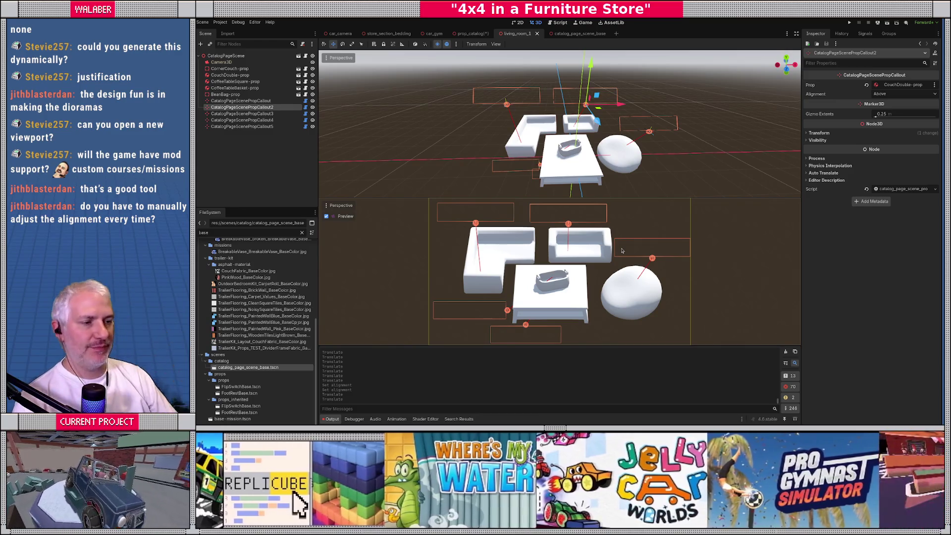
pyautogui.moveTo(473, 160)
pyautogui.mouseDown()
pyautogui.moveTo(521, 131)
pyautogui.moveTo(564, 144)
pyautogui.moveTo(564, 104)
pyautogui.moveTo(564, 169)
pyautogui.mouseUp()
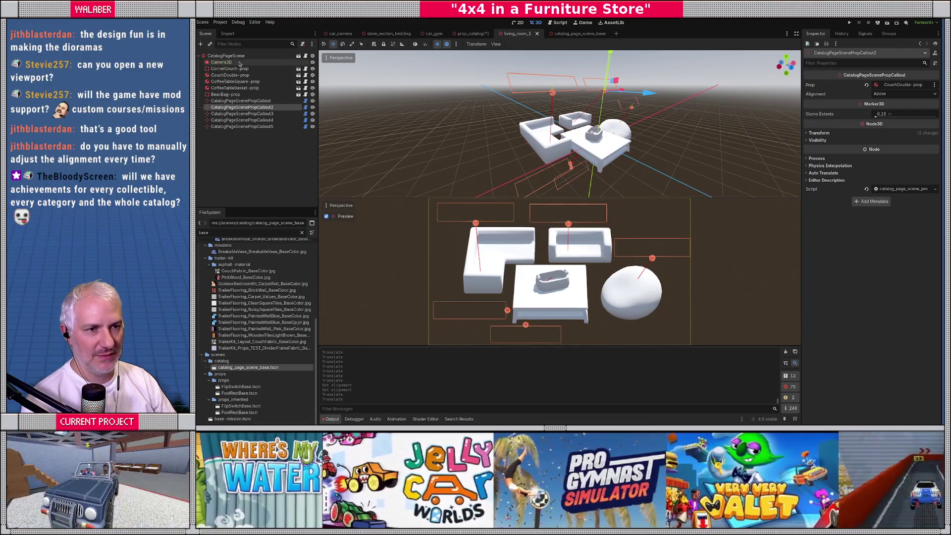
pyautogui.click(247, 139)
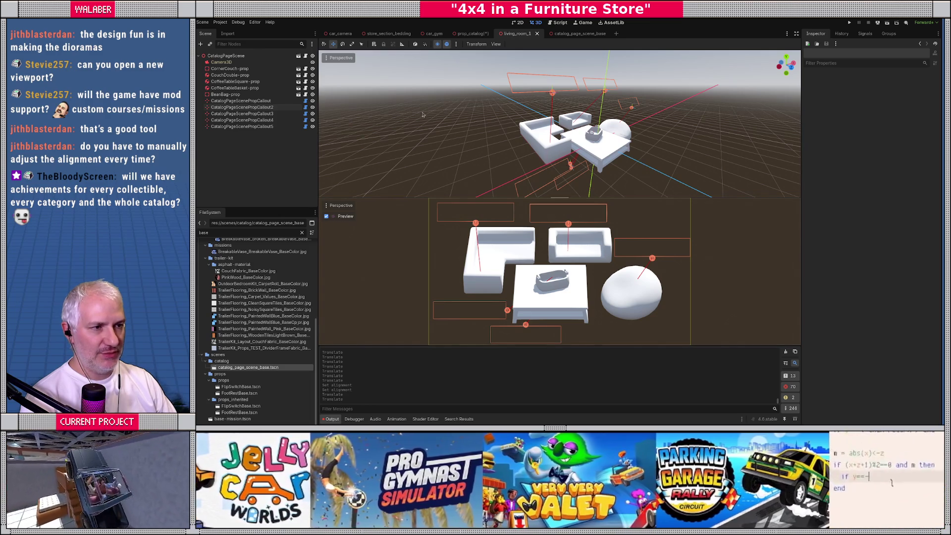
# Switch the 3D editor to View > 1 Viewport and orbit around the callout layout
pyautogui.click(495, 44)
pyautogui.click(520, 55)
pyautogui.click(496, 45)
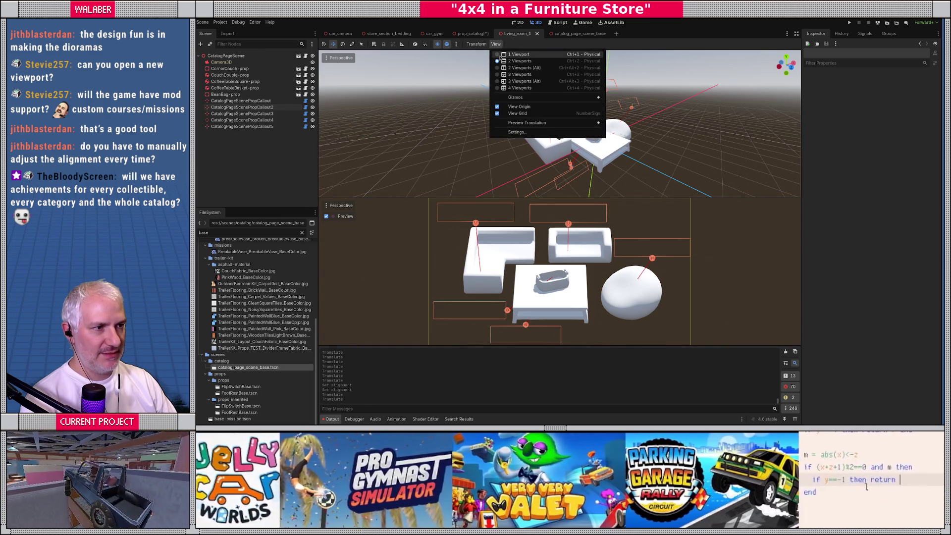
pyautogui.click(436, 189)
pyautogui.moveTo(435, 189)
pyautogui.mouseDown()
pyautogui.moveTo(427, 195)
pyautogui.moveTo(483, 80)
pyautogui.mouseUp()
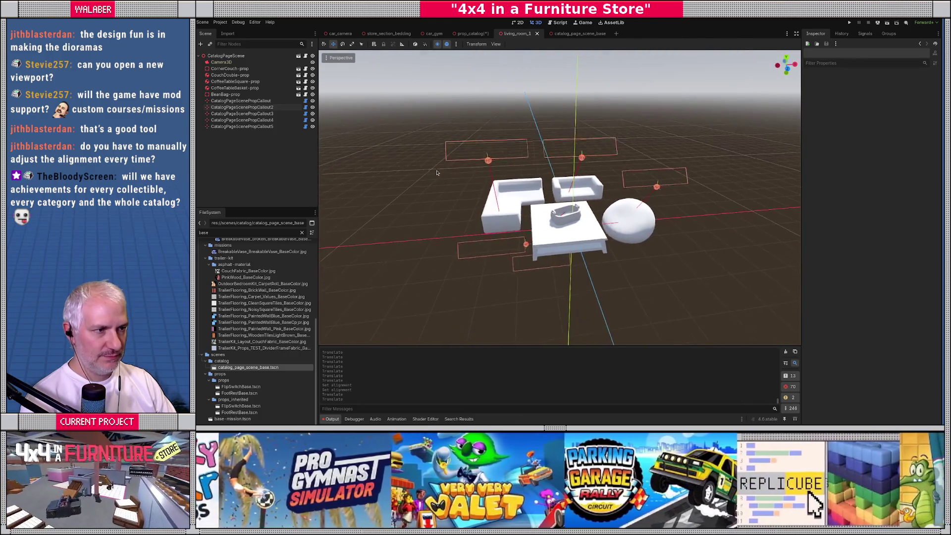
# Delete the bean bag and the table bowl from the prop_catalog living-room floor
pyautogui.click(476, 35)
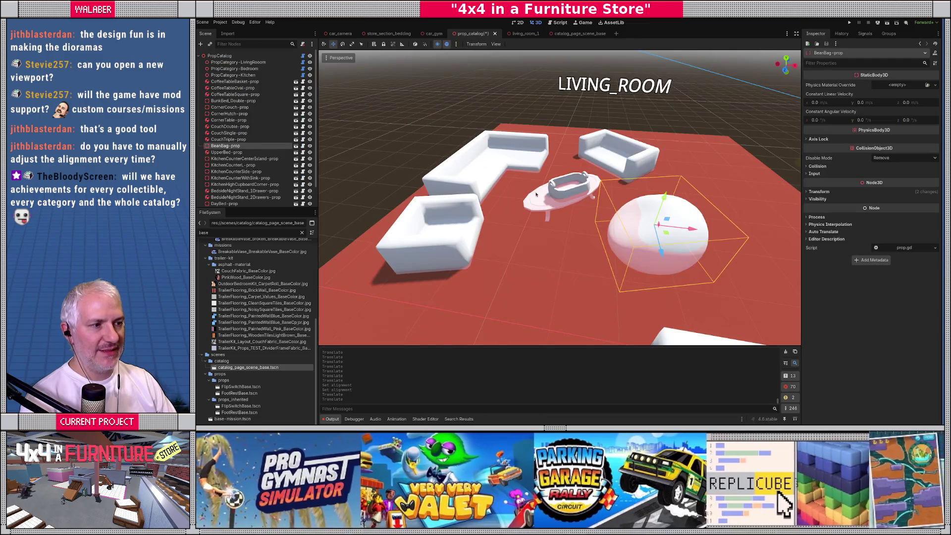
pyautogui.scroll(-3, 535, 193)
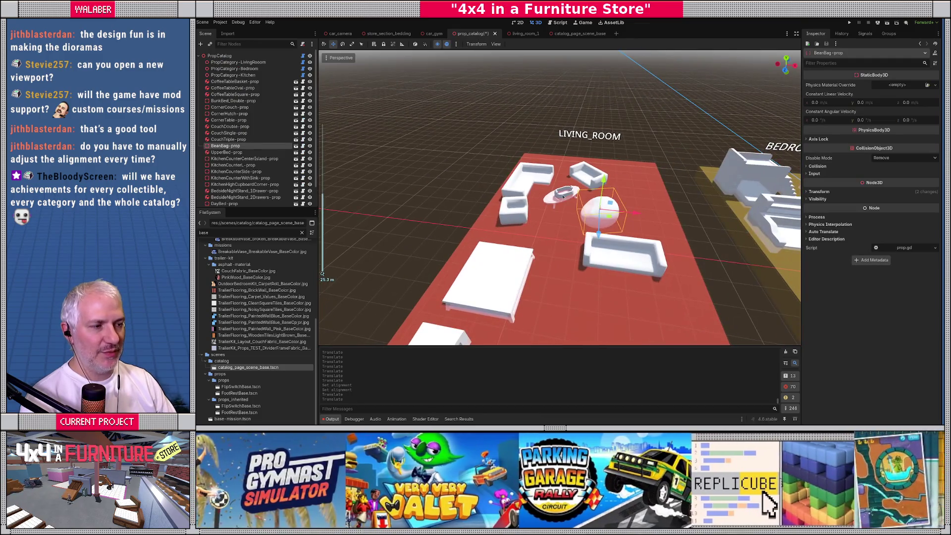
pyautogui.scroll(3, 564, 195)
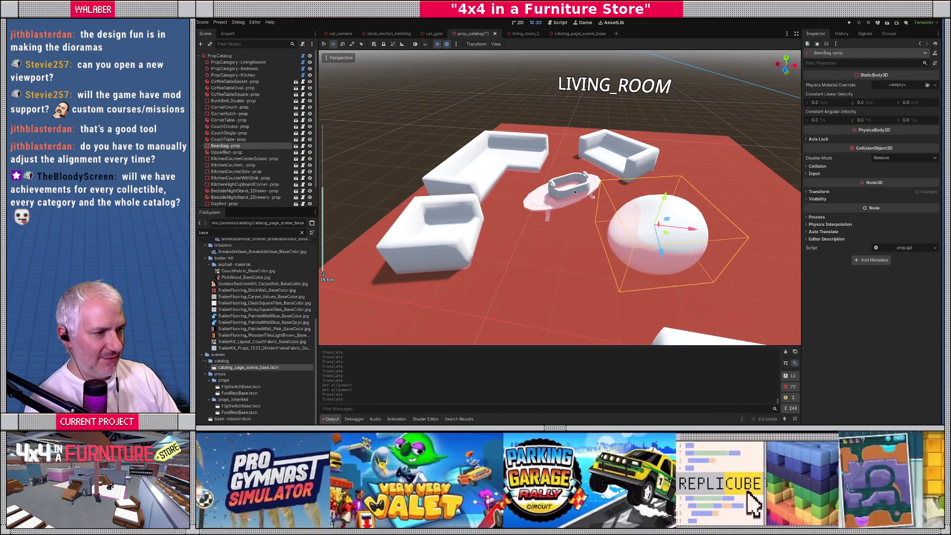
pyautogui.press('Delete')
pyautogui.click(581, 226)
pyautogui.click(563, 193)
pyautogui.press('Delete')
pyautogui.click(587, 226)
# Delete the oval coffee table, L-shaped couch, double couch and remaining couch
pyautogui.click(586, 226)
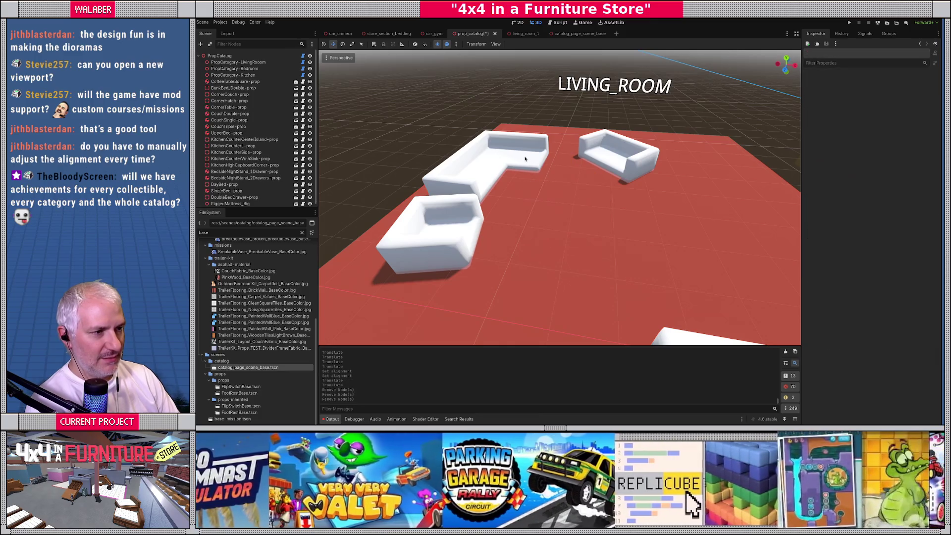
pyautogui.click(483, 160)
pyautogui.press('Delete')
pyautogui.press('Return')
pyautogui.click(626, 163)
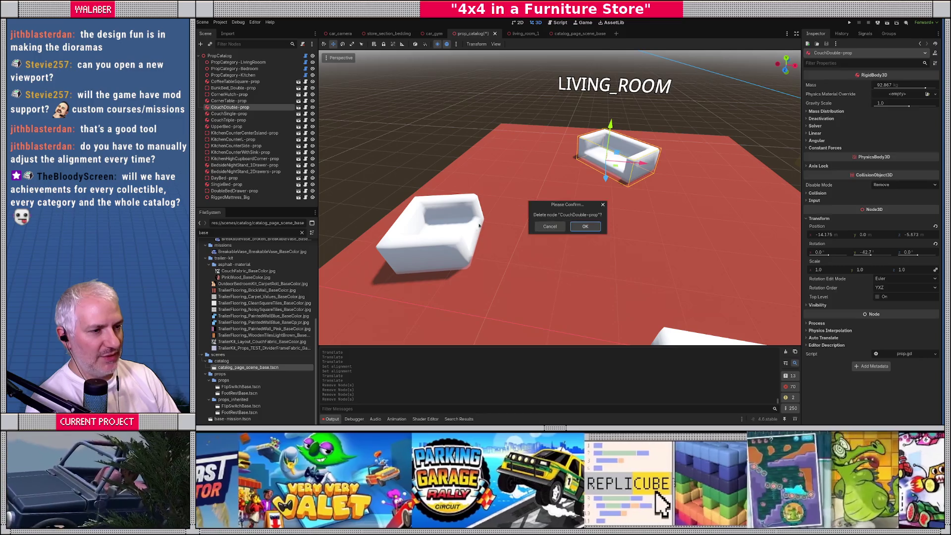
pyautogui.press('Delete')
pyautogui.press('Return')
pyautogui.click(446, 223)
pyautogui.press('Delete')
pyautogui.press('Return')
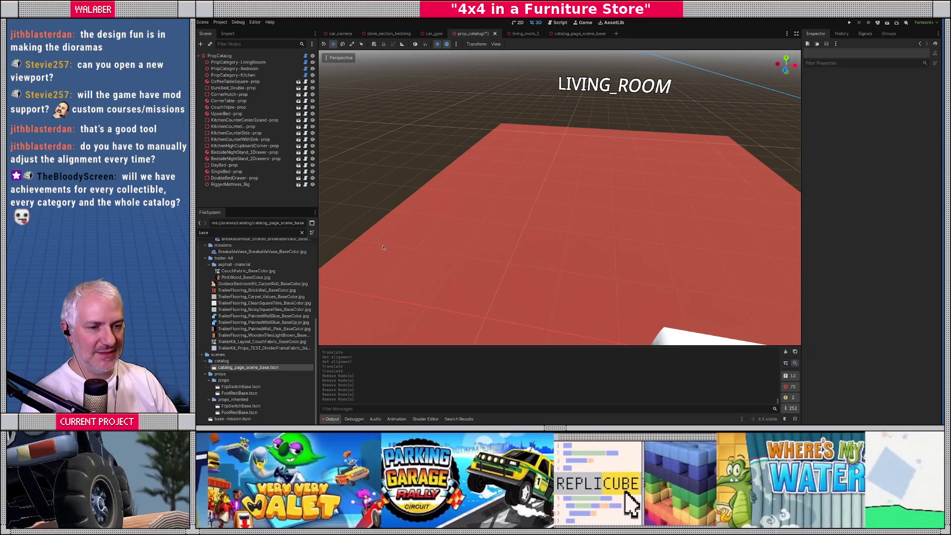
pyautogui.click(304, 234)
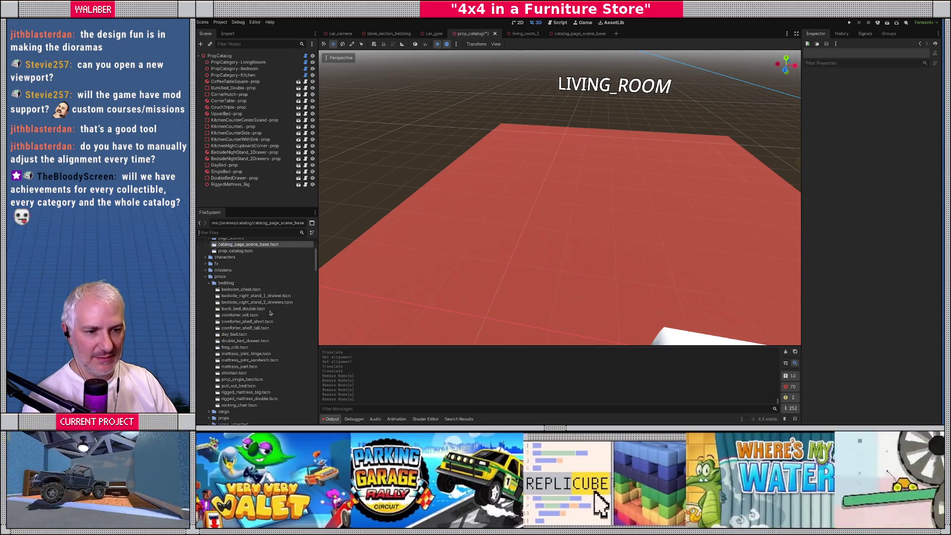
pyautogui.scroll(2, 245, 313)
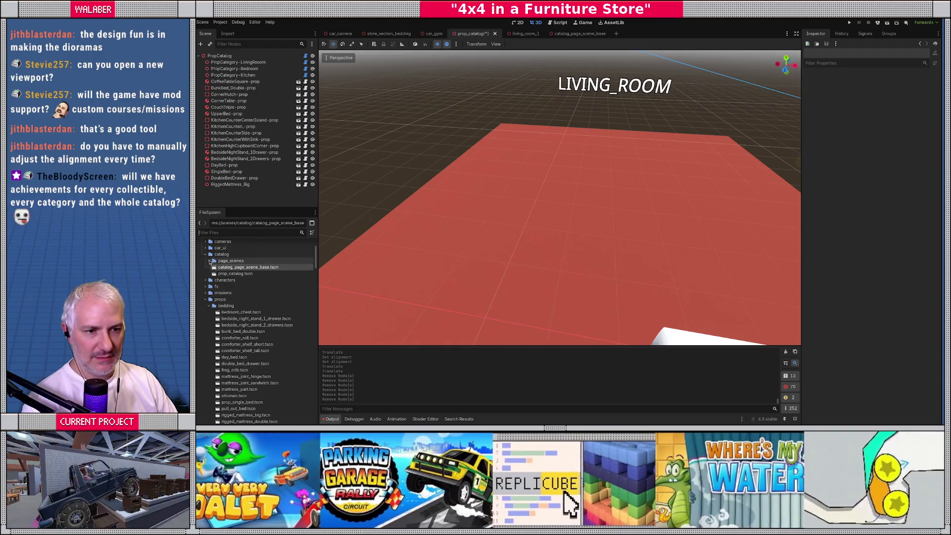
# Instance living_room_1.tscn from catalog/page_scenes and shift its props along the red floor
pyautogui.doubleClick(238, 268)
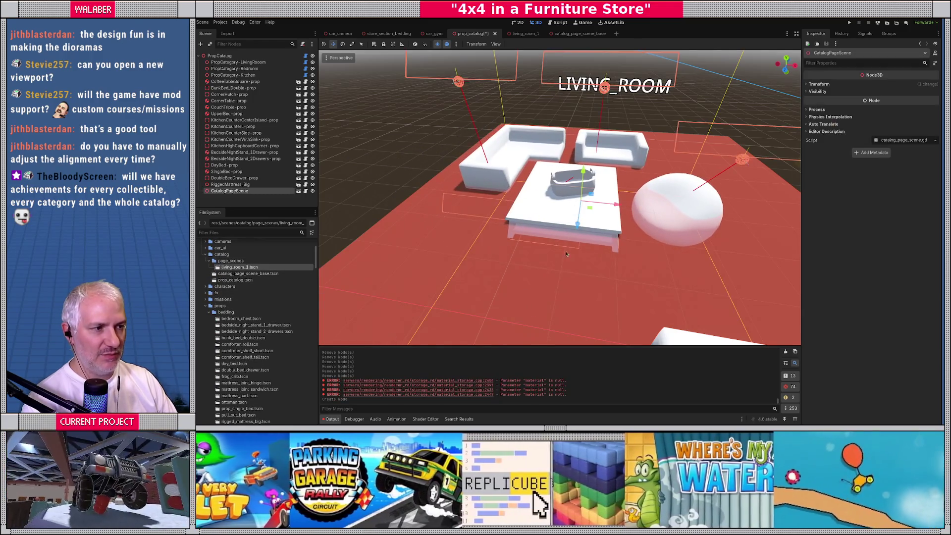
pyautogui.scroll(-5, 579, 203)
pyautogui.moveTo(580, 186); pyautogui.dragTo(544, 262)
pyautogui.middleClick(545, 261)
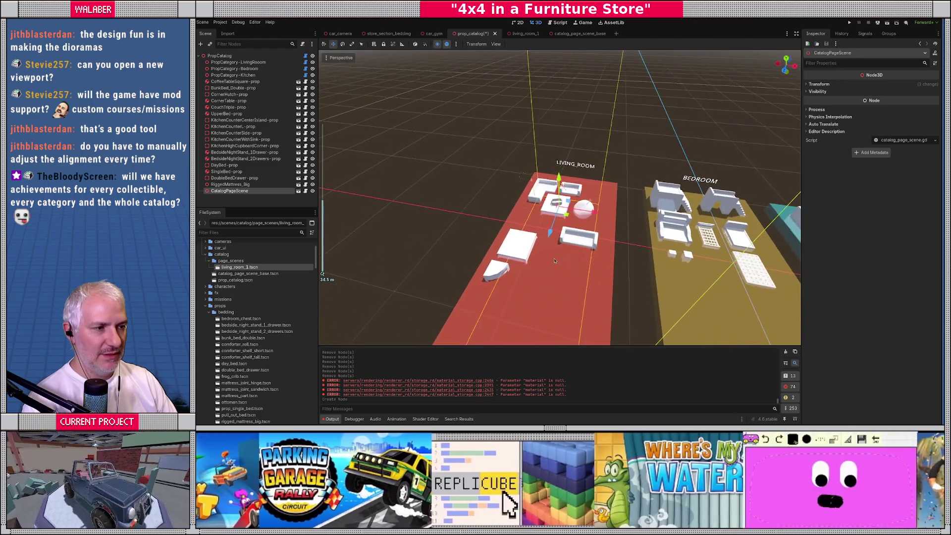
pyautogui.moveTo(555, 208); pyautogui.dragTo(570, 217)
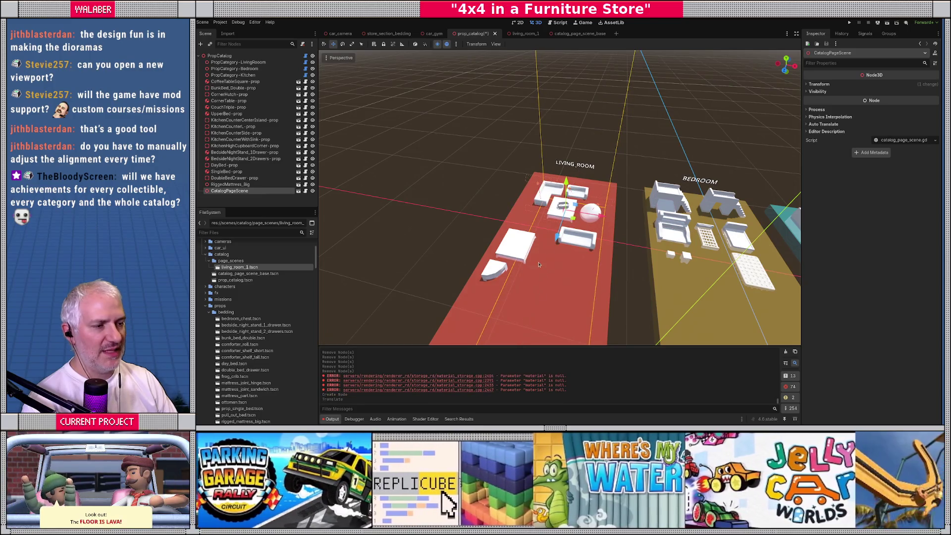
# Move the front triple couch further down the red floor
pyautogui.click(575, 247)
pyautogui.moveTo(576, 250); pyautogui.dragTo(587, 275)
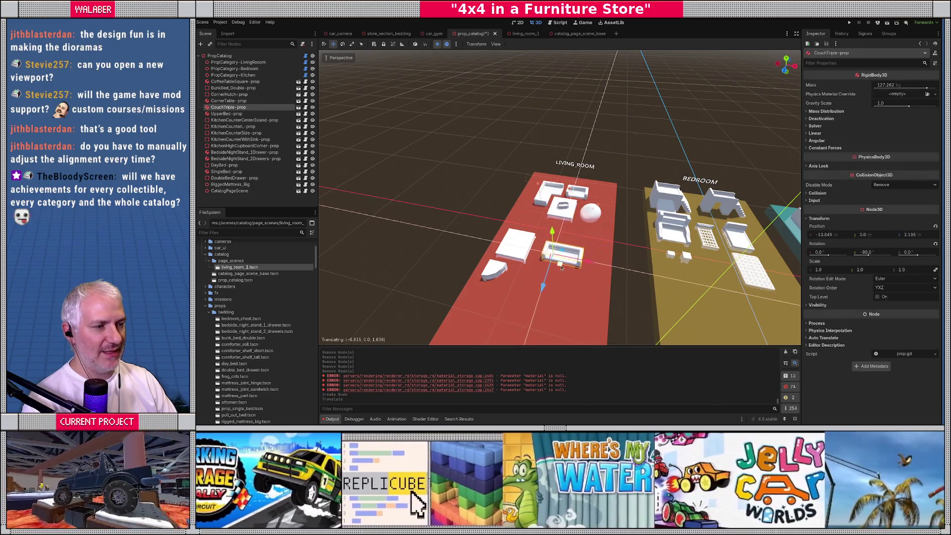
pyautogui.click(476, 223)
pyautogui.scroll(-3, 480, 232)
pyautogui.scroll(-3, 480, 232)
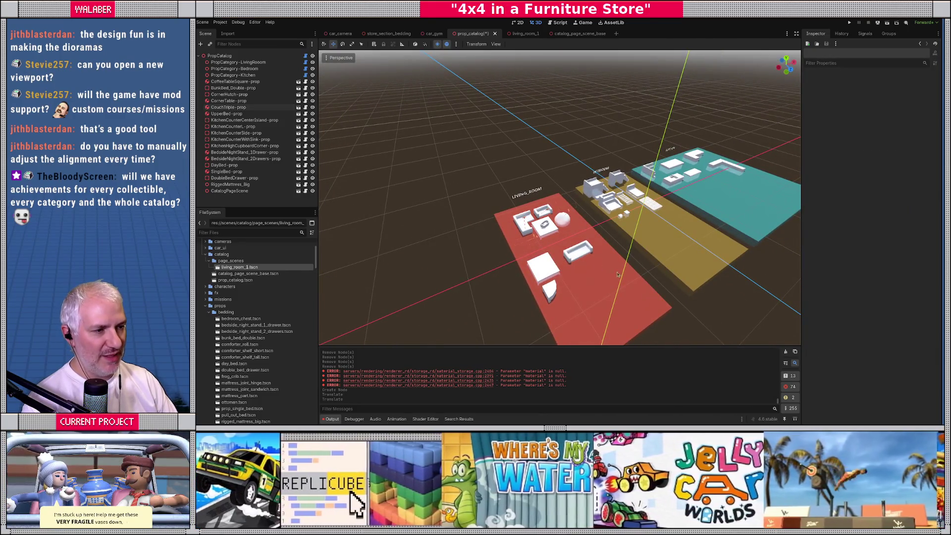
pyautogui.middleClick(550, 261)
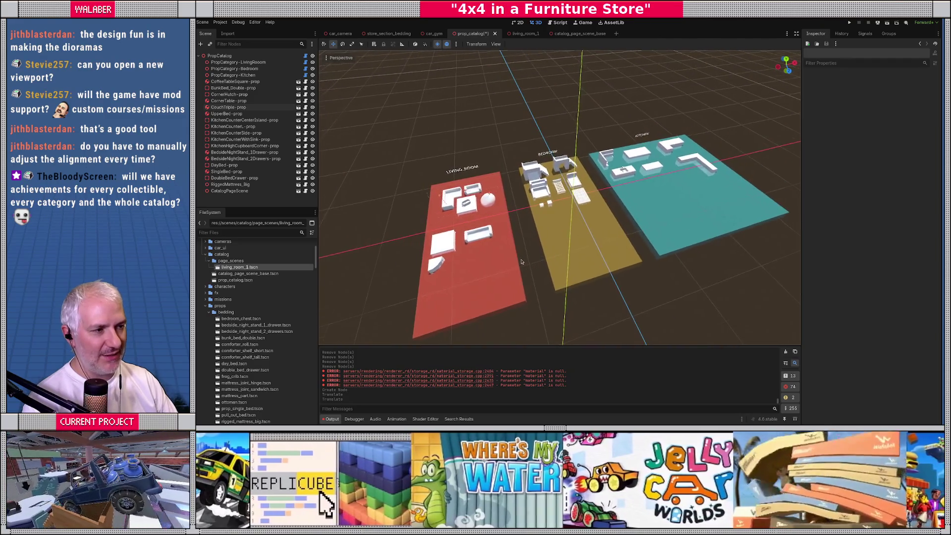
pyautogui.scroll(2, 521, 262)
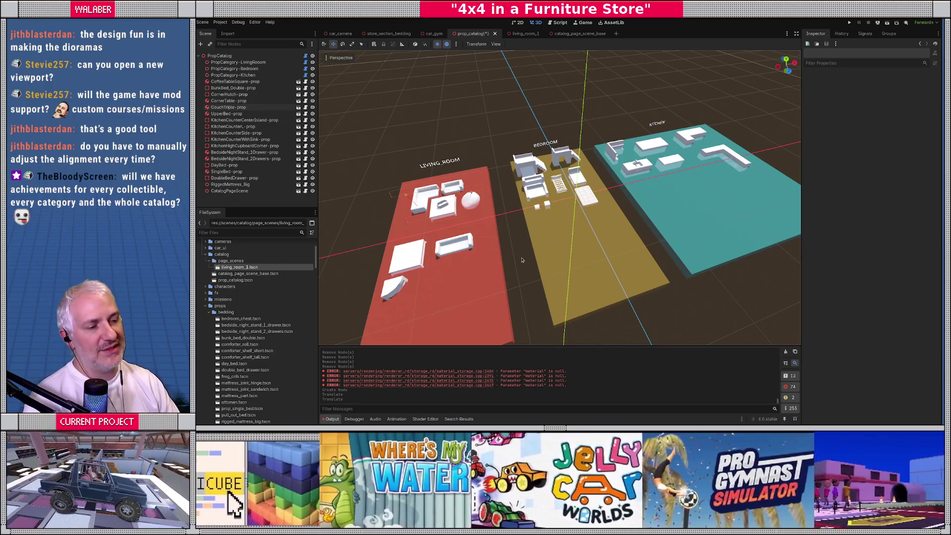
pyautogui.scroll(2, 521, 262)
# Move the couch frontward, delete the square coffee table and set the corner table beside the couch
pyautogui.click(503, 178)
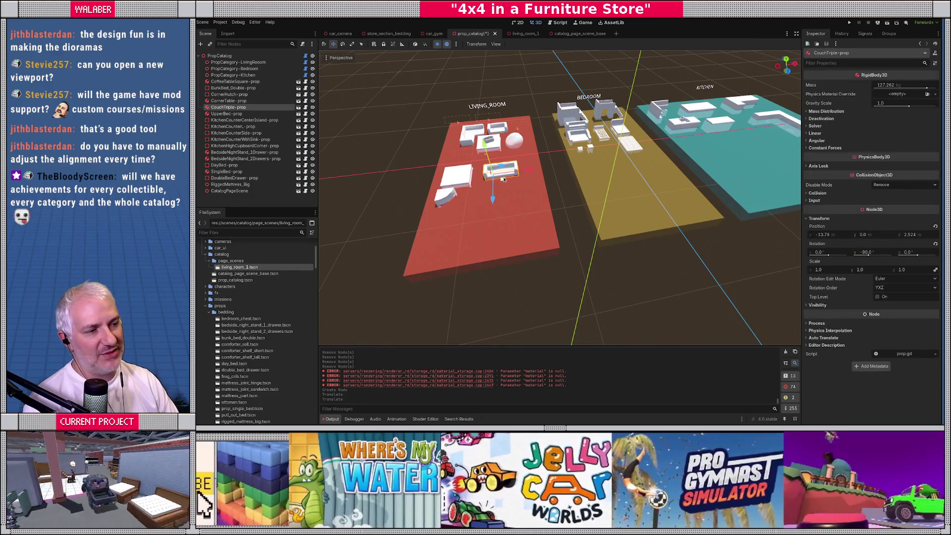
pyautogui.moveTo(502, 179); pyautogui.dragTo(524, 232)
pyautogui.click(464, 182)
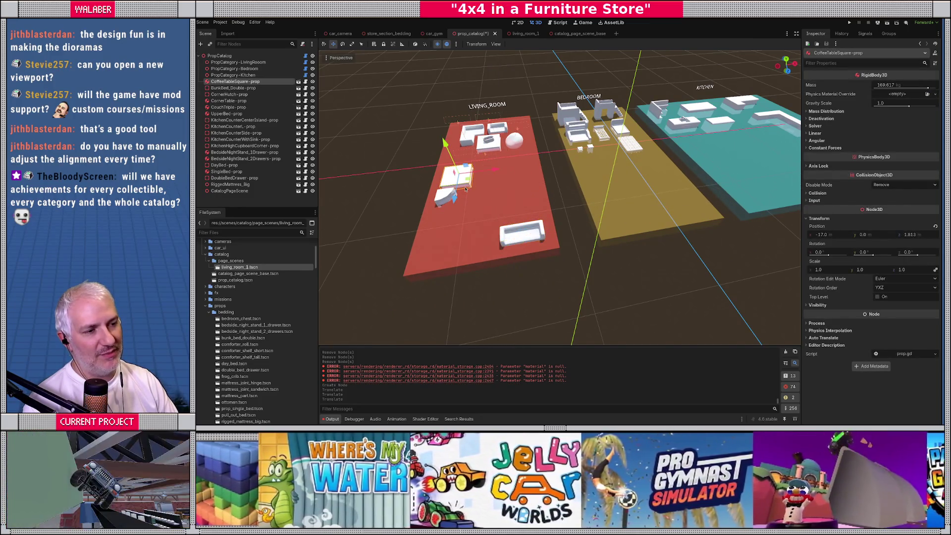
pyautogui.press('Delete')
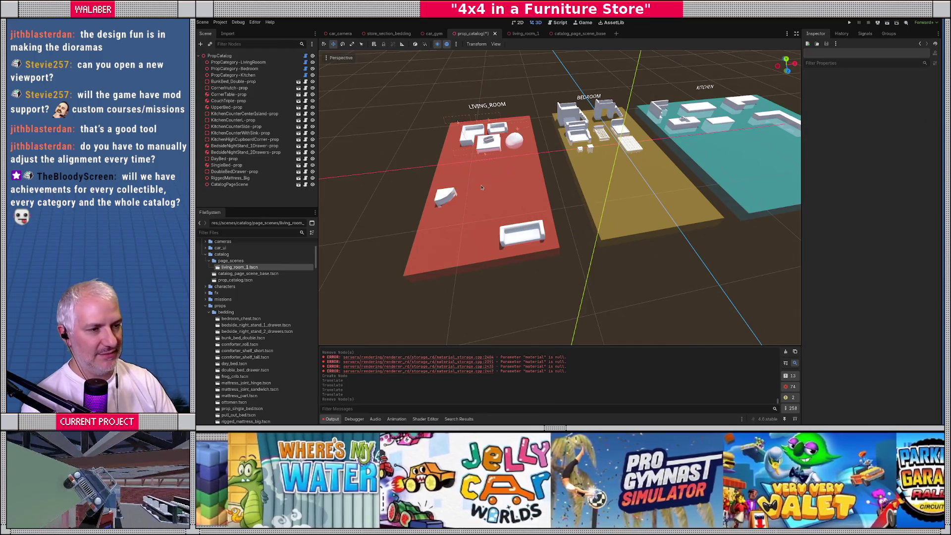
pyautogui.click(445, 195)
pyautogui.moveTo(450, 199); pyautogui.dragTo(483, 239)
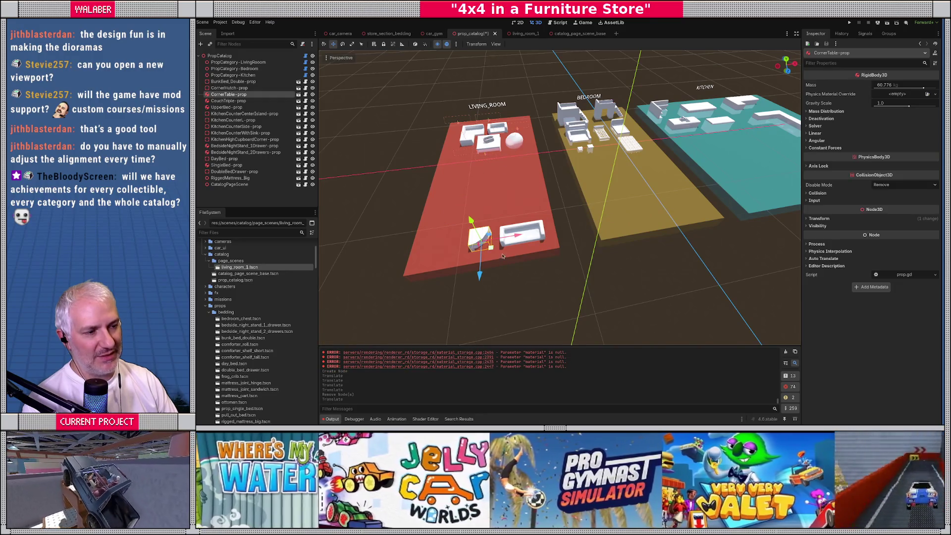
# Drag CoffeeTableOval.tscn from the 'coff'-filtered FileSystem onto the red floor
pyautogui.click(263, 237)
pyautogui.write('coff')
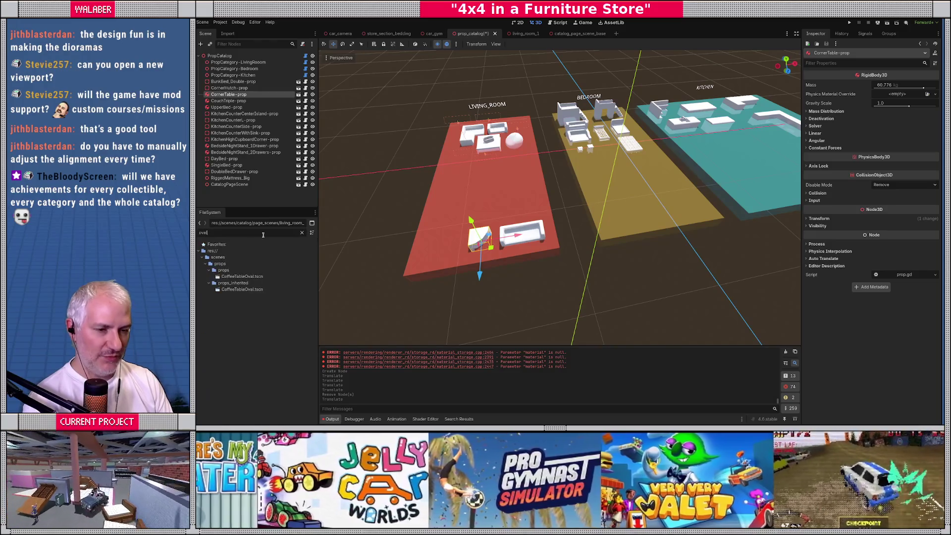
pyautogui.moveTo(240, 289); pyautogui.dragTo(446, 241)
pyautogui.click(304, 233)
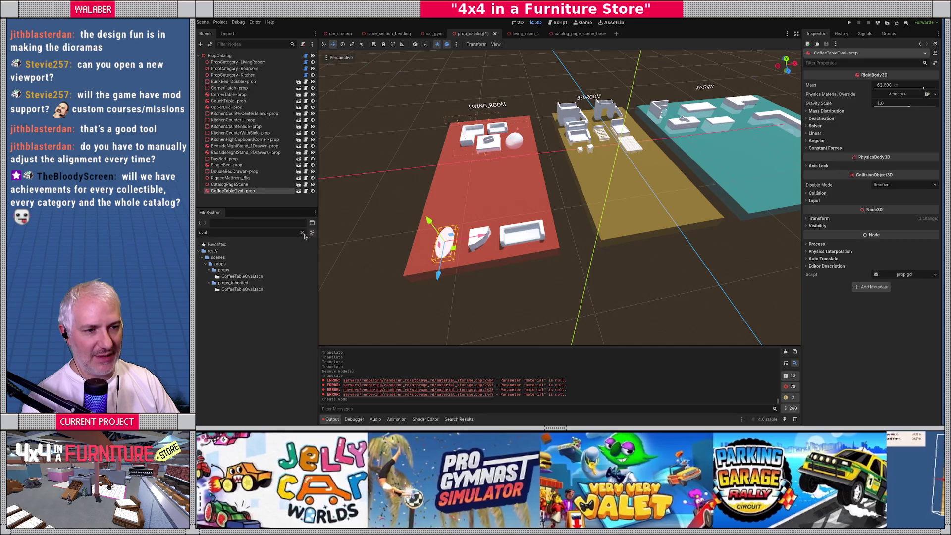
pyautogui.scroll(-3, 506, 196)
pyautogui.moveTo(521, 223); pyautogui.dragTo(507, 197)
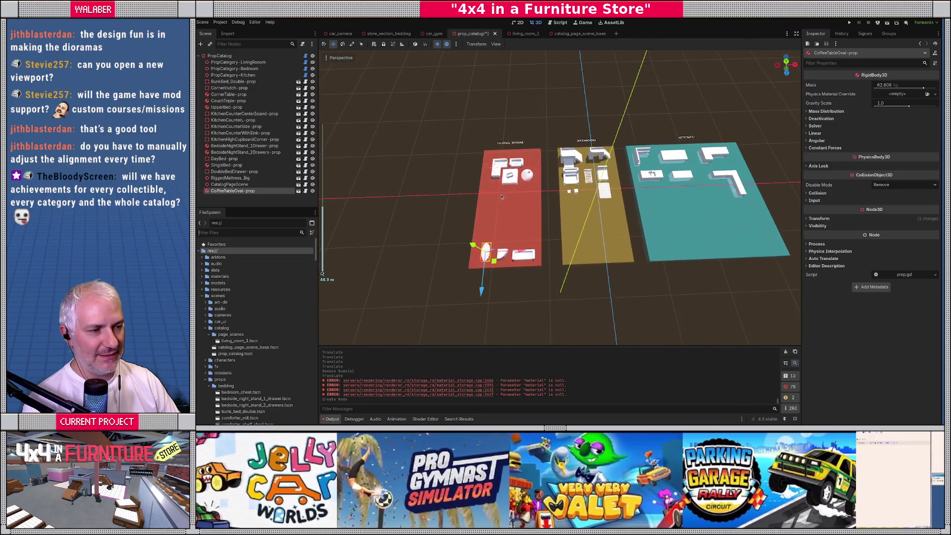
pyautogui.middleClick(507, 196)
pyautogui.moveTo(498, 184)
pyautogui.mouseDown()
pyautogui.moveTo(541, 153)
pyautogui.moveTo(504, 188)
pyautogui.moveTo(470, 202)
pyautogui.mouseUp()
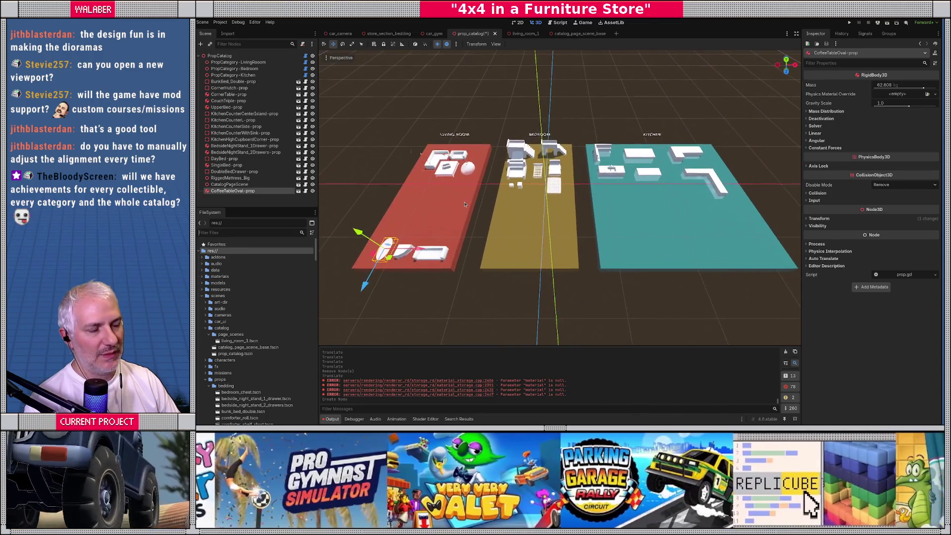
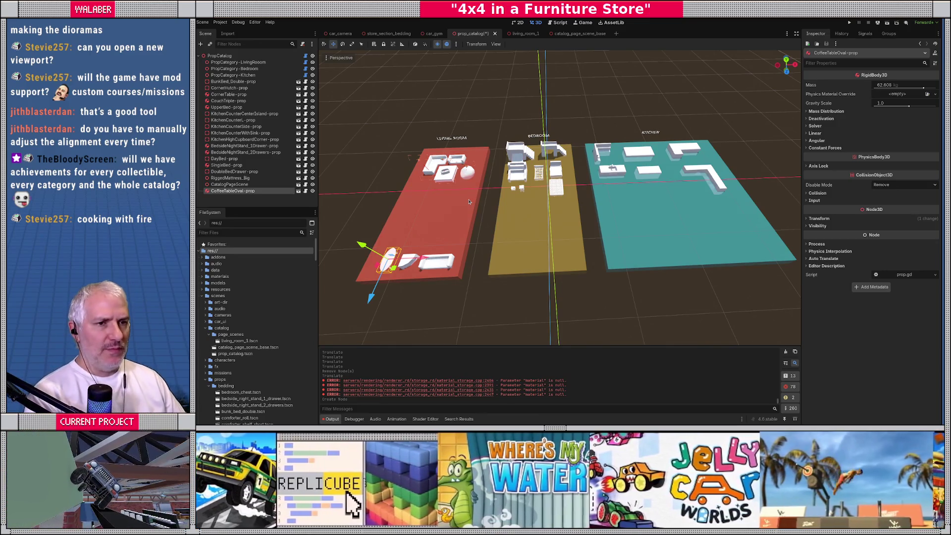
# Review catalog_scene.gd briefly, then switch to the item_catalog_list.gd script
pyautogui.click(312, 58)
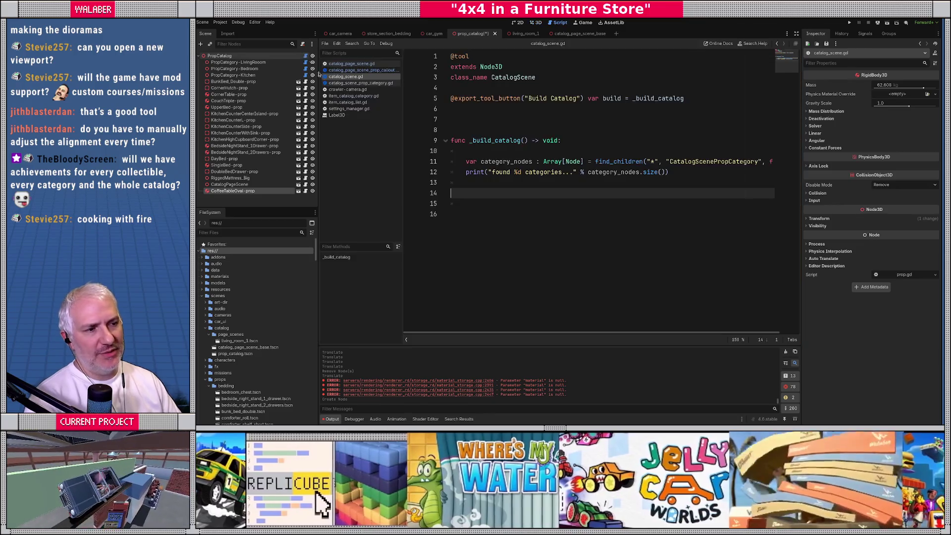
pyautogui.doubleClick(694, 162)
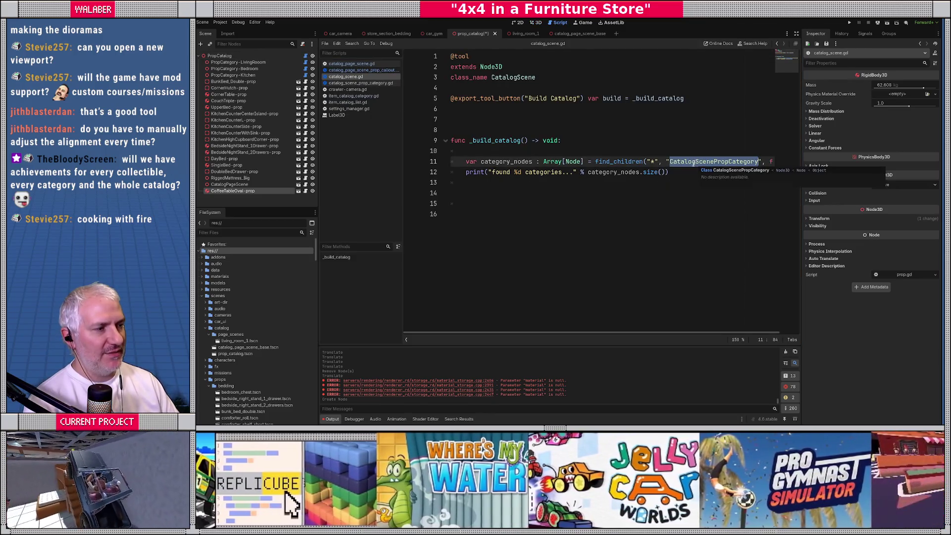
pyautogui.click(478, 195)
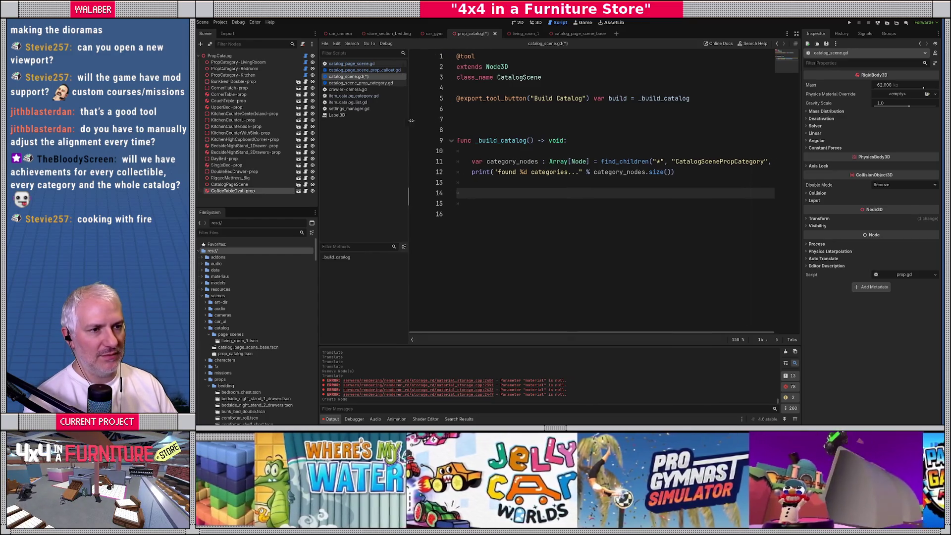
pyautogui.moveTo(402, 119); pyautogui.dragTo(409, 120)
pyautogui.click(347, 102)
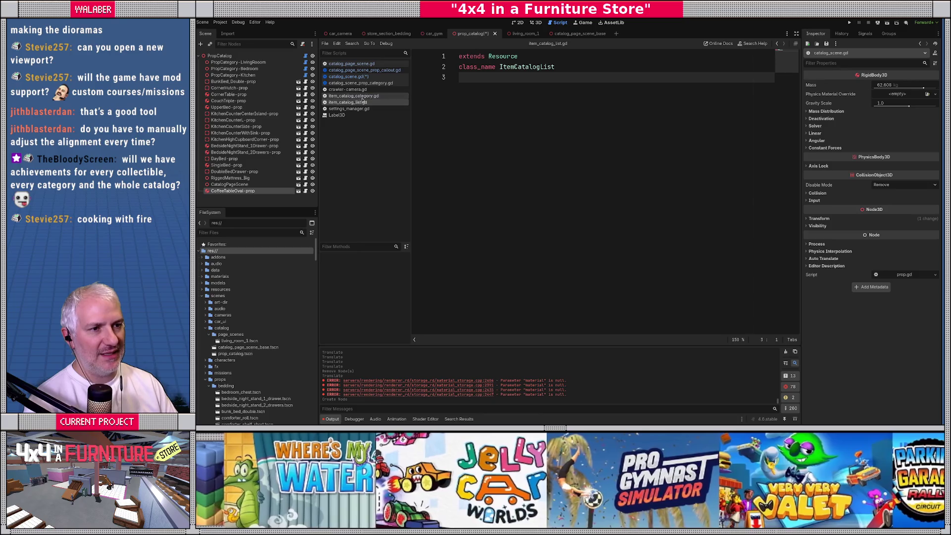
# In item_catalog_category.gd, declare an exported prop_scenes array, first typed Array[CatalogPageScene]
pyautogui.click(354, 96)
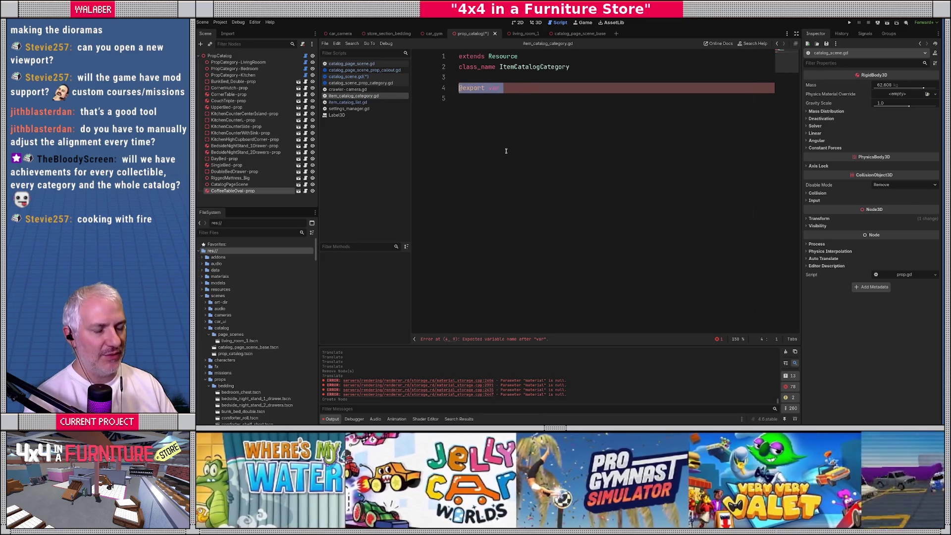
pyautogui.press('BackSpace')
pyautogui.press('BackSpace')
pyautogui.press('BackSpace')
pyautogui.write('r lis')
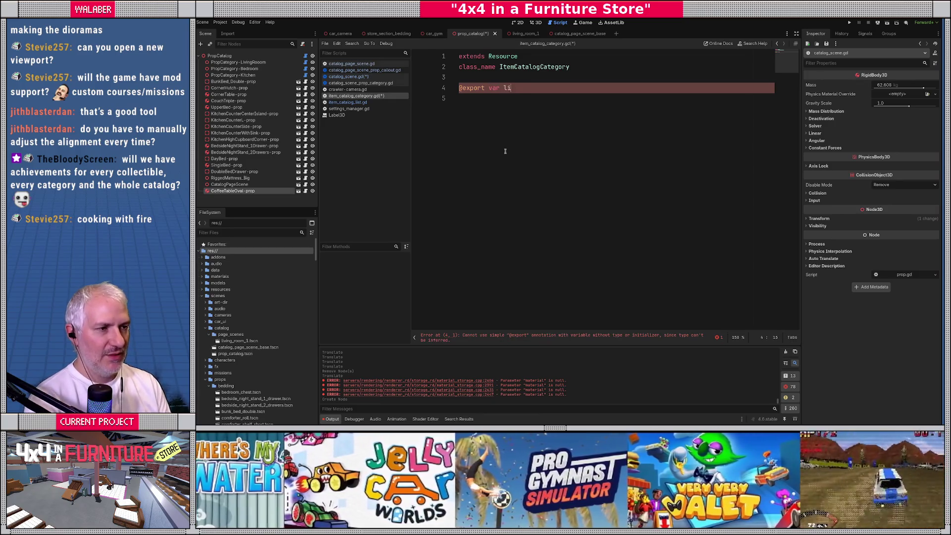
pyautogui.press('BackSpace')
pyautogui.press('BackSpace')
pyautogui.press('BackSpace')
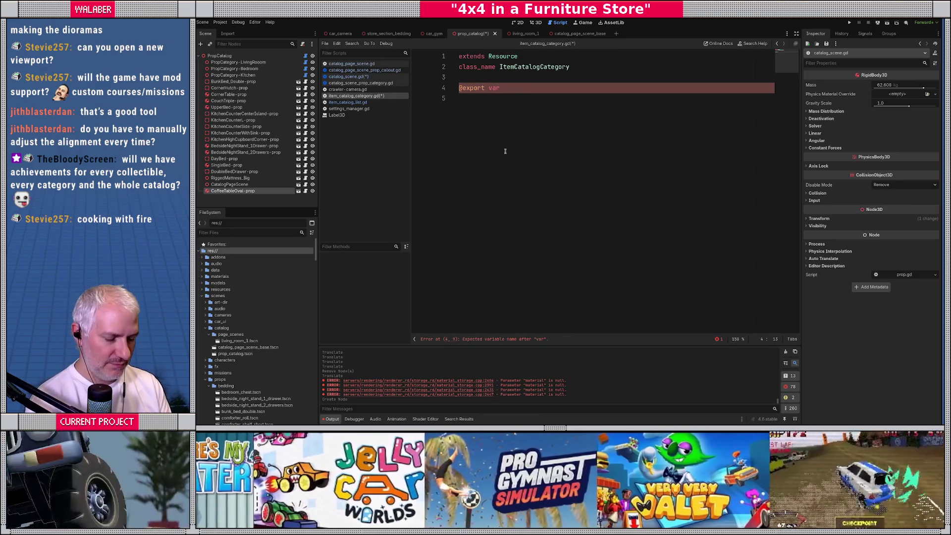
pyautogui.write('p')
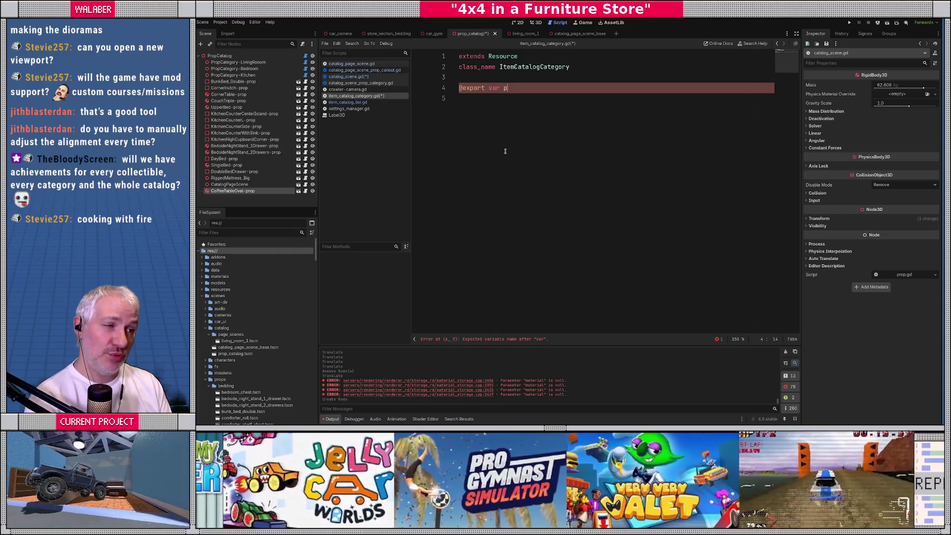
pyautogui.write('rop_scenes : ')
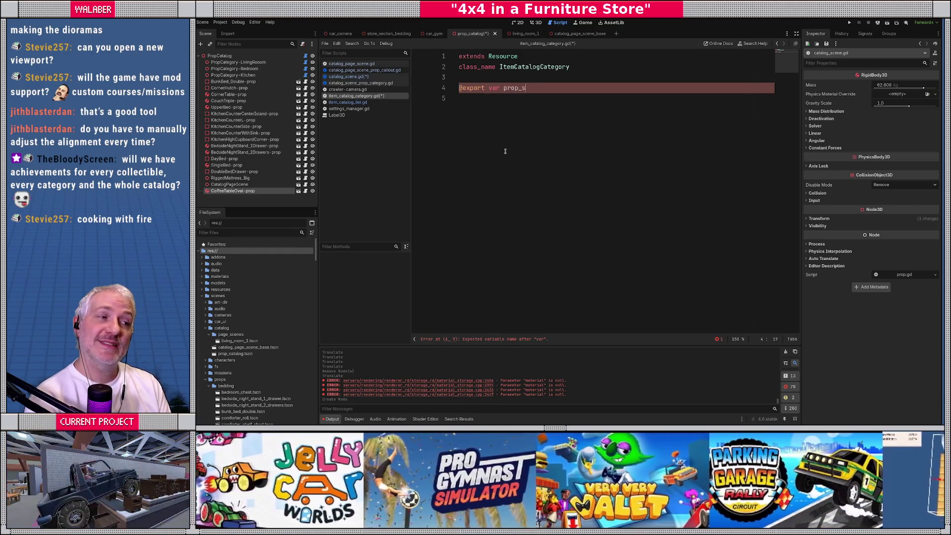
pyautogui.write('Array[Catal')
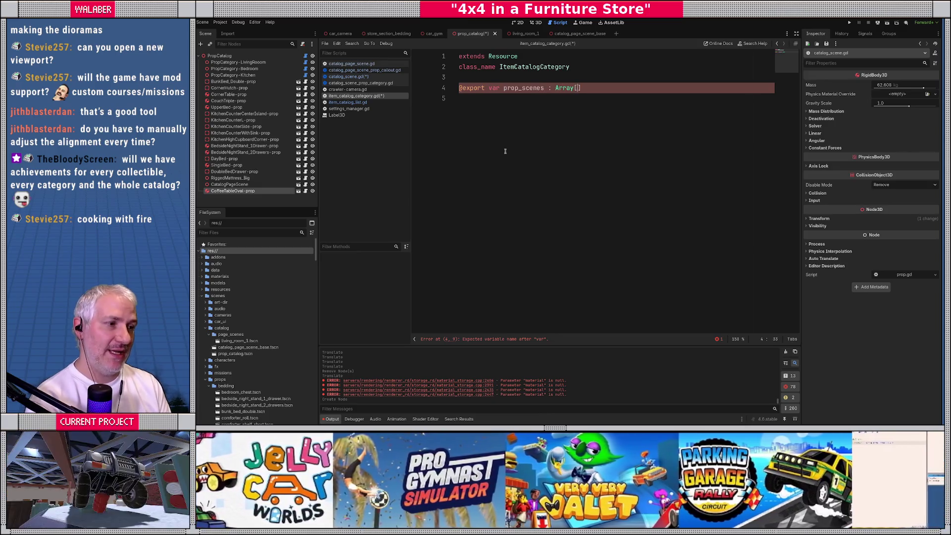
pyautogui.write('og')
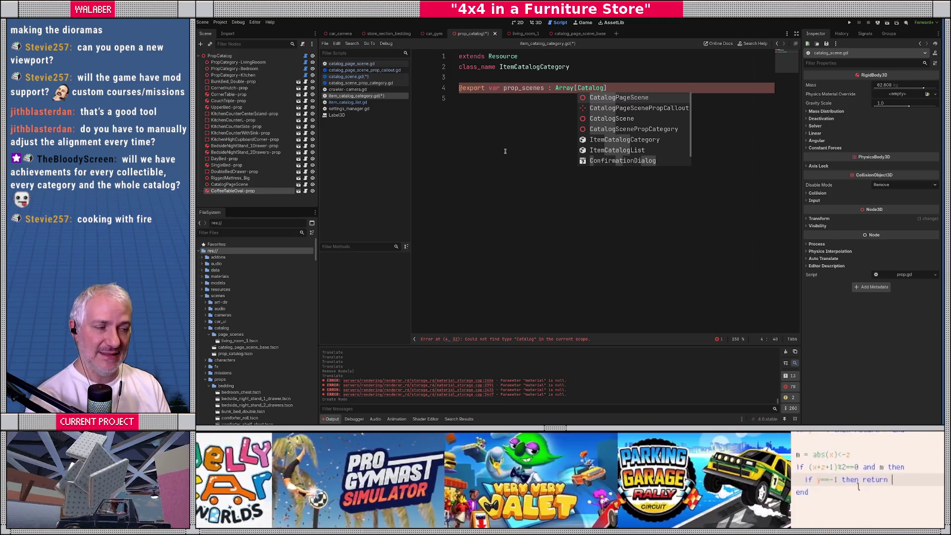
pyautogui.press('Return')
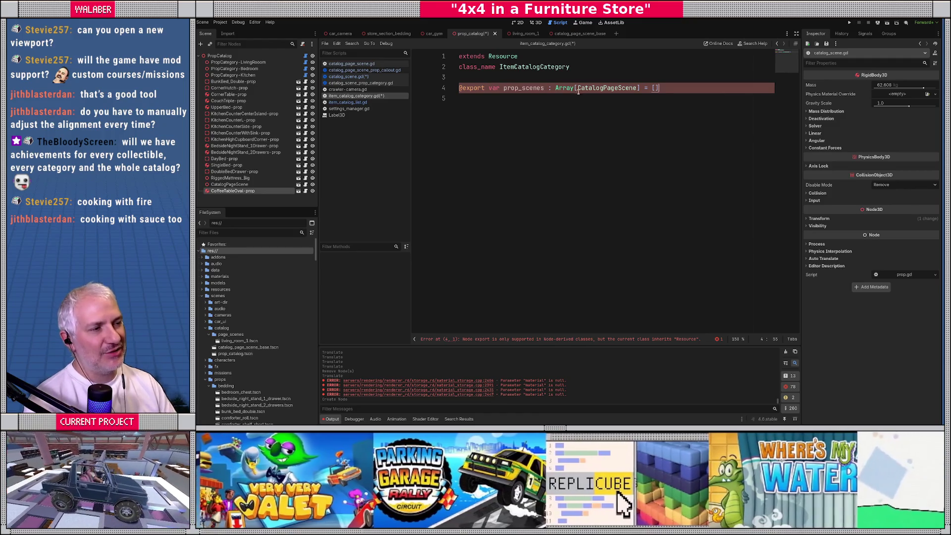
# Correct the element type to PackedScene and return to the 3D scene view
pyautogui.doubleClick(585, 88)
pyautogui.write('Pa')
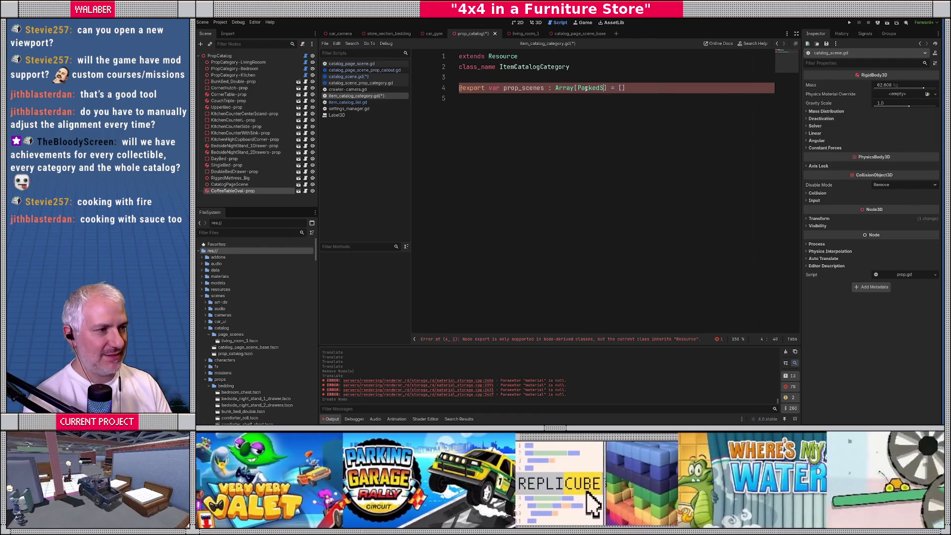
pyautogui.write('cen')
pyautogui.press('Return')
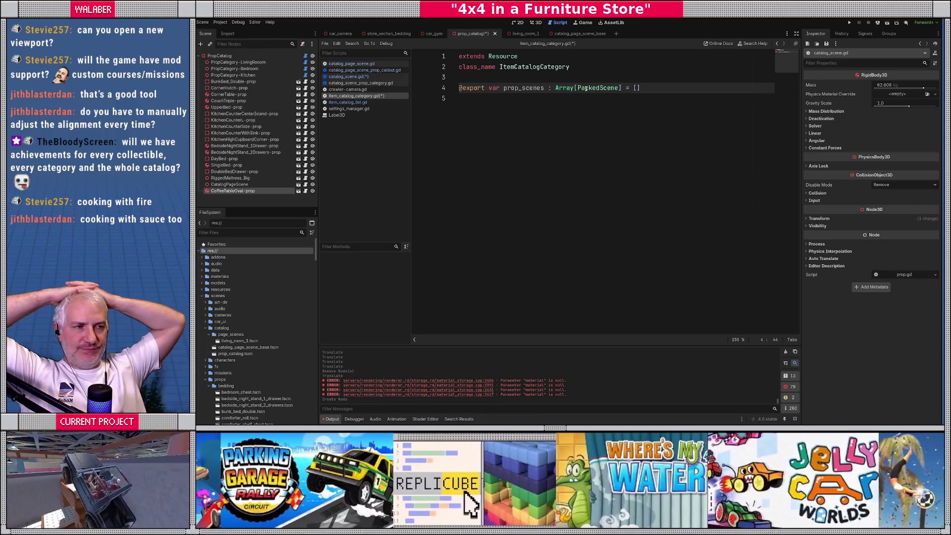
pyautogui.scroll(1, 535, 129)
pyautogui.scroll(1, 535, 129)
pyautogui.scroll(2, 535, 128)
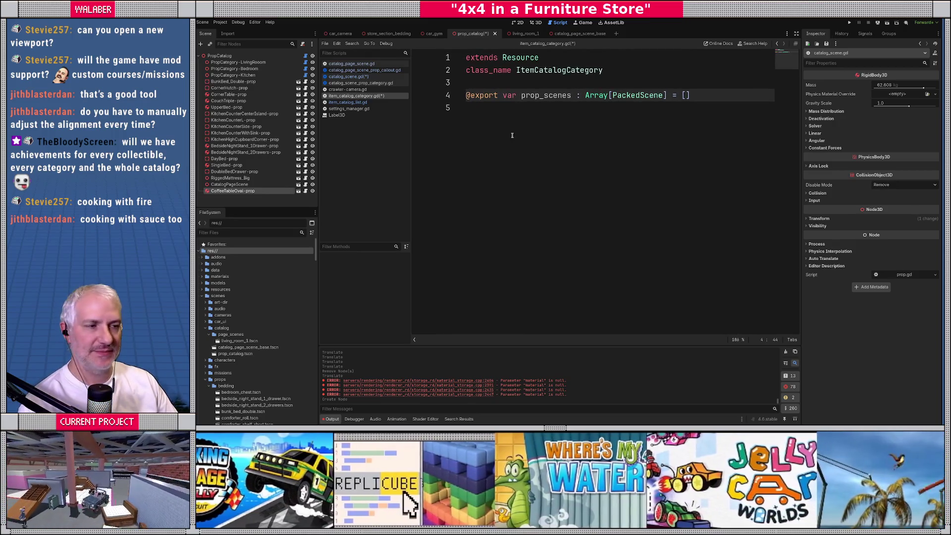
pyautogui.moveTo(412, 146); pyautogui.dragTo(401, 150)
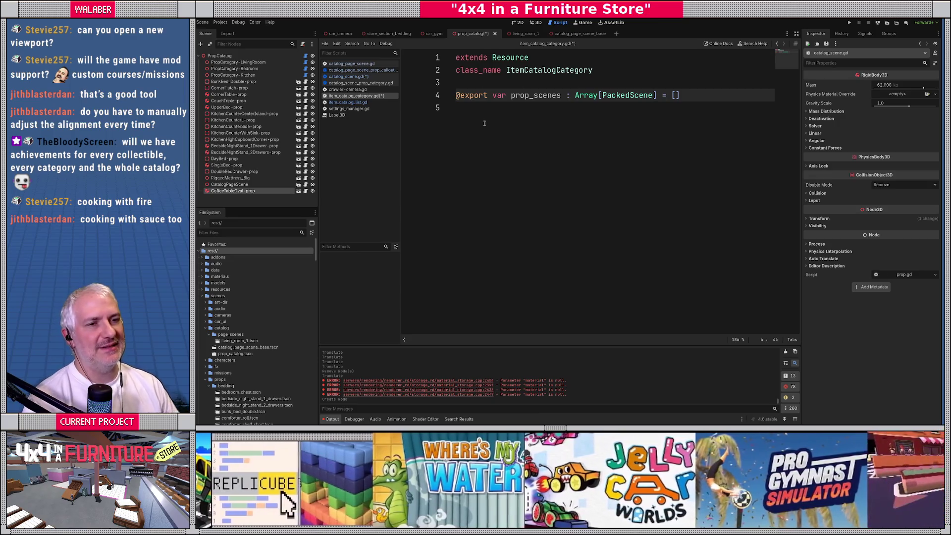
pyautogui.click(520, 23)
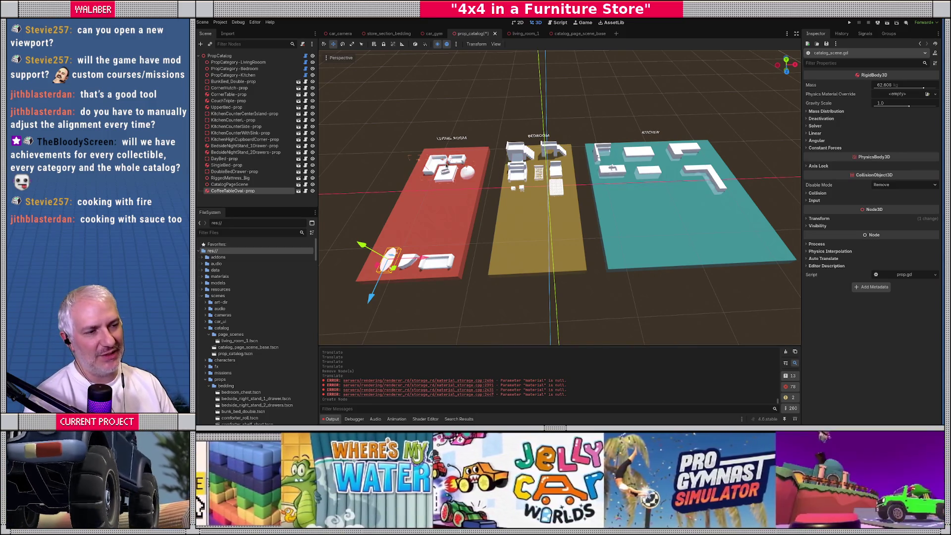
# Orbit over the three room areas, select BunkBed_Double and reopen catalog_scene.gd
pyautogui.moveTo(599, 170); pyautogui.dragTo(509, 224)
pyautogui.scroll(2, 509, 223)
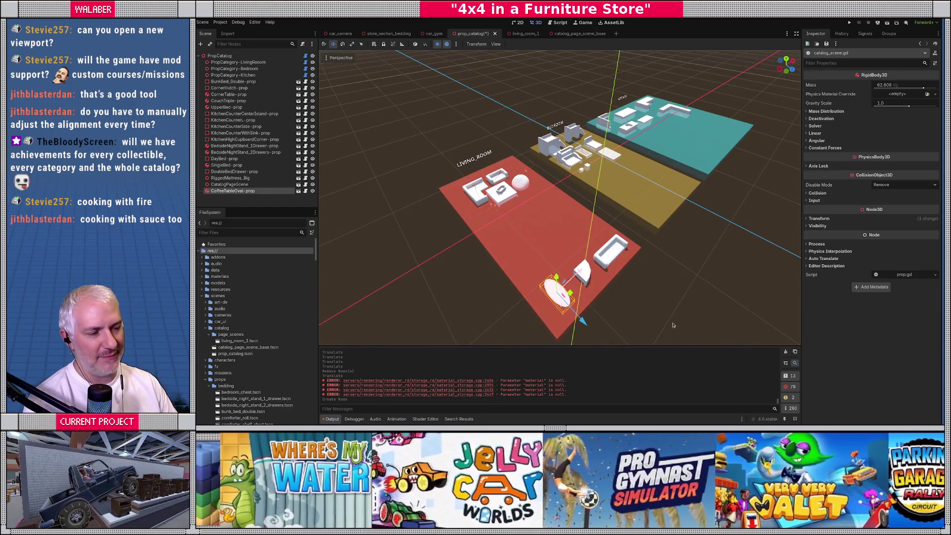
pyautogui.moveTo(617, 254)
pyautogui.mouseDown()
pyautogui.moveTo(564, 223)
pyautogui.moveTo(555, 231)
pyautogui.moveTo(550, 201)
pyautogui.mouseUp()
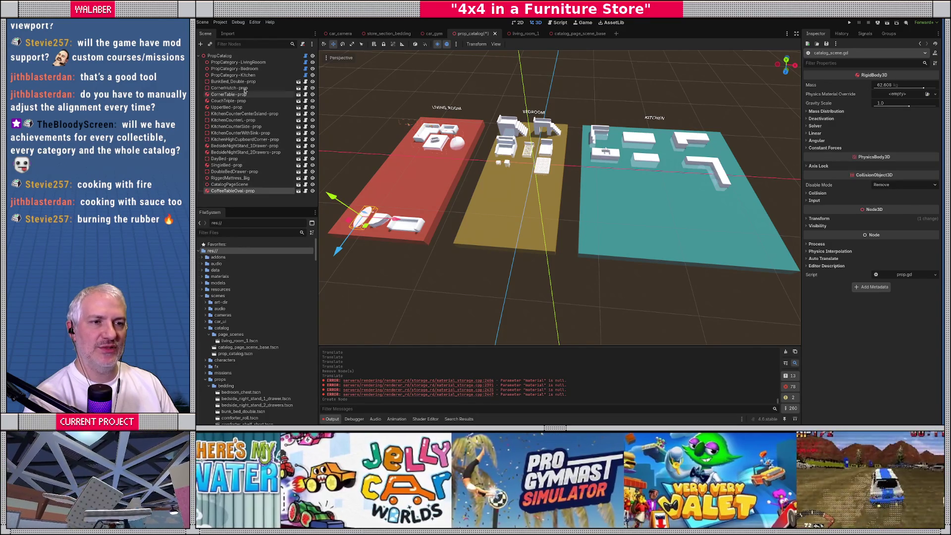
pyautogui.click(243, 82)
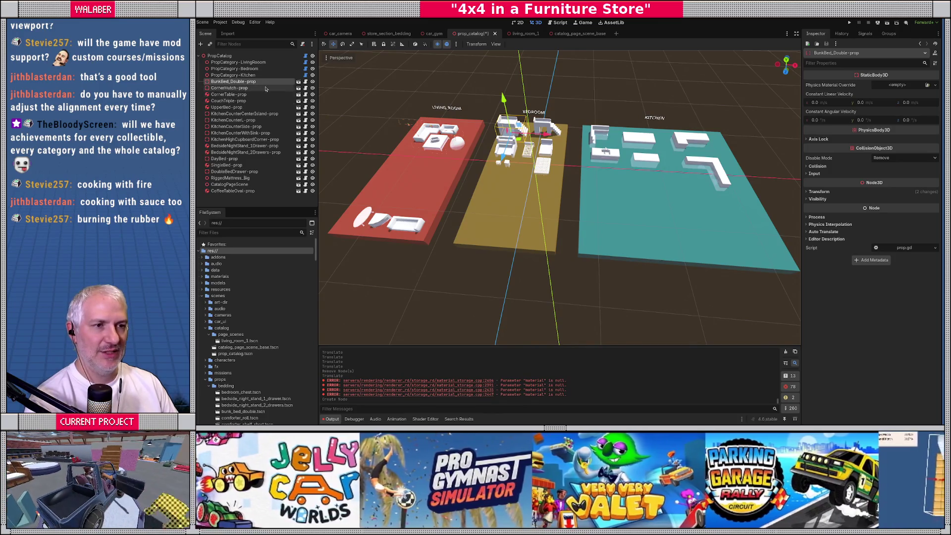
pyautogui.click(313, 63)
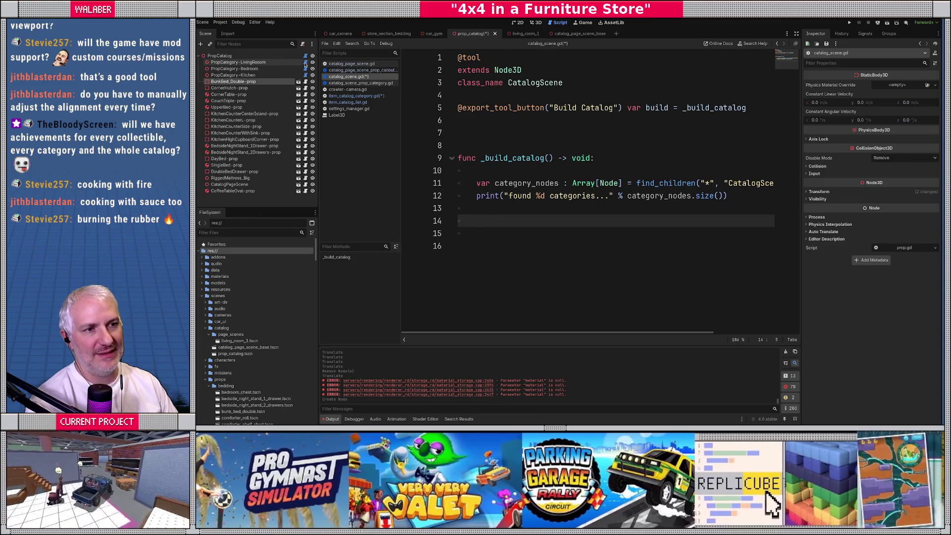
# At the end of catalog_scene_prop_category.gd, declare func find_page_scenes() -> Array[CatalogPageScene]
pyautogui.click(305, 67)
pyautogui.scroll(-5, 521, 223)
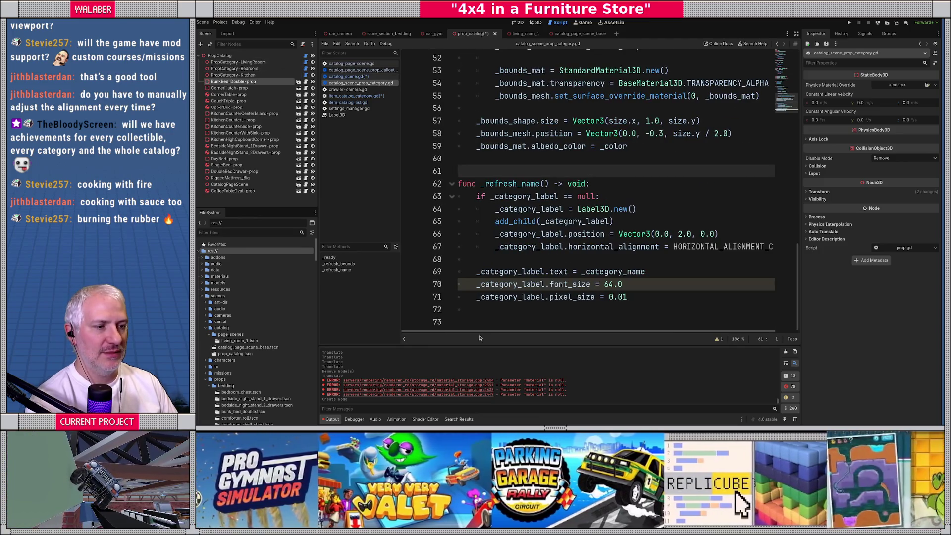
pyautogui.click(471, 309)
pyautogui.click(470, 323)
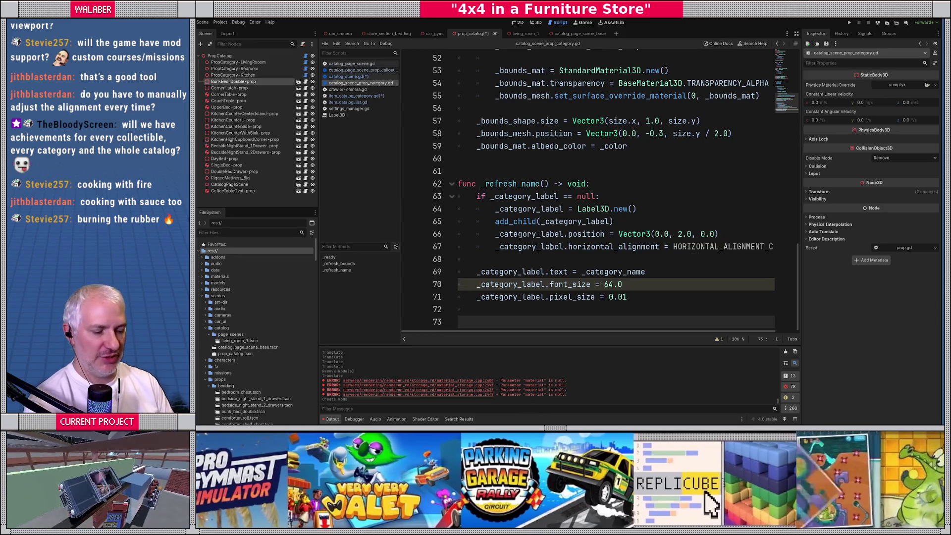
pyautogui.press('Return')
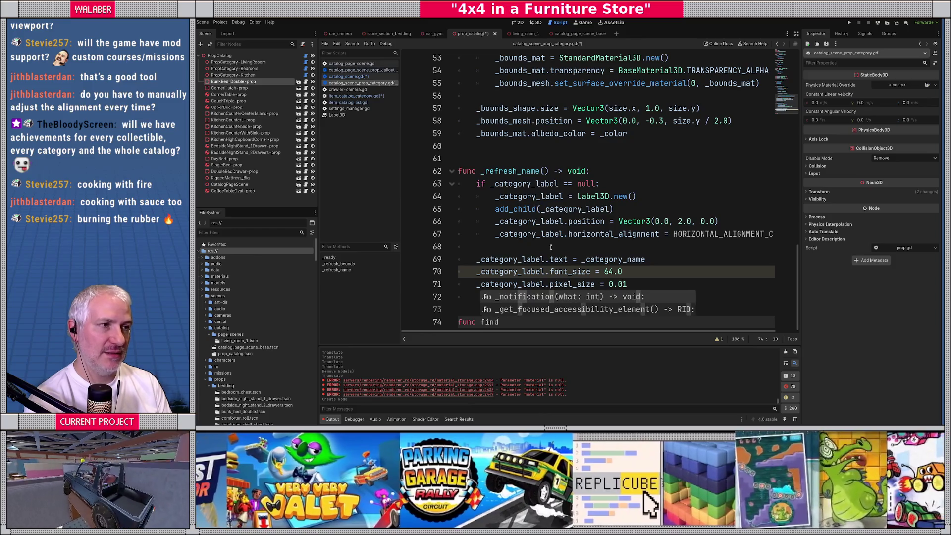
pyautogui.write('_page_scenes')
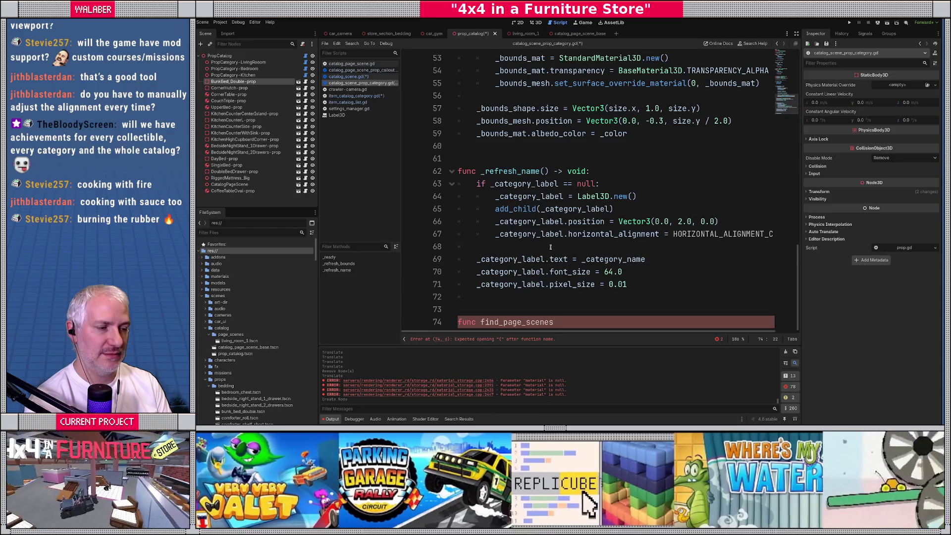
pyautogui.write('> Ar')
pyautogui.write('[')
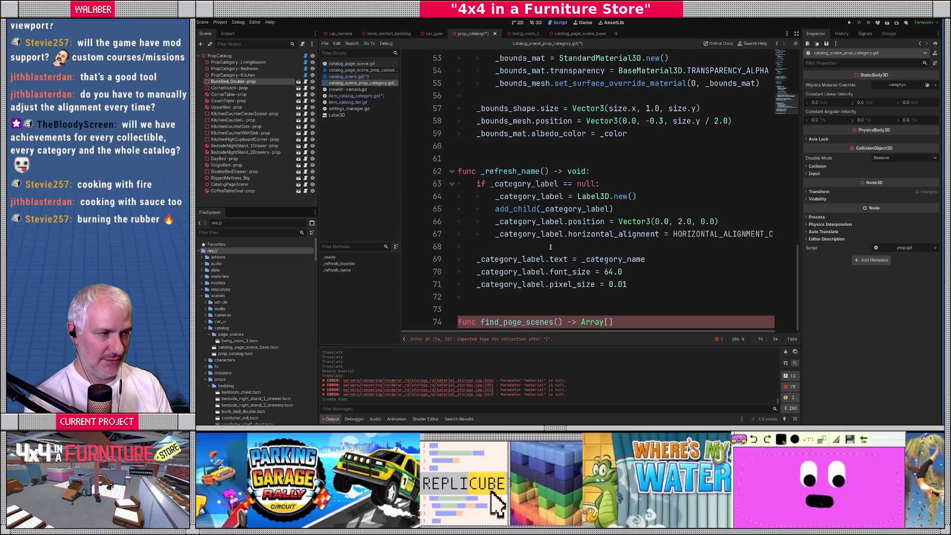
pyautogui.write('alogpages')
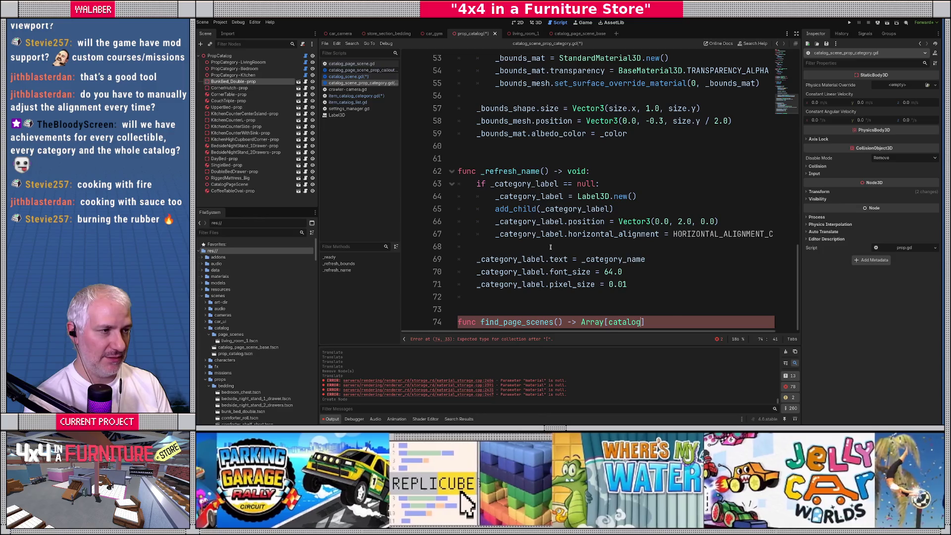
pyautogui.press('Tab')
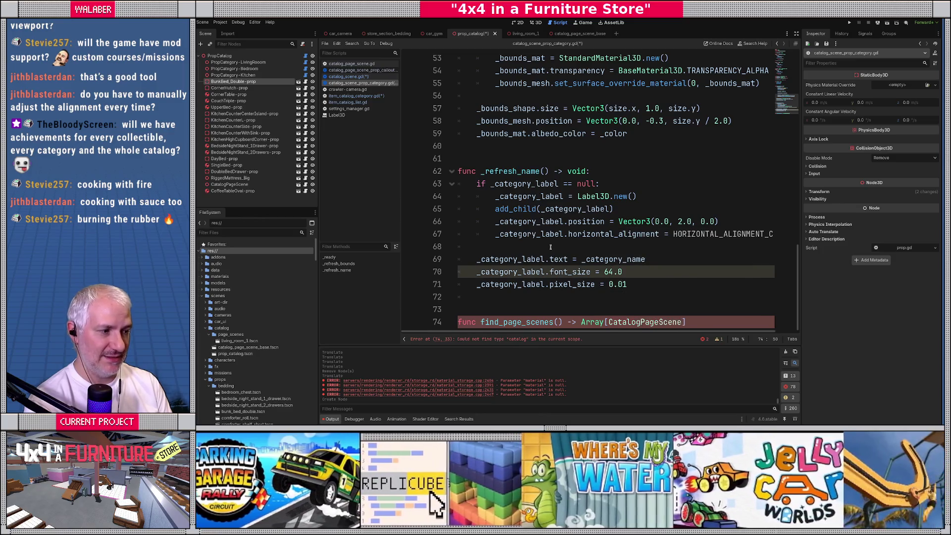
pyautogui.write(']:')
pyautogui.press('Return')
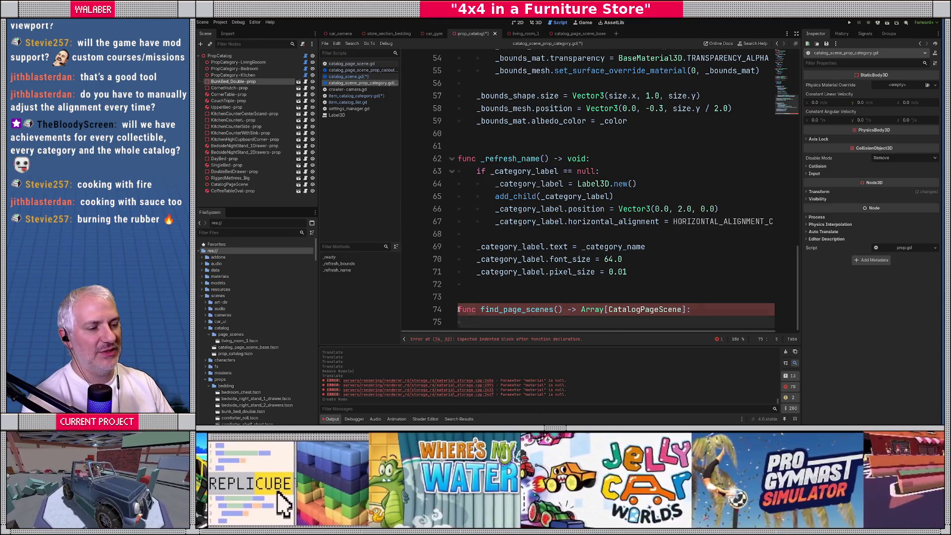
# Rewrite the declaration as has_point and add a box_min Vector3 corner line
pyautogui.tripleClick(458, 309)
pyautogui.write('func ')
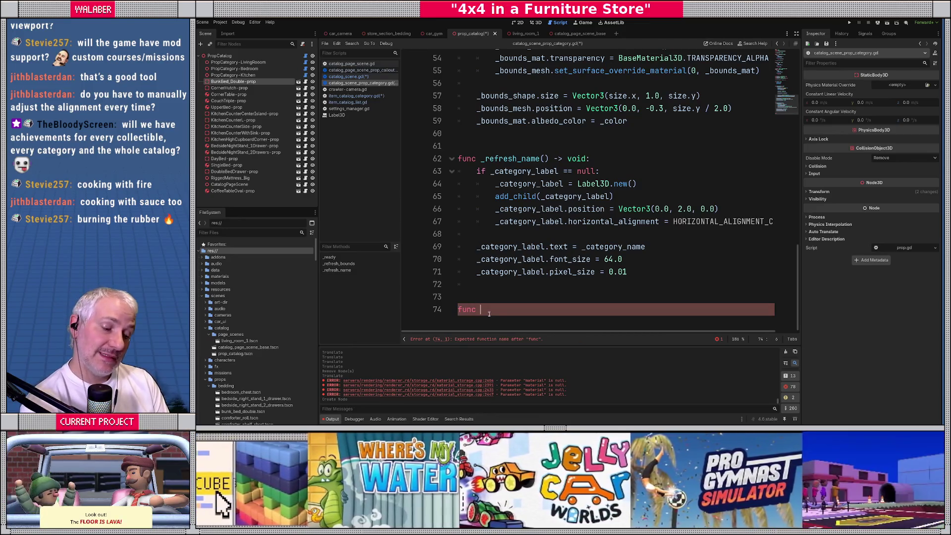
pyautogui.write('has_po')
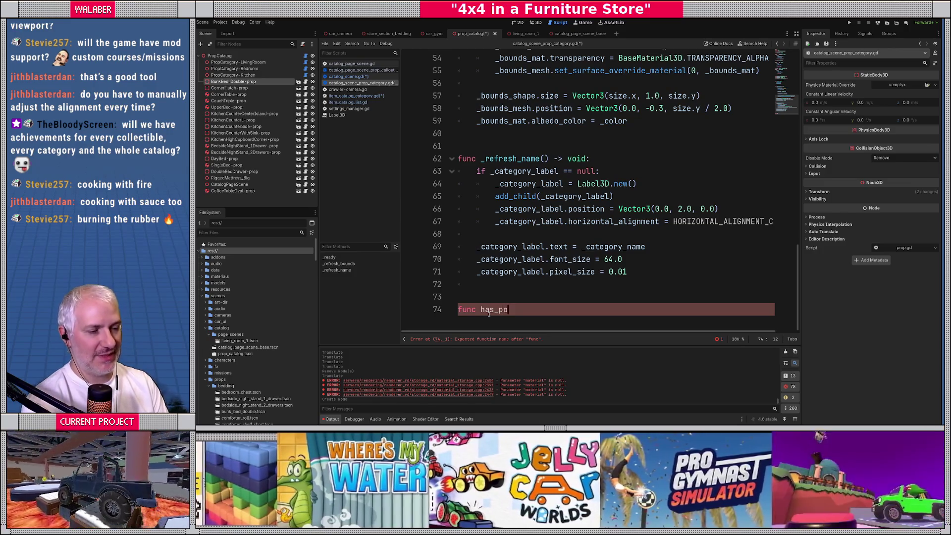
pyautogui.write('int(p:V')
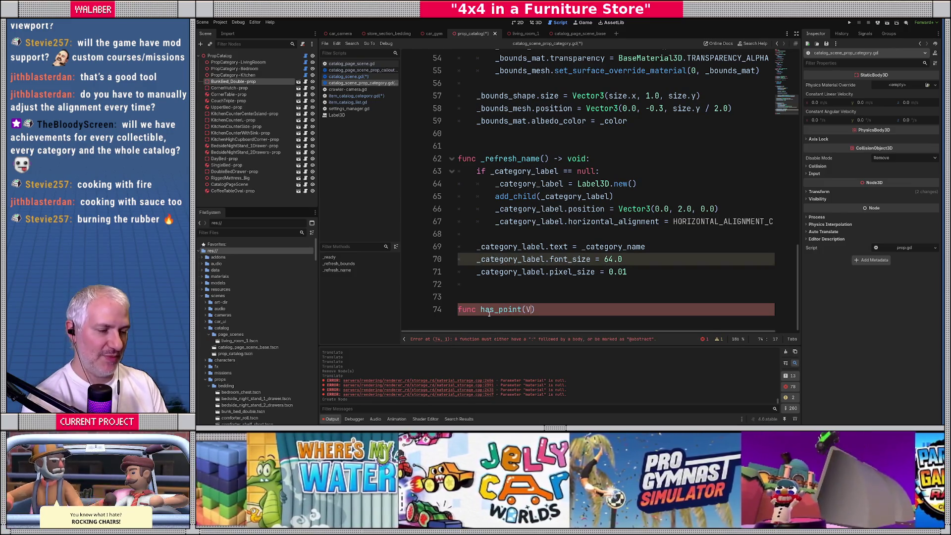
pyautogui.write('ect')
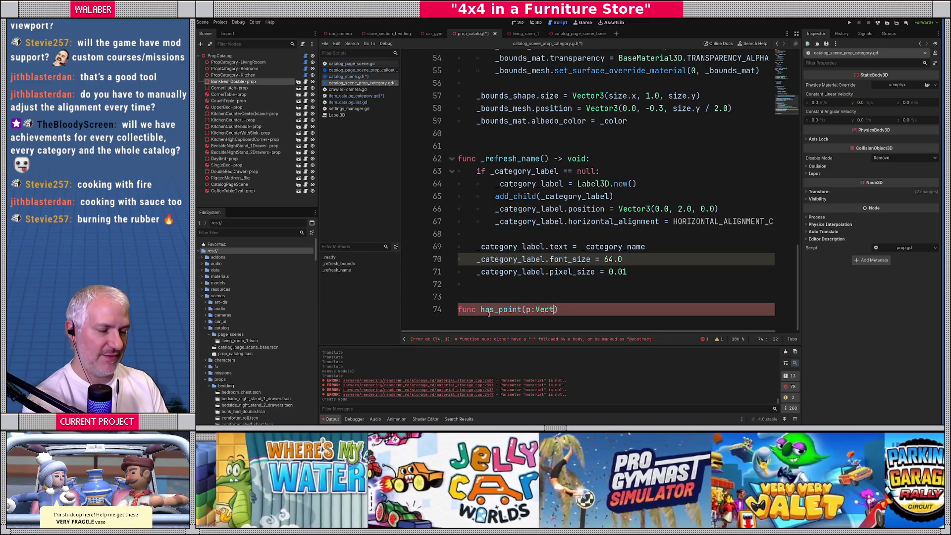
pyautogui.write('or3')
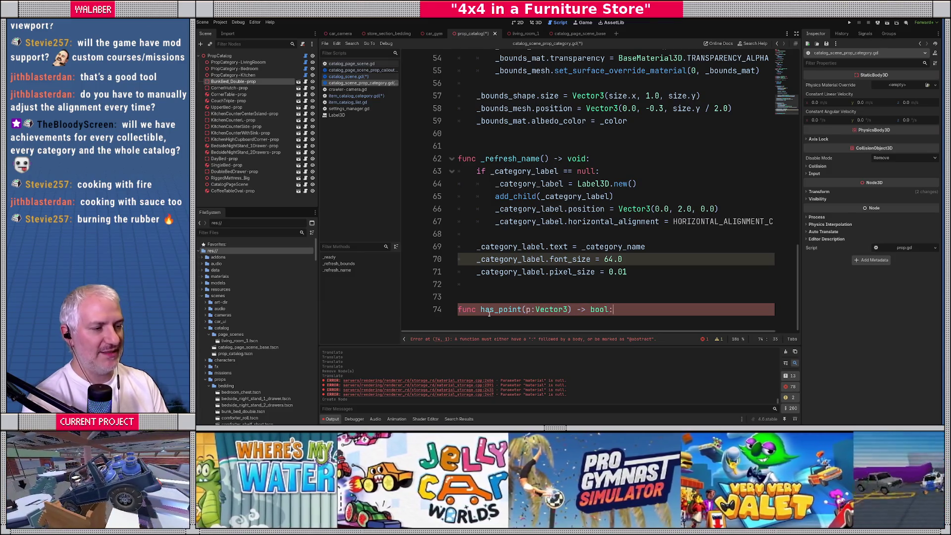
pyautogui.press('Return')
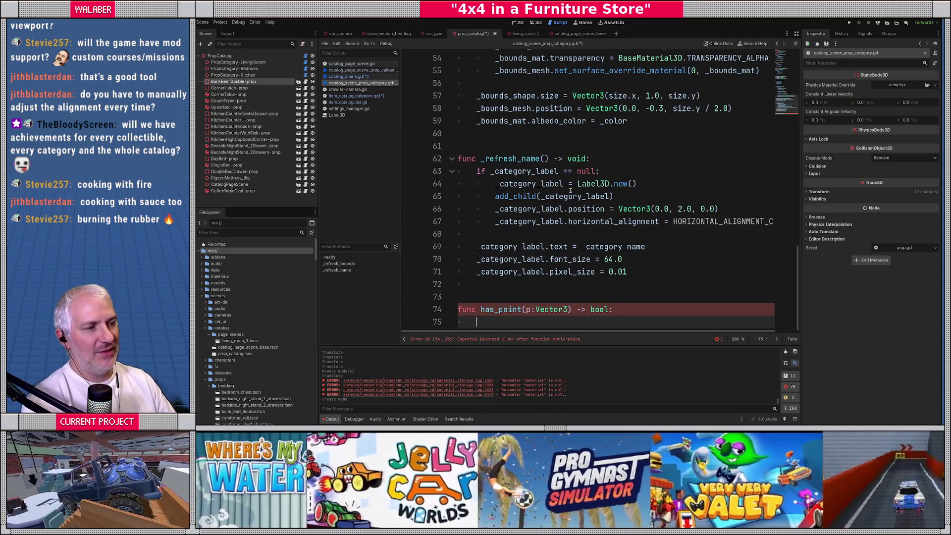
pyautogui.moveTo(578, 197)
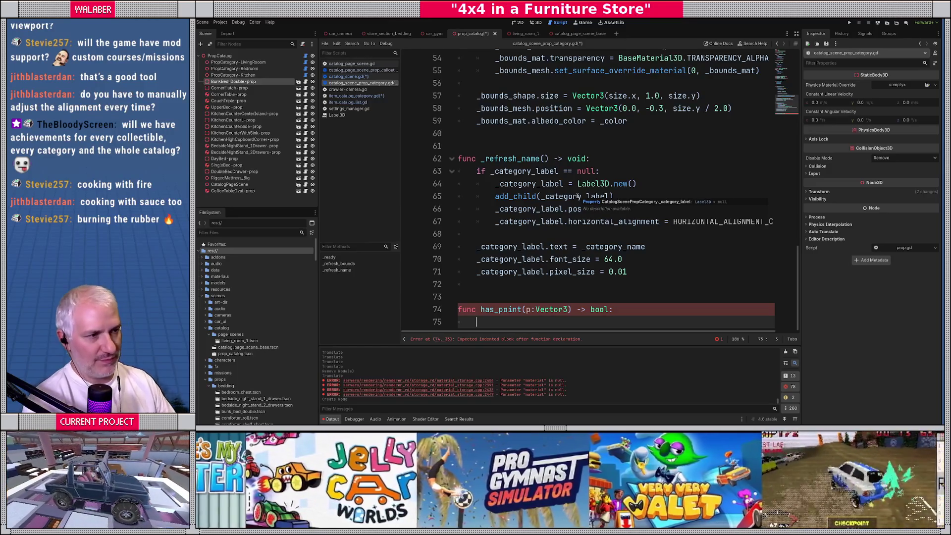
pyautogui.scroll(3, 593, 145)
pyautogui.scroll(-3, 592, 148)
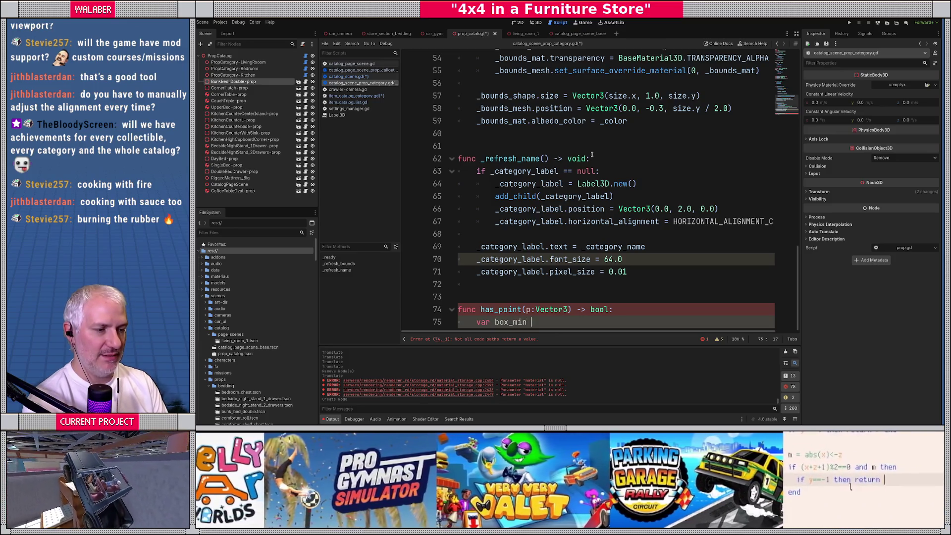
pyautogui.write('in := Vector')
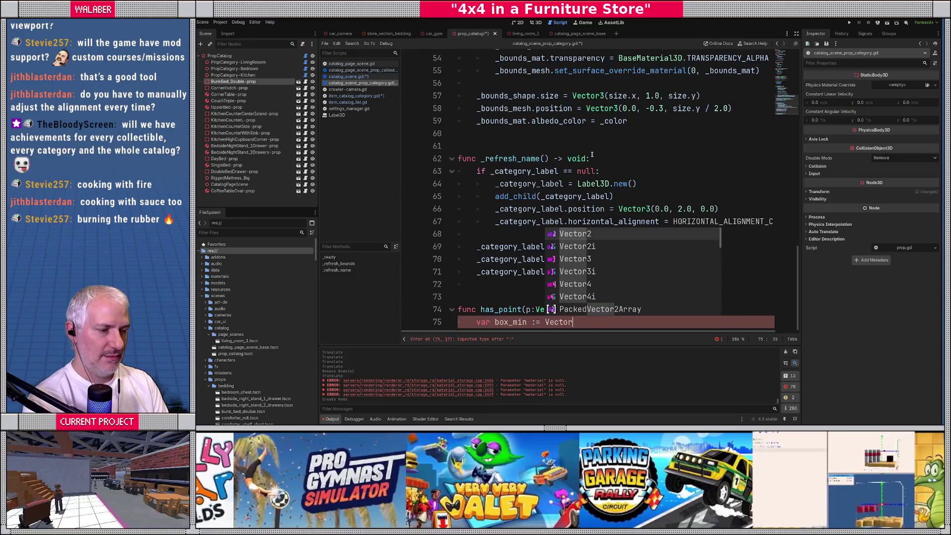
pyautogui.write('3(')
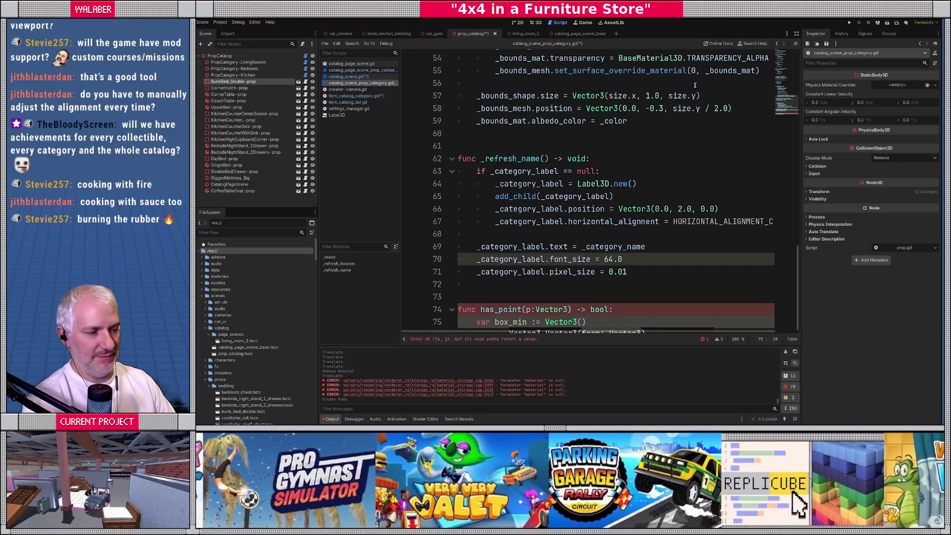
pyautogui.click(592, 147)
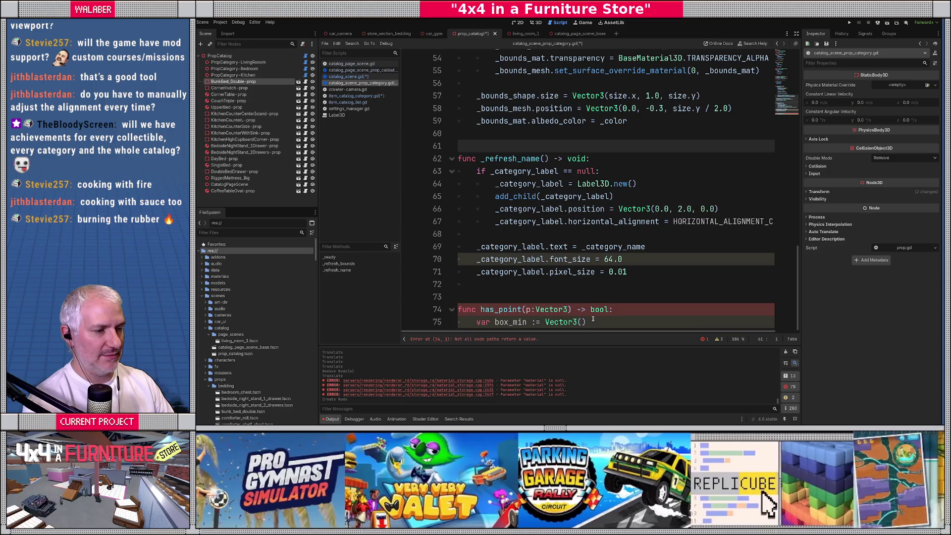
pyautogui.click(581, 321)
pyautogui.scroll(-3, 581, 297)
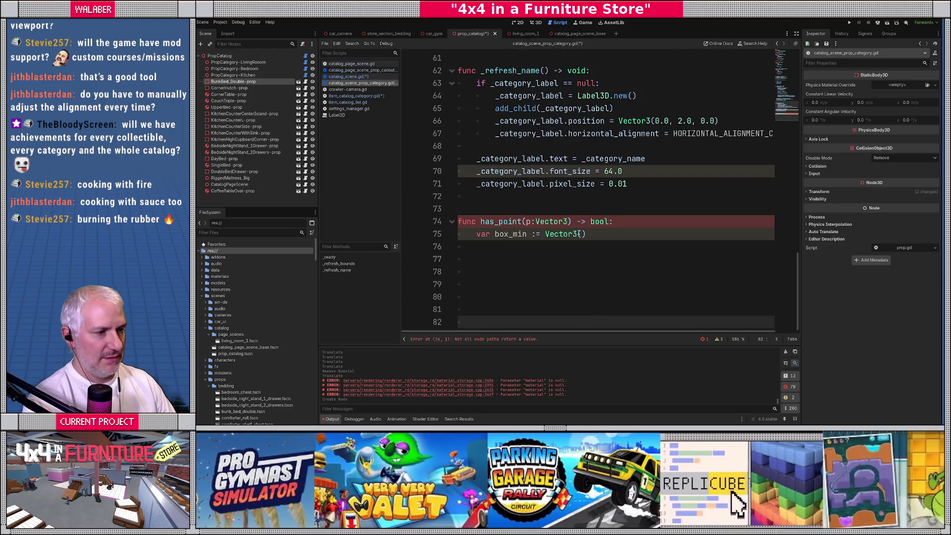
pyautogui.click(587, 234)
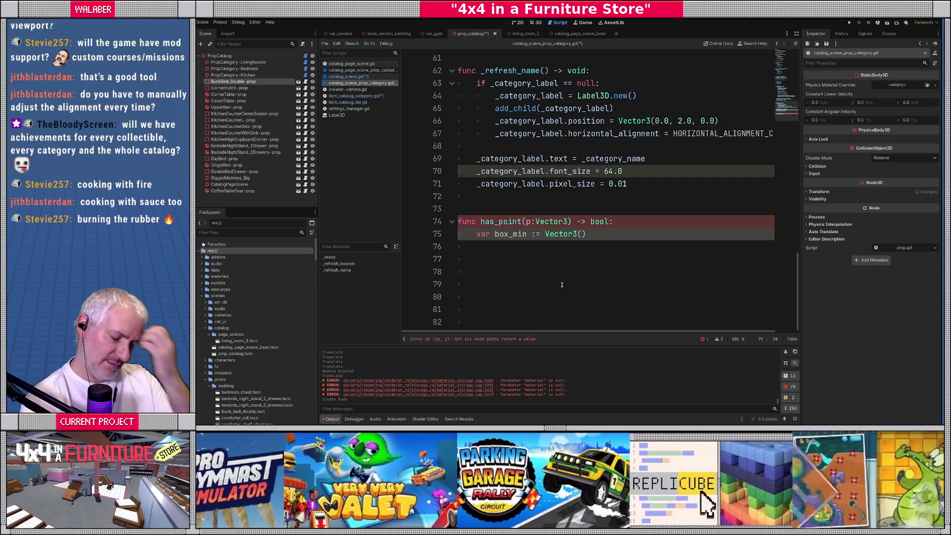
pyautogui.write('size.x')
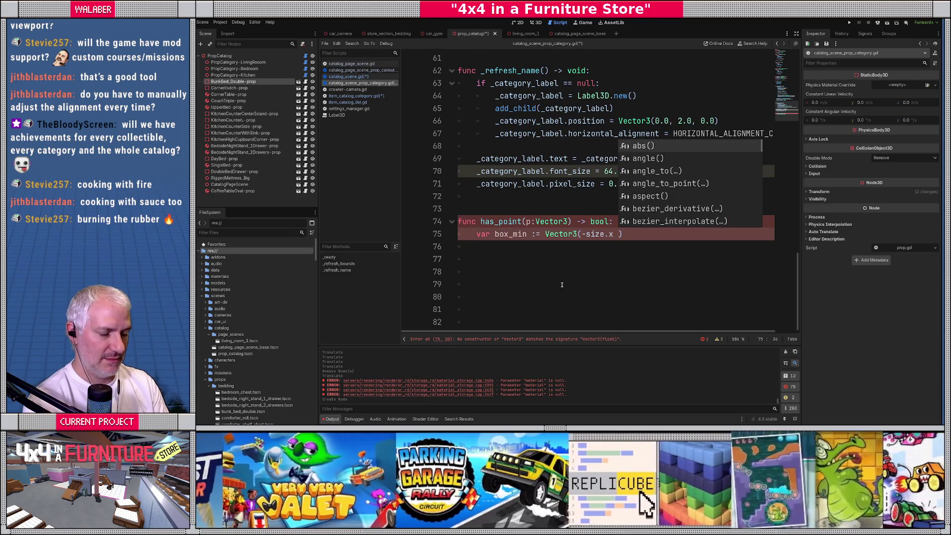
pyautogui.write(' * 0.5,')
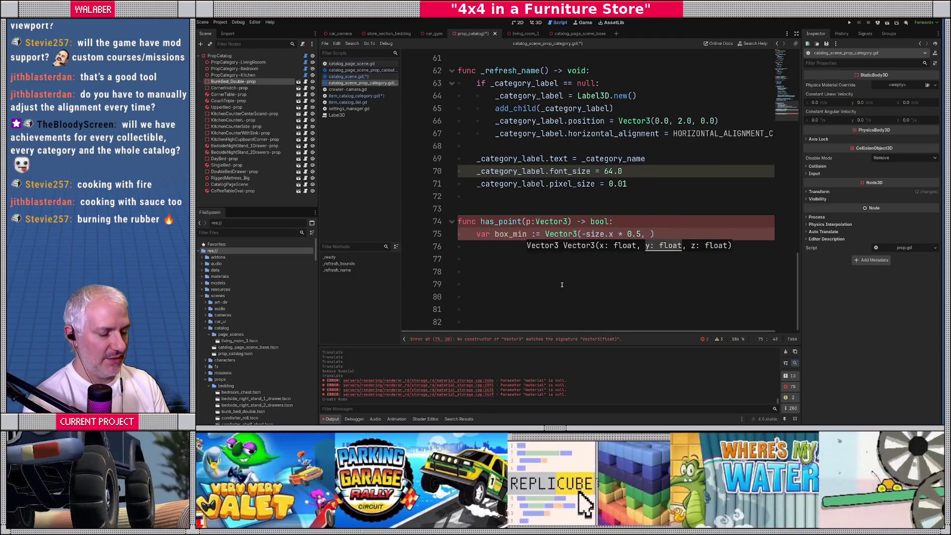
pyautogui.write(' -IN')
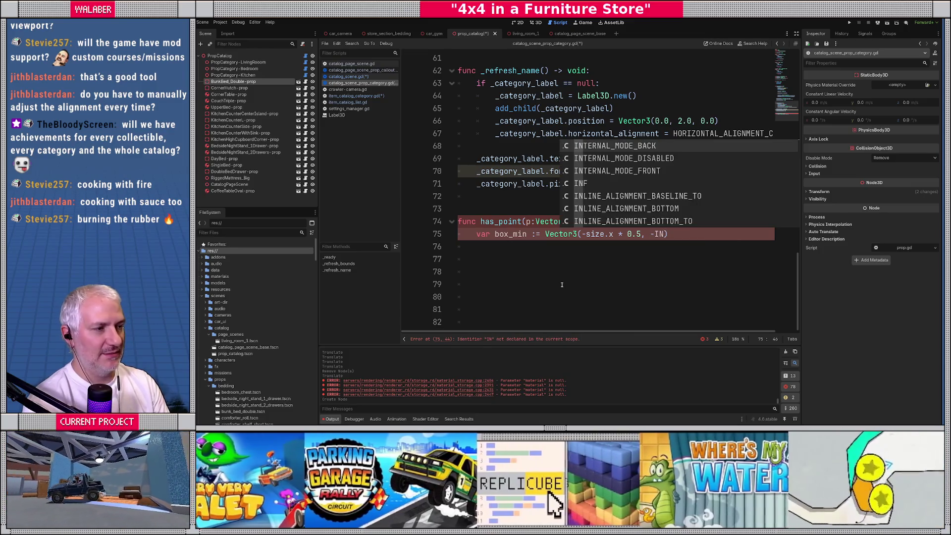
pyautogui.write('F,')
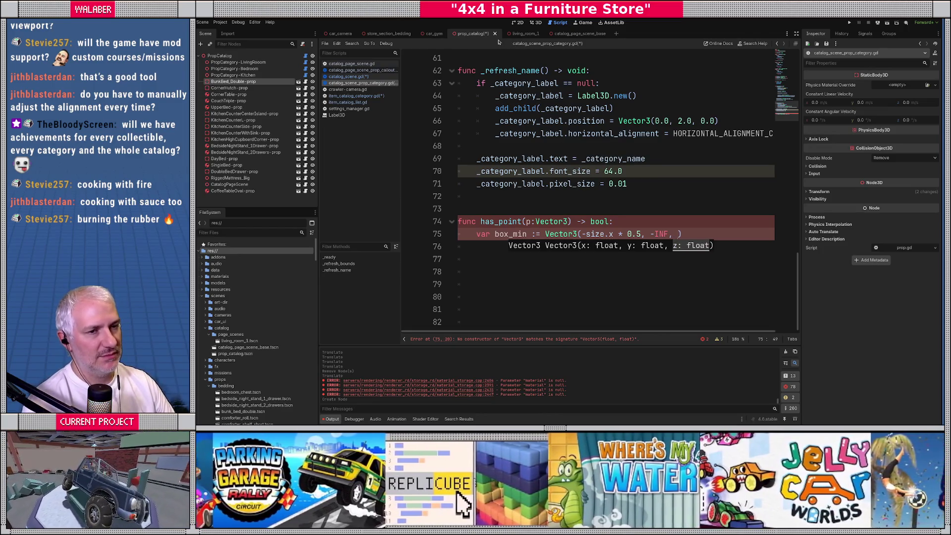
pyautogui.write('0.0')
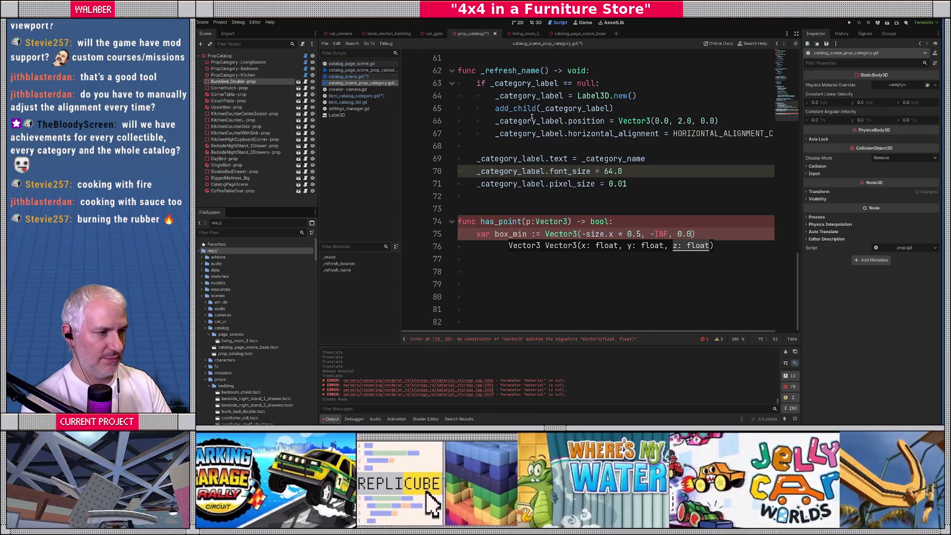
pyautogui.press('End')
# Add the box_max corner and var local_p := to_local(p)
pyautogui.press('Return')
pyautogui.write('var box_')
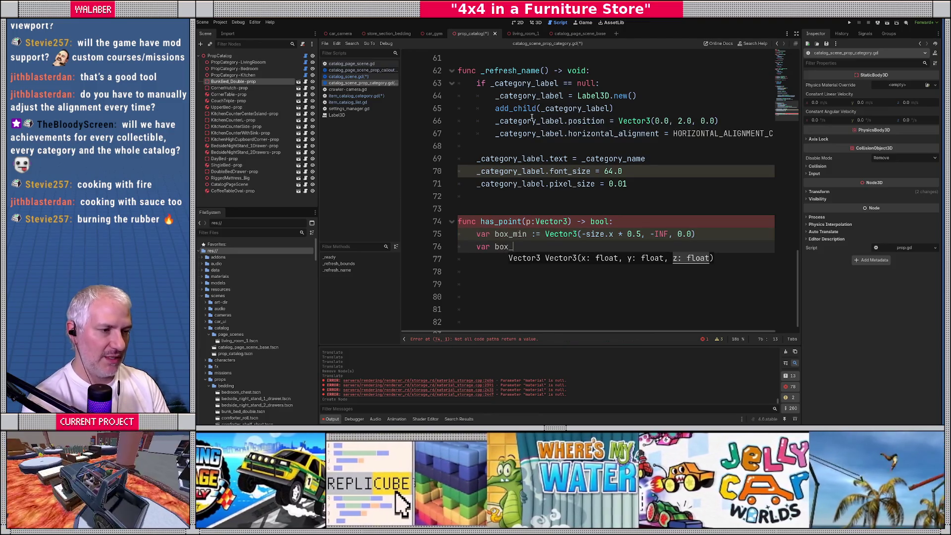
pyautogui.write('max := Vector2(size')
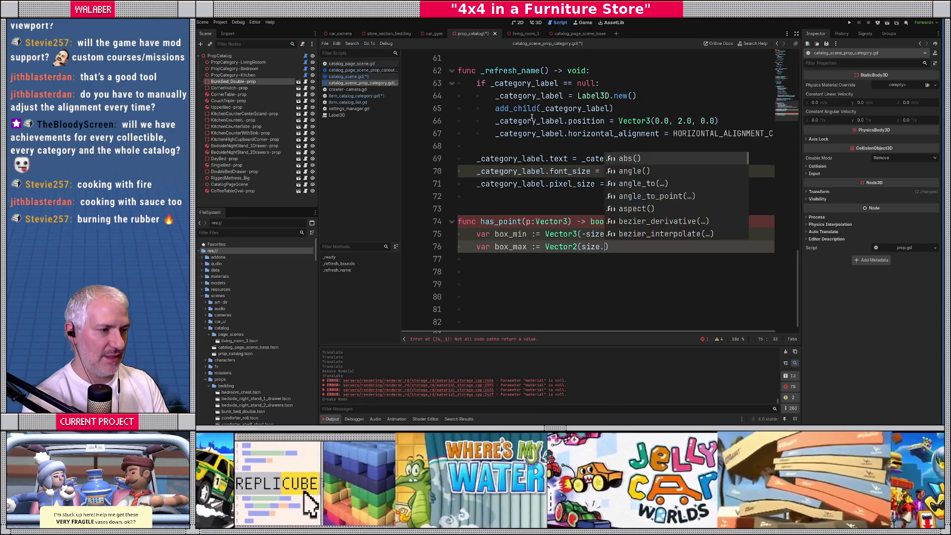
pyautogui.write('.x * 0.5, ')
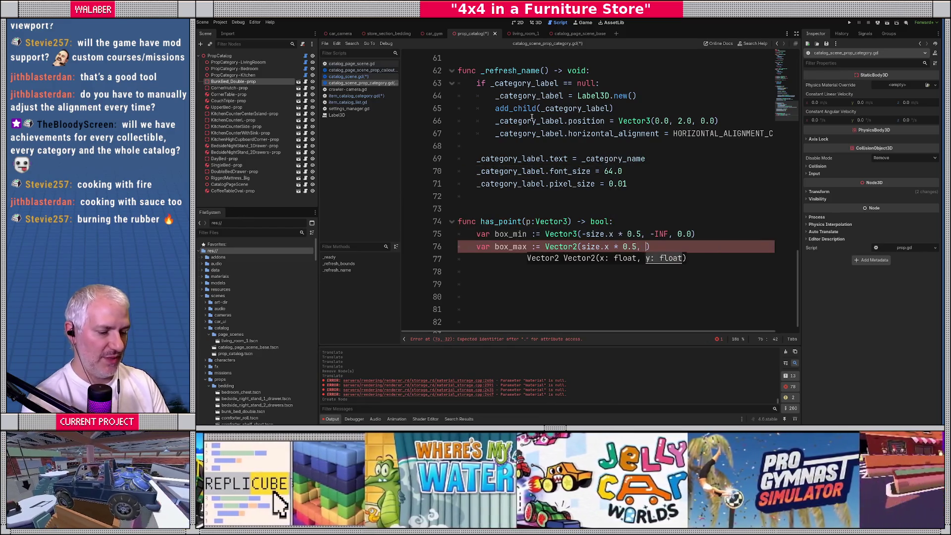
pyautogui.write('INF, siz')
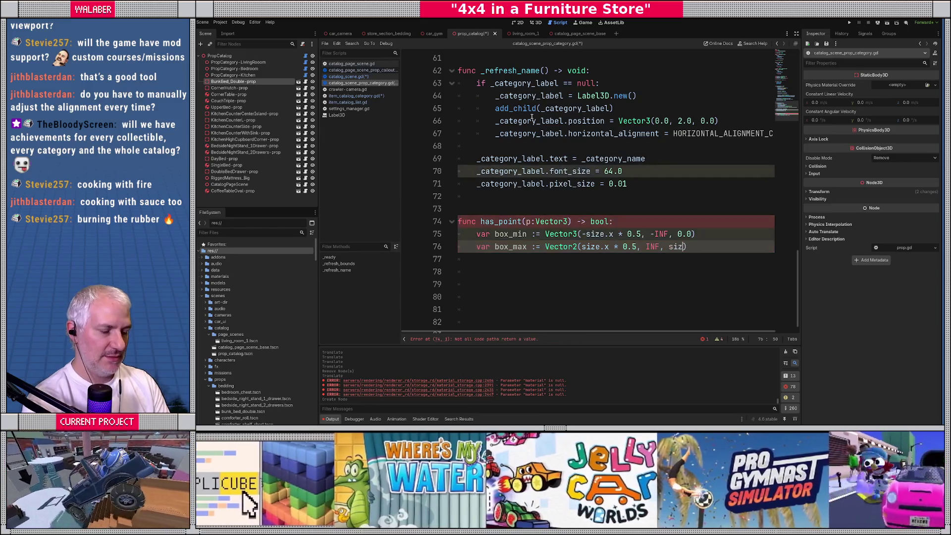
pyautogui.write('e.y')
pyautogui.press('End')
pyautogui.press('Return')
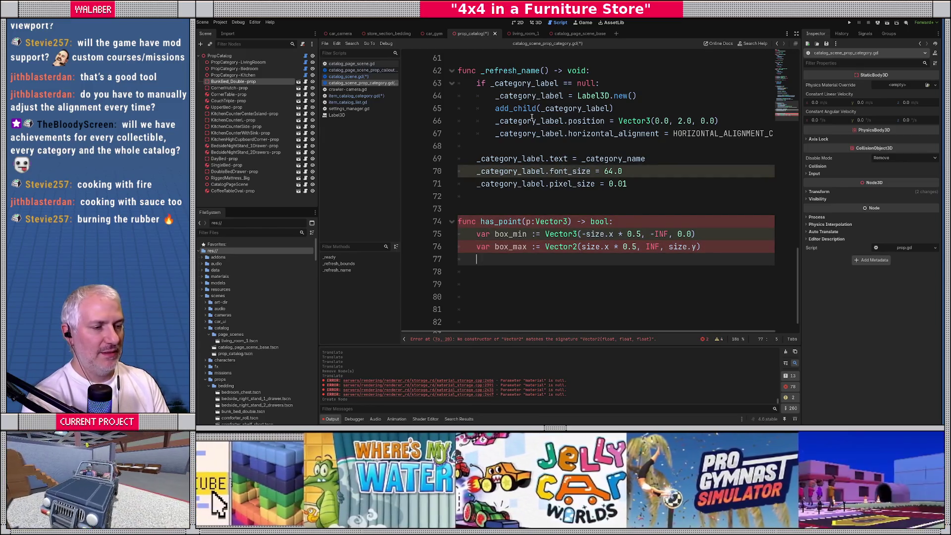
pyautogui.press('Return')
pyautogui.write('r local_')
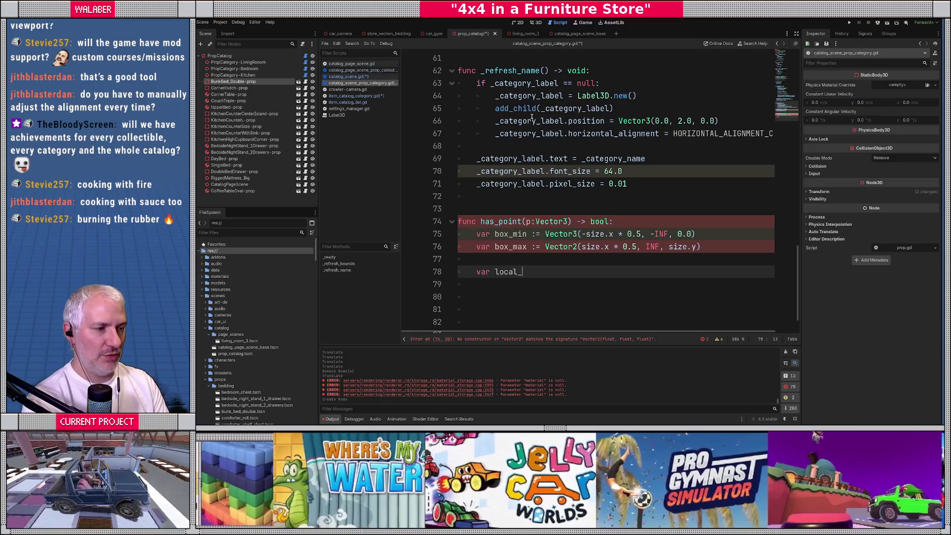
pyautogui.write('= to_l')
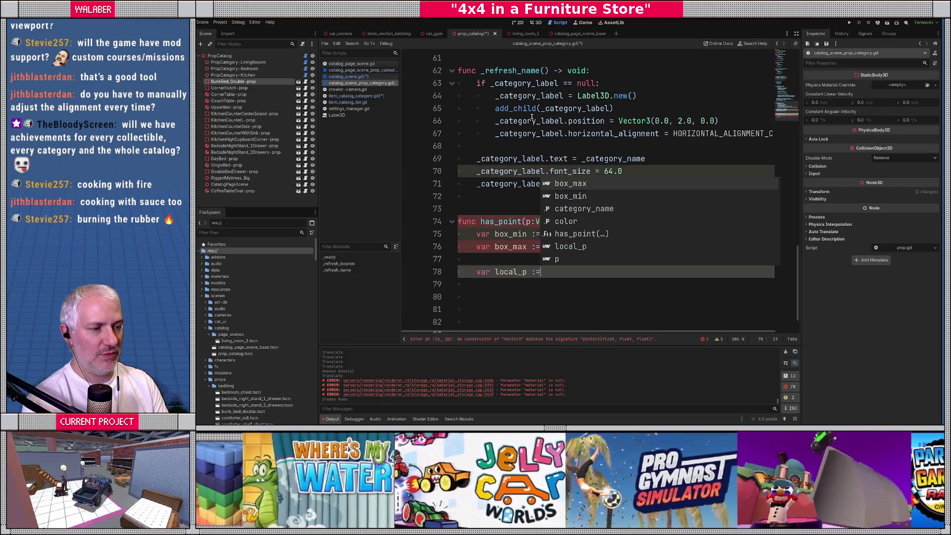
pyautogui.press('Return')
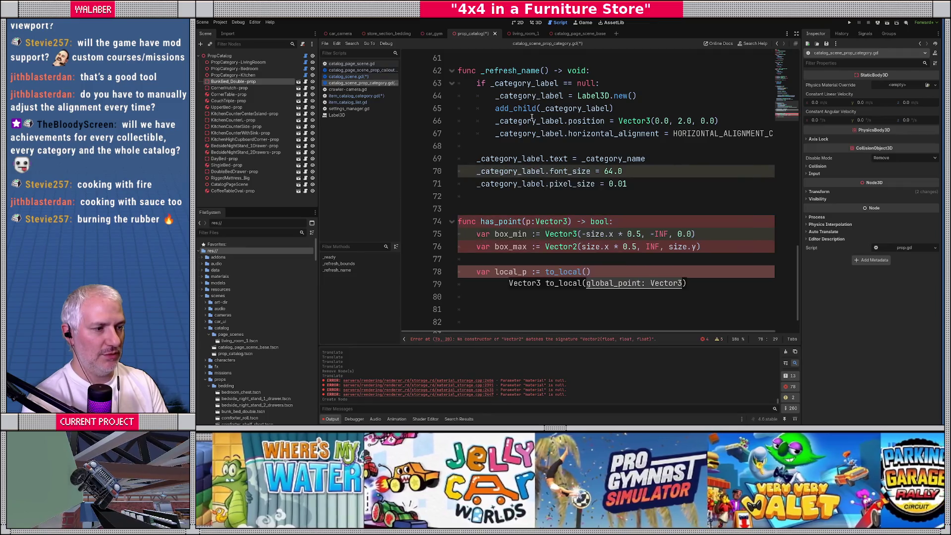
pyautogui.press('End')
pyautogui.press('Return')
pyautogui.press('Return')
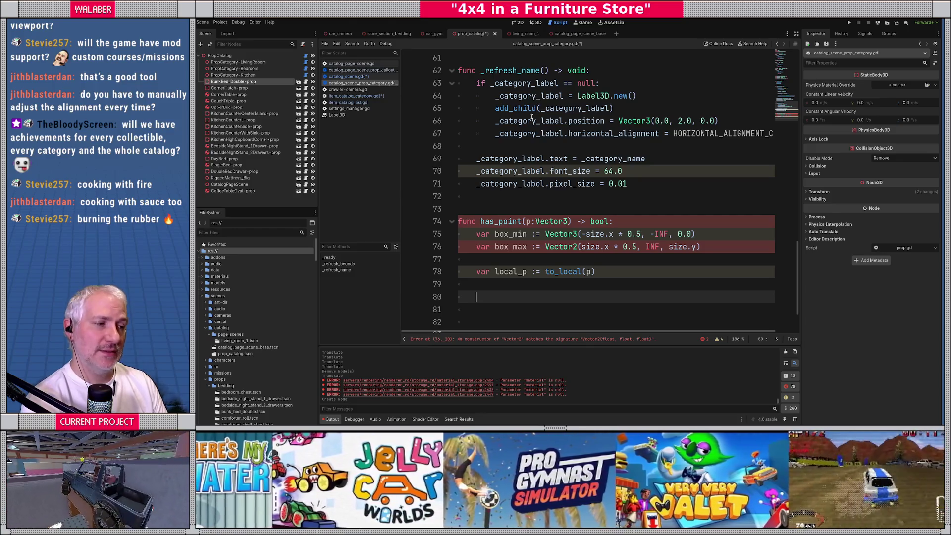
# Fix the box_max constructor and build an AABB centred at box_min.lerp(box_max, 0.5) with size box_max - box_min
pyautogui.click(578, 247)
pyautogui.press('BackSpace')
pyautogui.write('3')
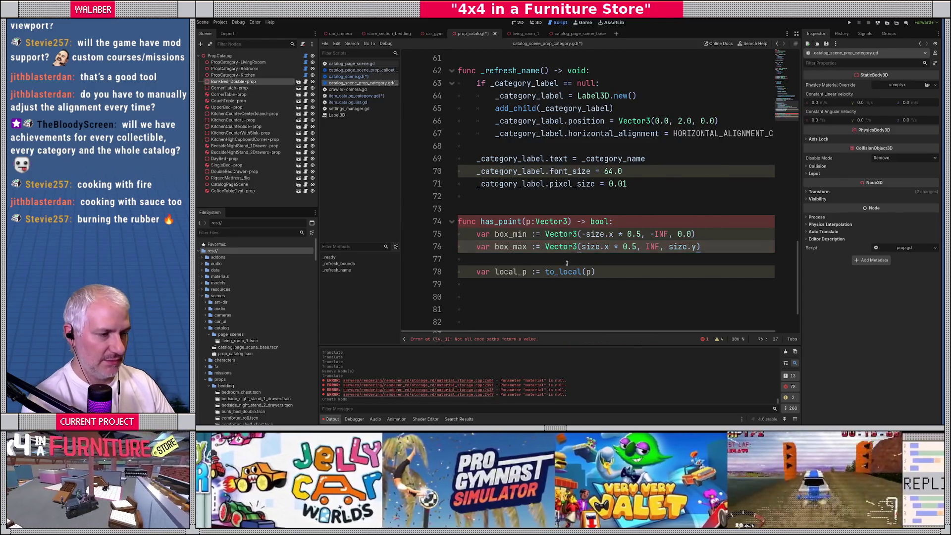
pyautogui.click(502, 298)
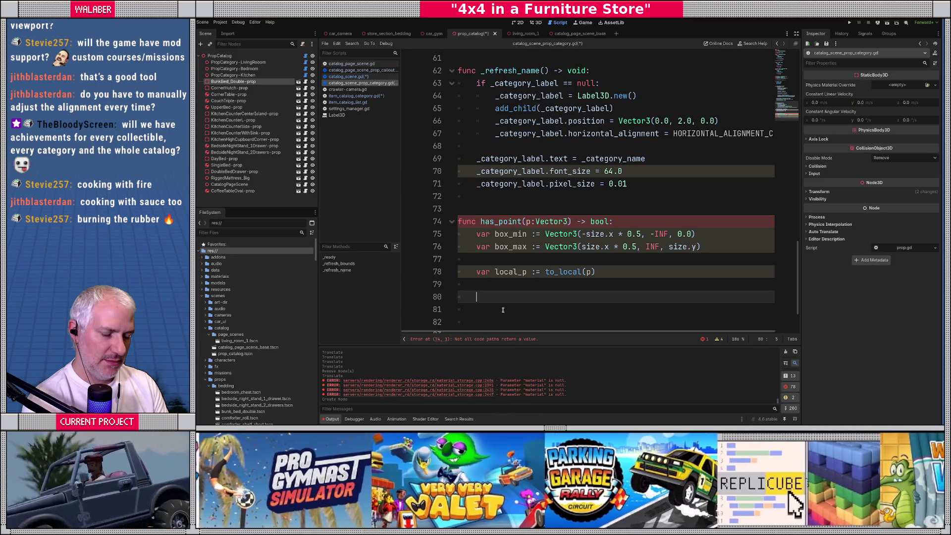
pyautogui.write('var aabb := AABB.')
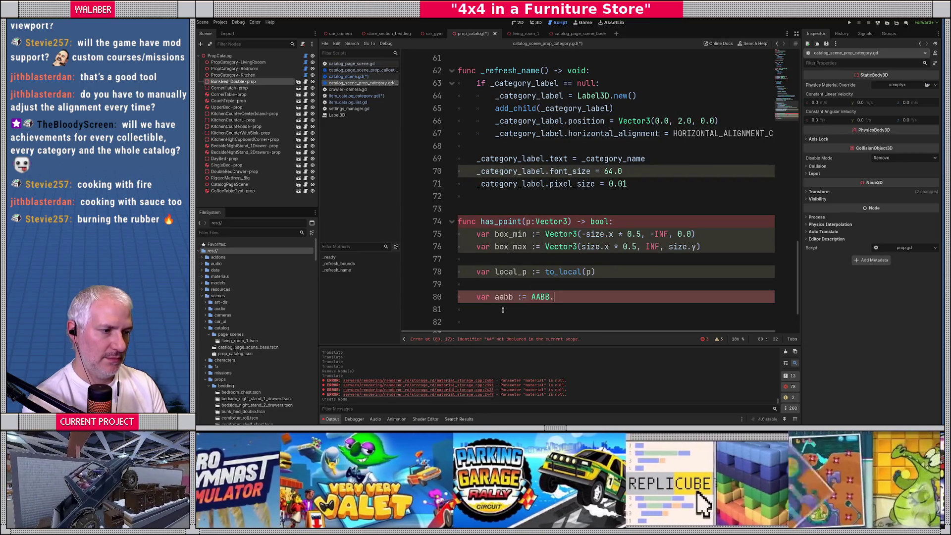
pyautogui.press('BackSpace')
pyautogui.write('(')
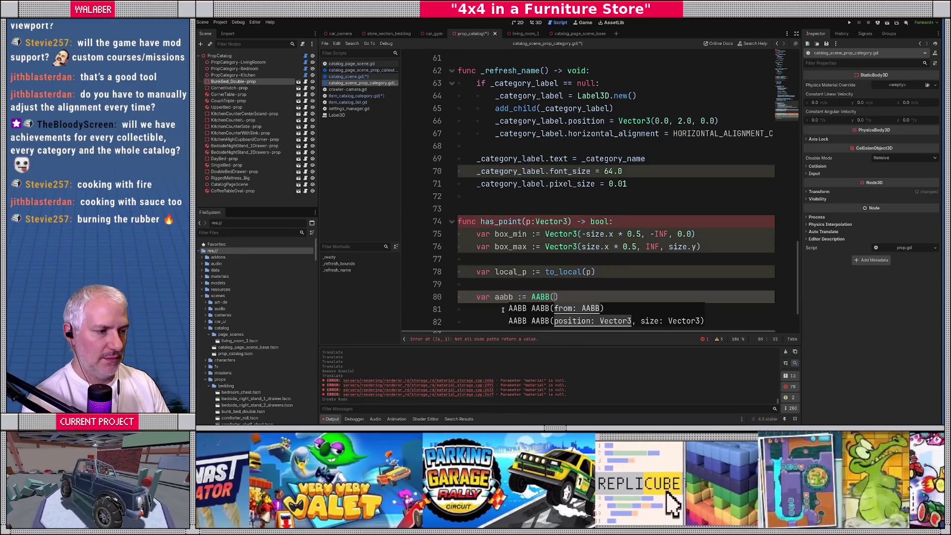
pyautogui.scroll(-2, 594, 224)
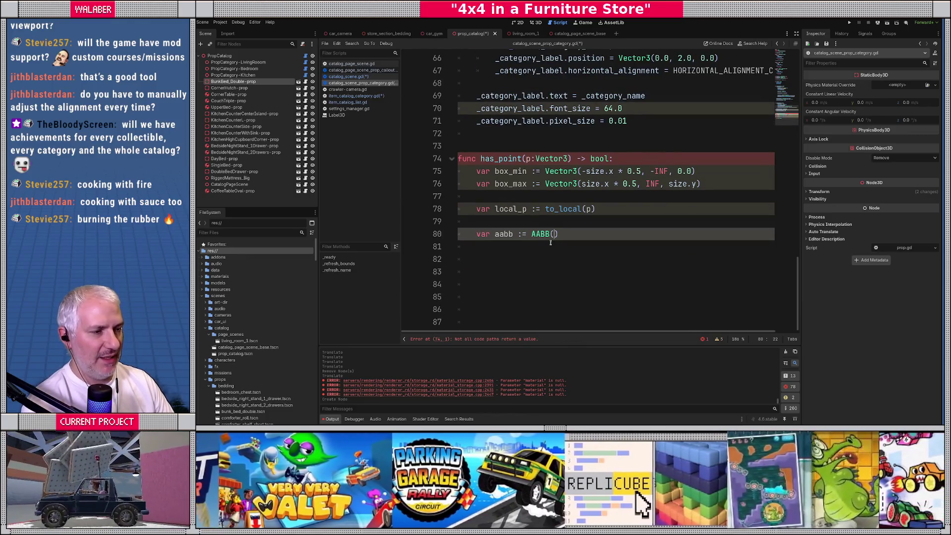
pyautogui.click(555, 235)
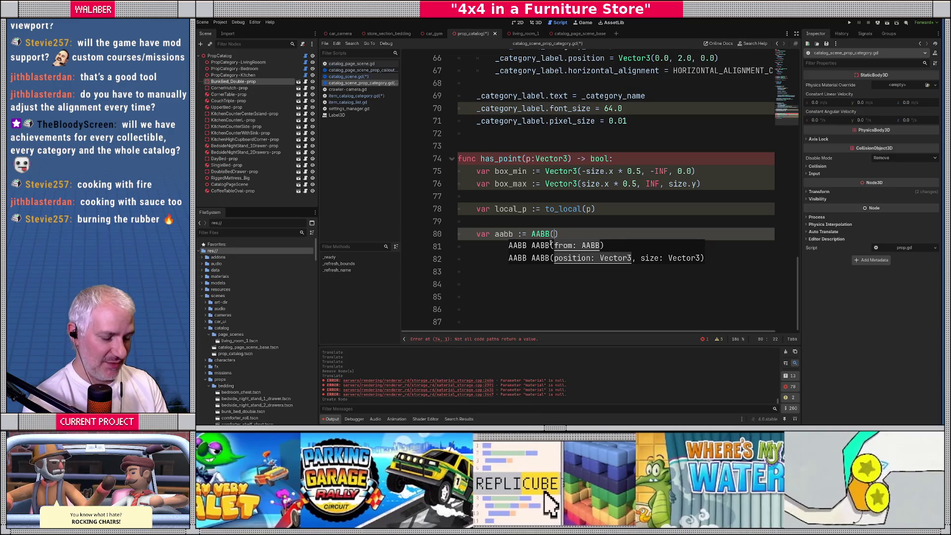
pyautogui.write('box_m')
pyautogui.write('in.le')
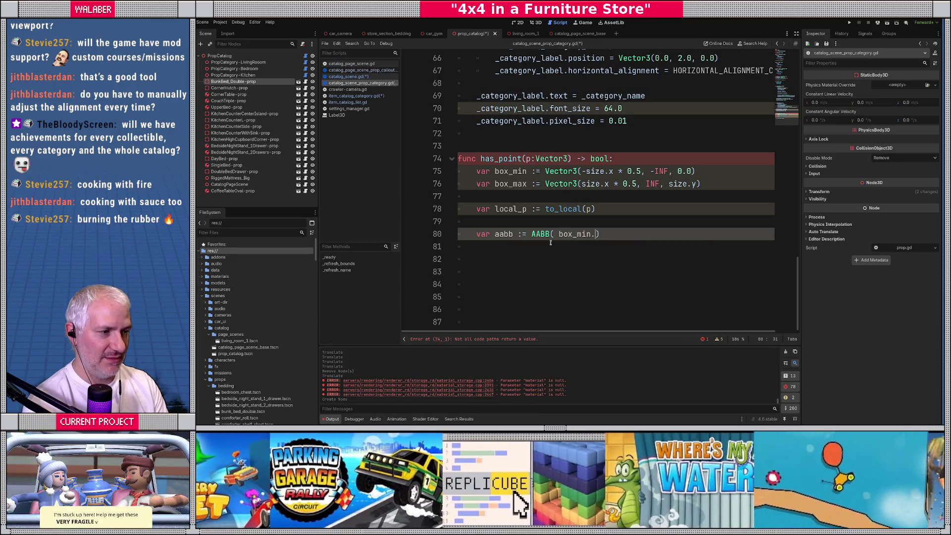
pyautogui.write('r')
pyautogui.press('Tab')
pyautogui.write('bo')
pyautogui.write(', 0.5')
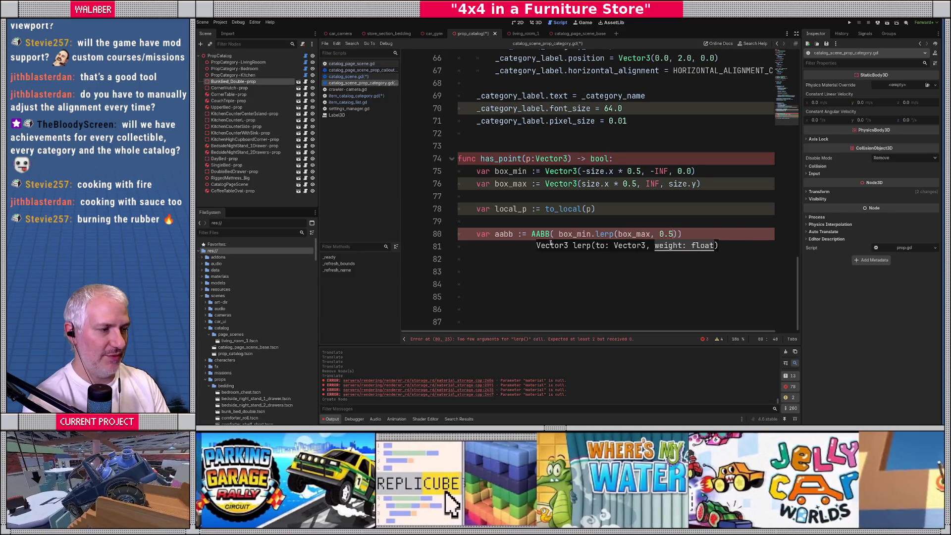
pyautogui.press('Right')
pyautogui.write(', bo')
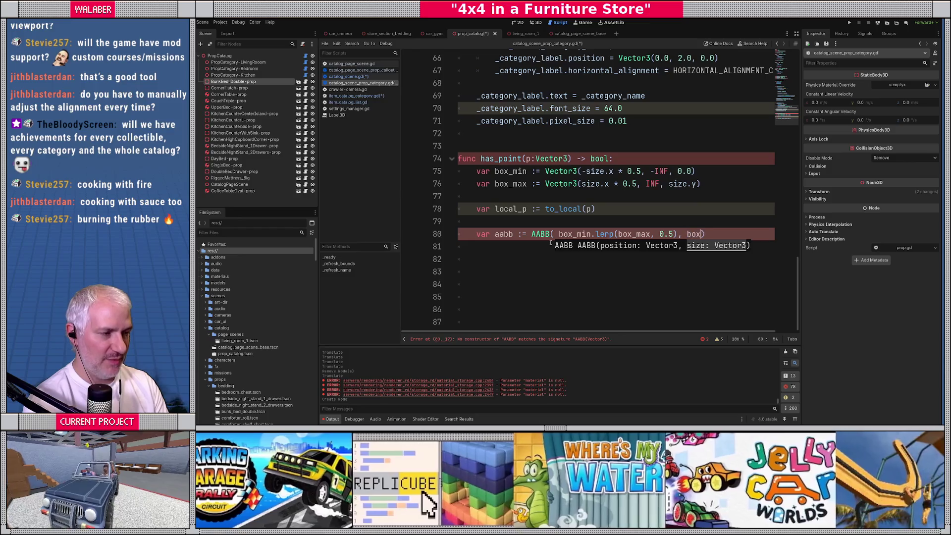
pyautogui.write('x_max - box')
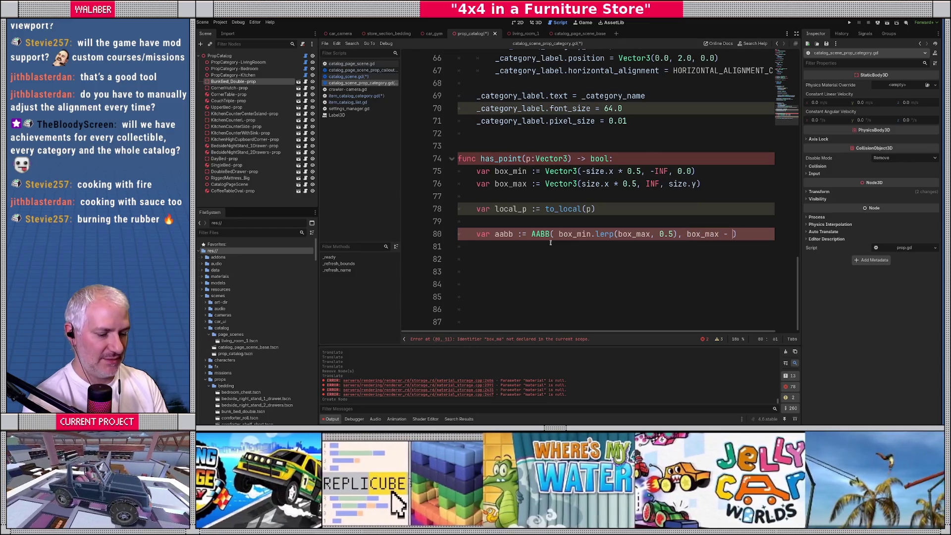
pyautogui.write('_min')
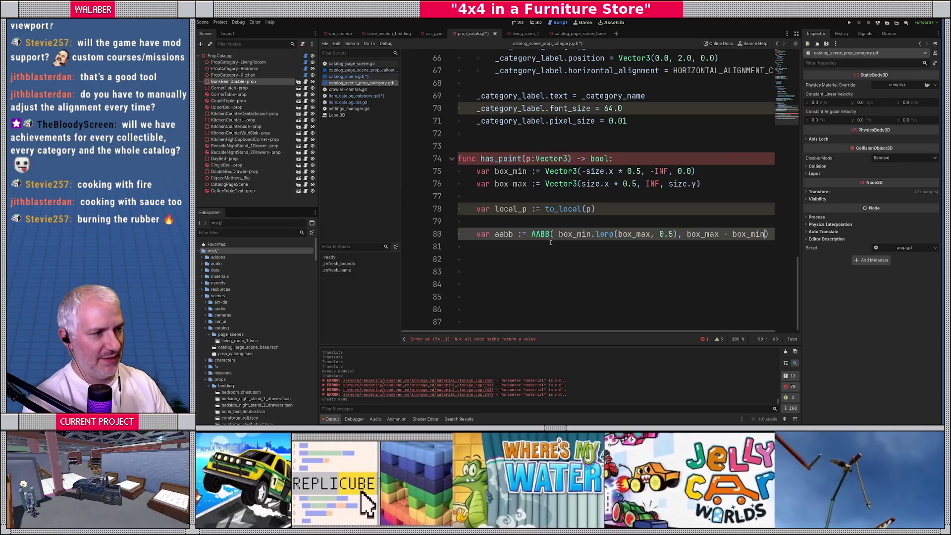
# Replace the INF vertical bounds with -500.0 in box_min and 500.0 in box_max
pyautogui.doubleClick(658, 172)
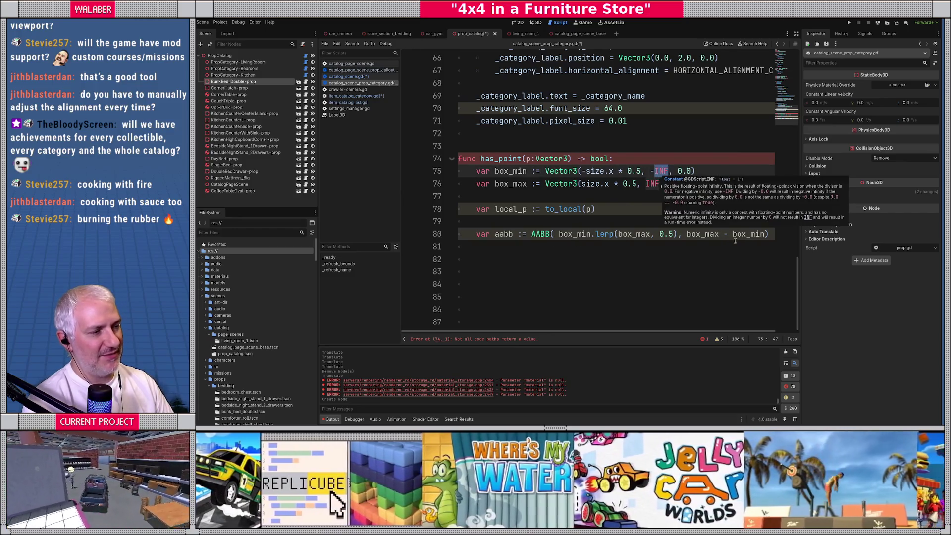
pyautogui.click(770, 234)
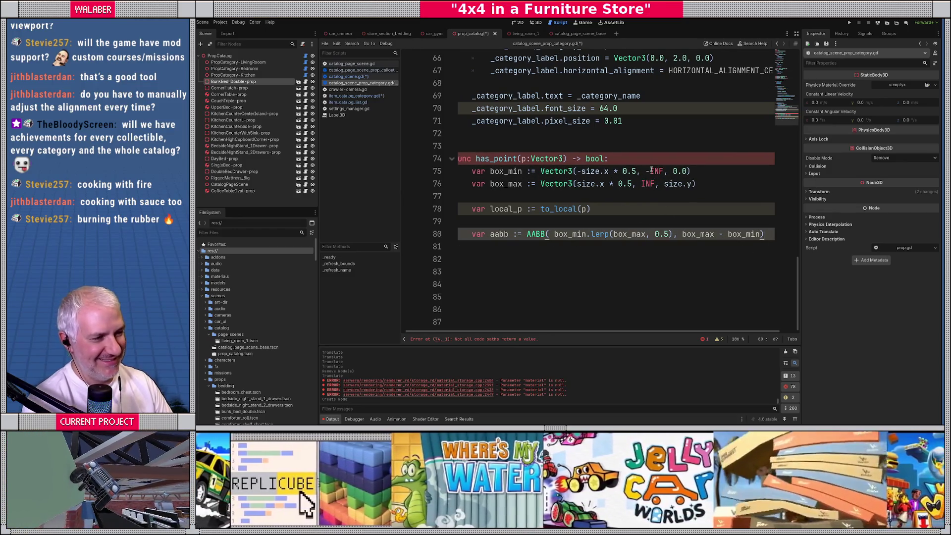
pyautogui.doubleClick(654, 171)
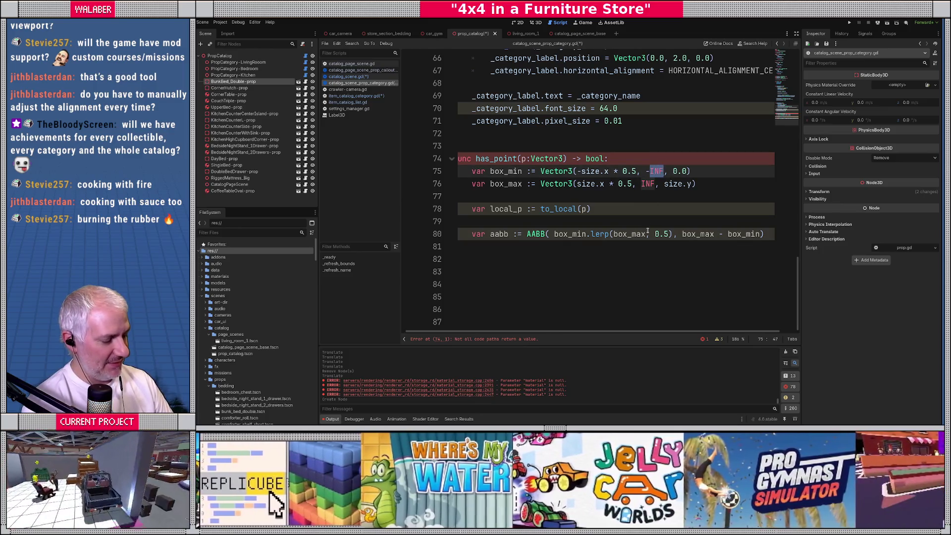
pyautogui.write('500.0')
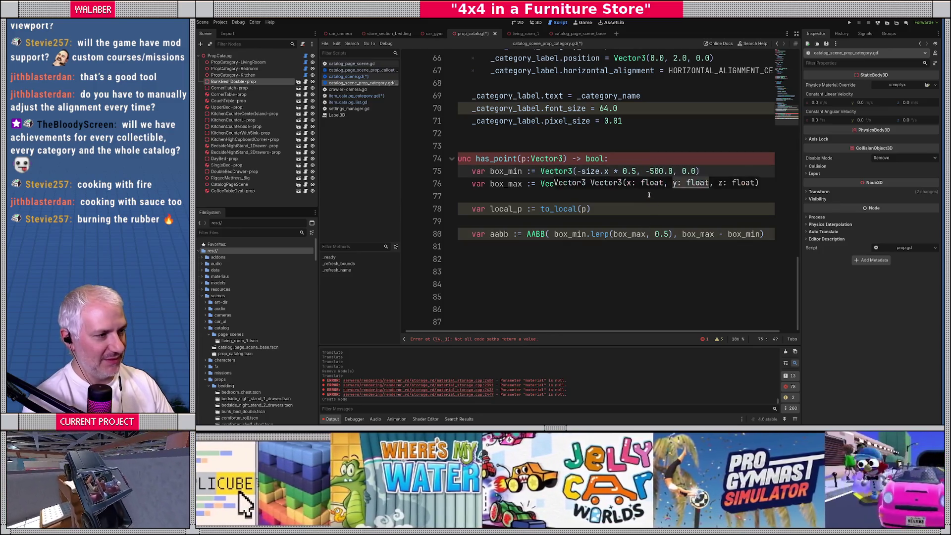
pyautogui.press('Escape')
pyautogui.doubleClick(646, 184)
pyautogui.write('500.0, size.y)')
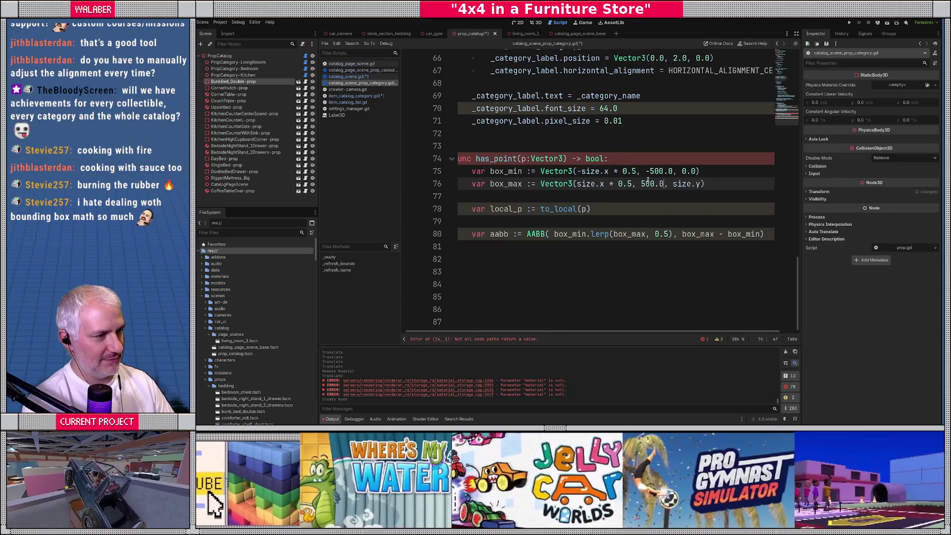
pyautogui.press('Escape')
# Add return aabb.has_point(local_p) and switch to the scene root's script
pyautogui.click(744, 246)
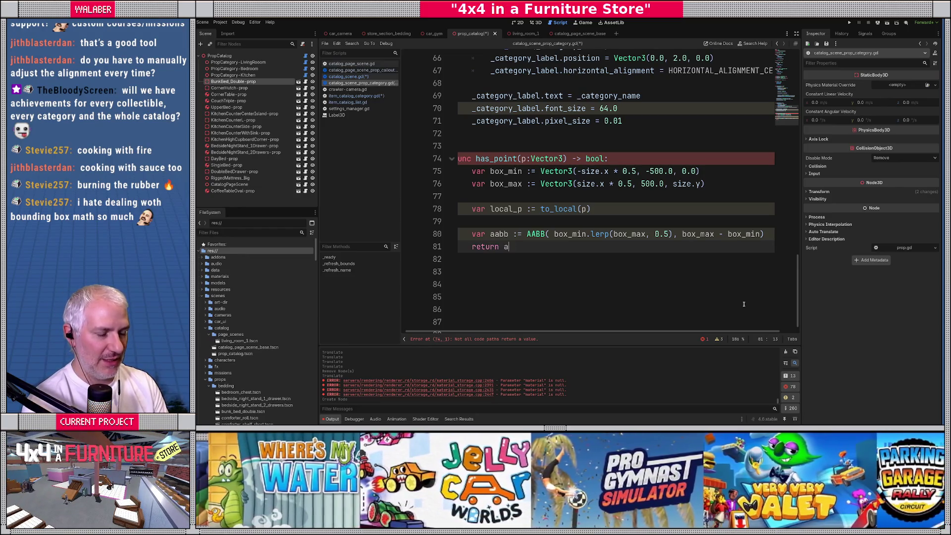
pyautogui.write('as')
pyautogui.press('Return')
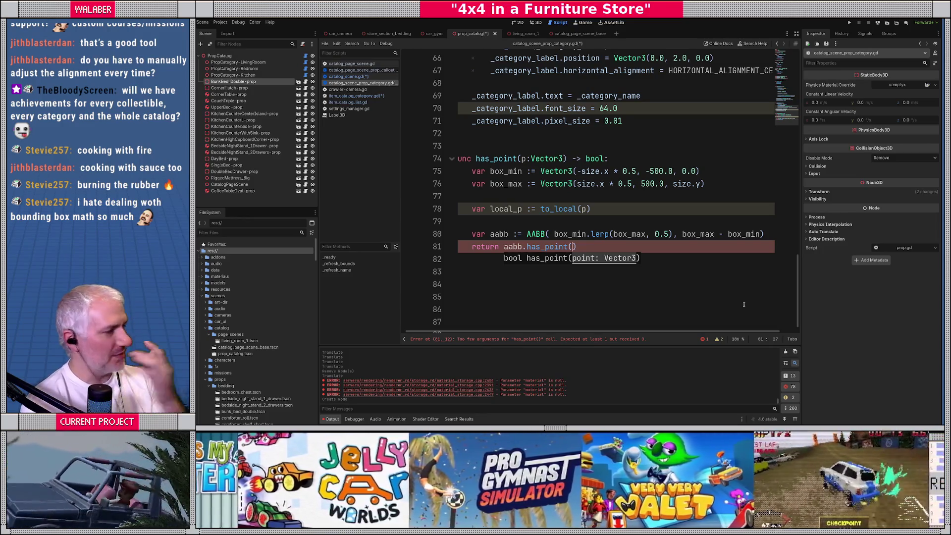
pyautogui.write('local_p')
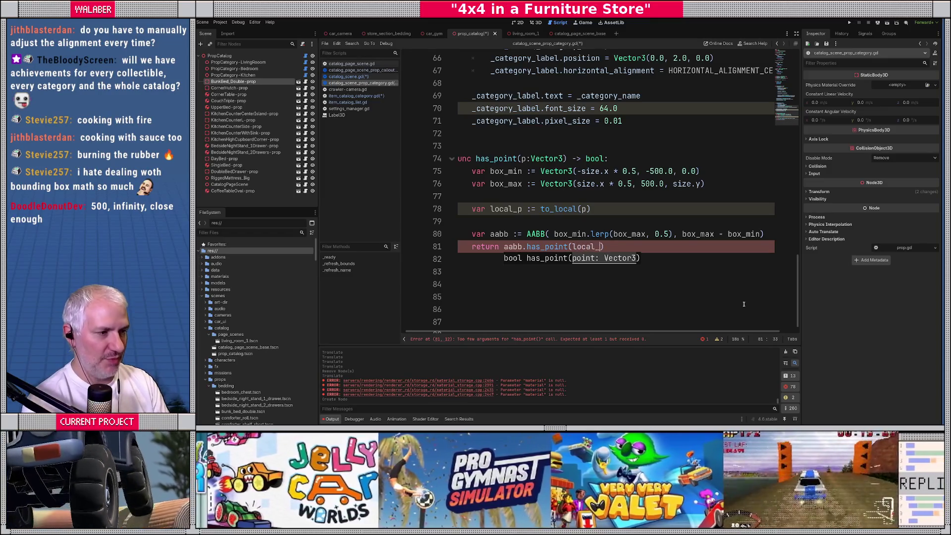
pyautogui.press('Return')
pyautogui.press('Return')
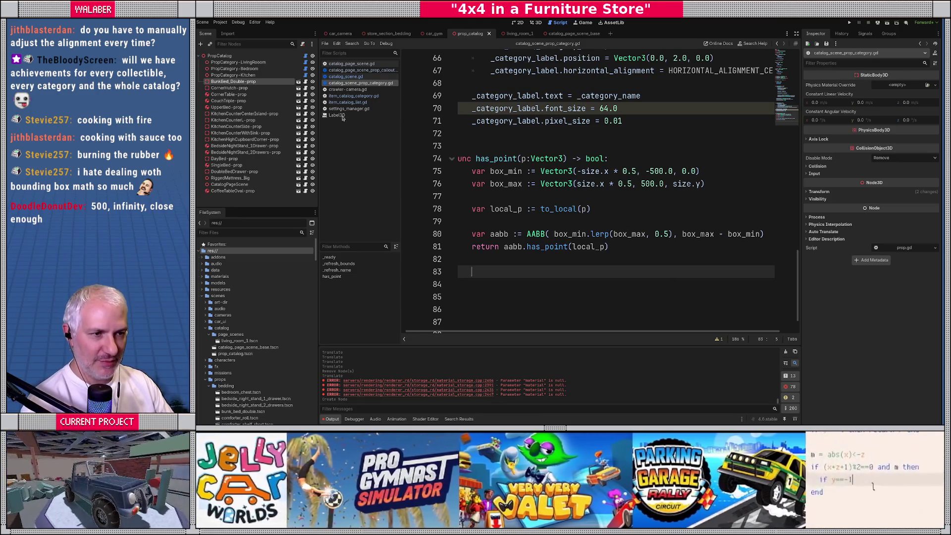
pyautogui.scroll(1, 505, 199)
pyautogui.click(505, 207)
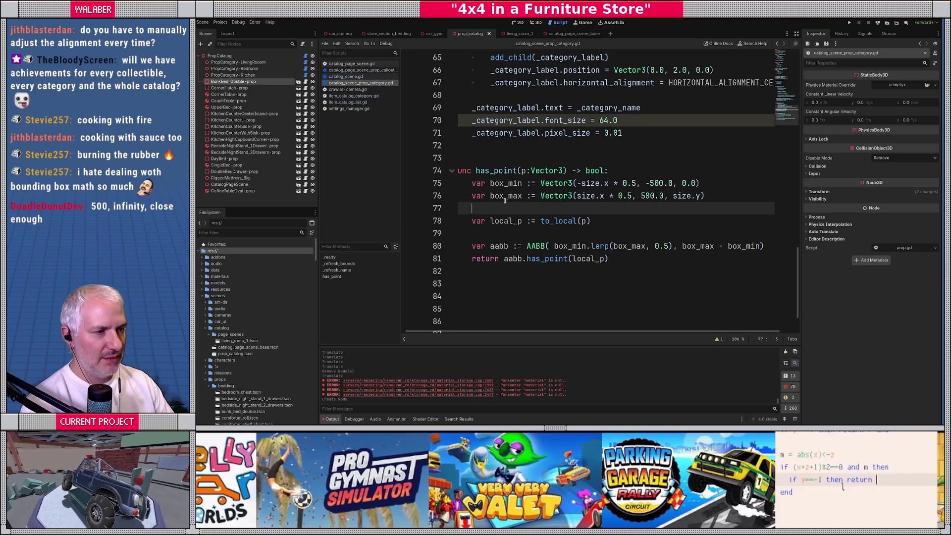
pyautogui.click(520, 158)
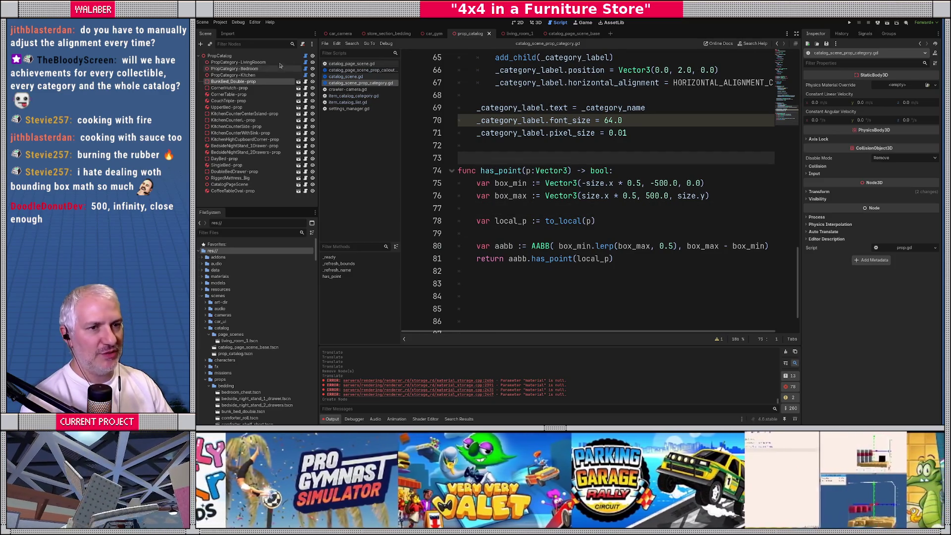
pyautogui.click(306, 57)
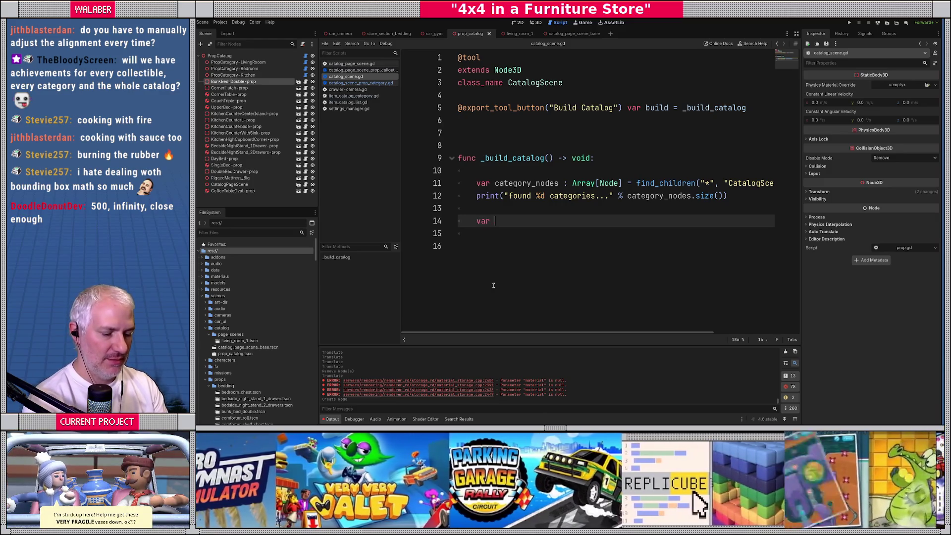
pyautogui.write(':= Catalog')
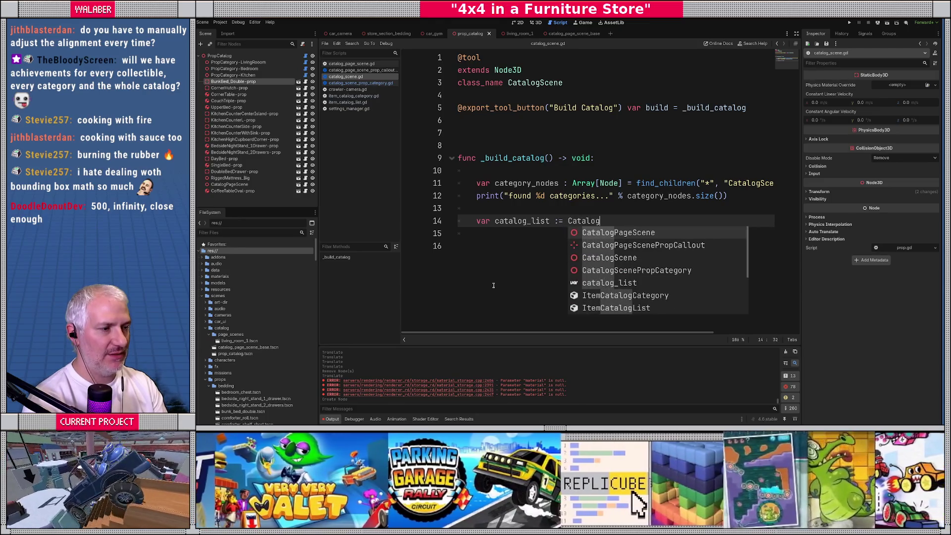
pyautogui.write('List.ne')
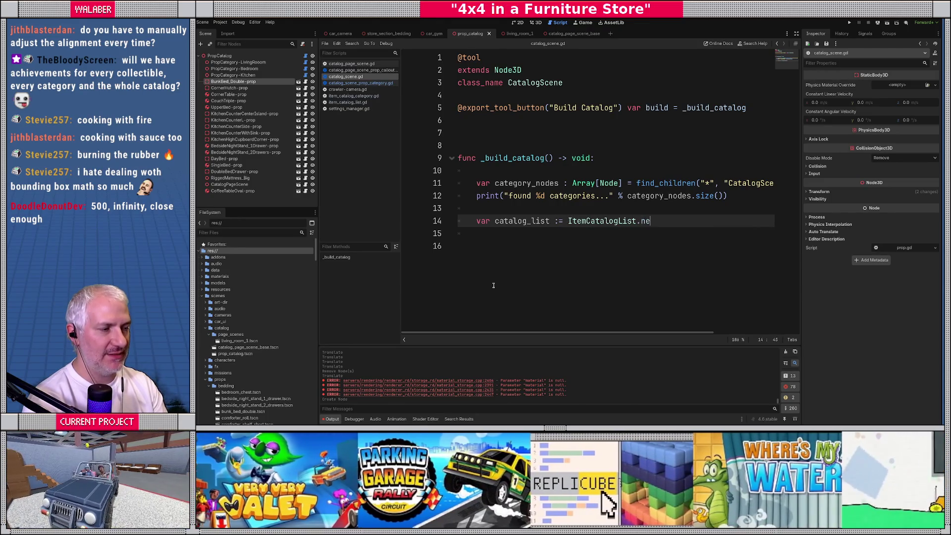
pyautogui.write('w')
# Declare var catalog_list := ItemCatalogList.new() and jump to the ItemCatalogList class
pyautogui.press('Tab')
pyautogui.press('Return')
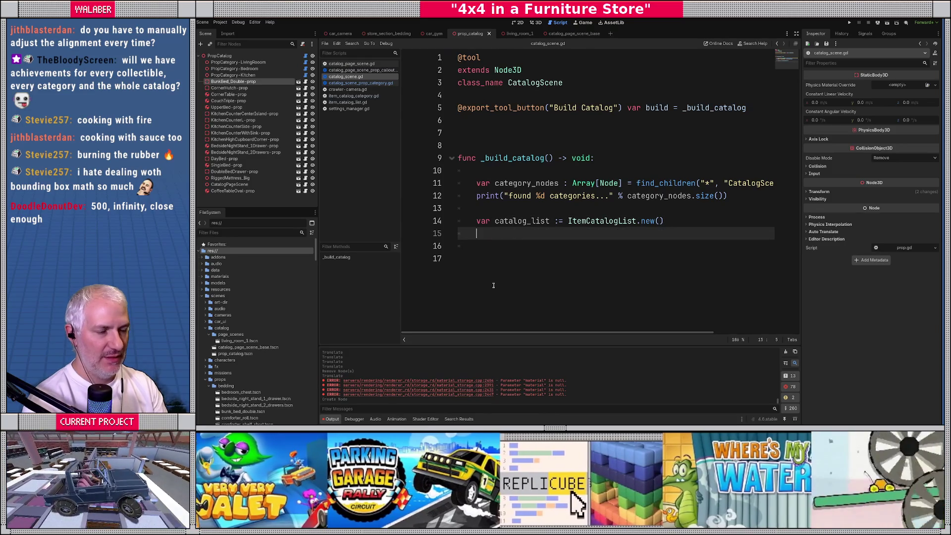
pyautogui.keyDown('ctrl'); pyautogui.click(601, 221); pyautogui.keyUp('ctrl')
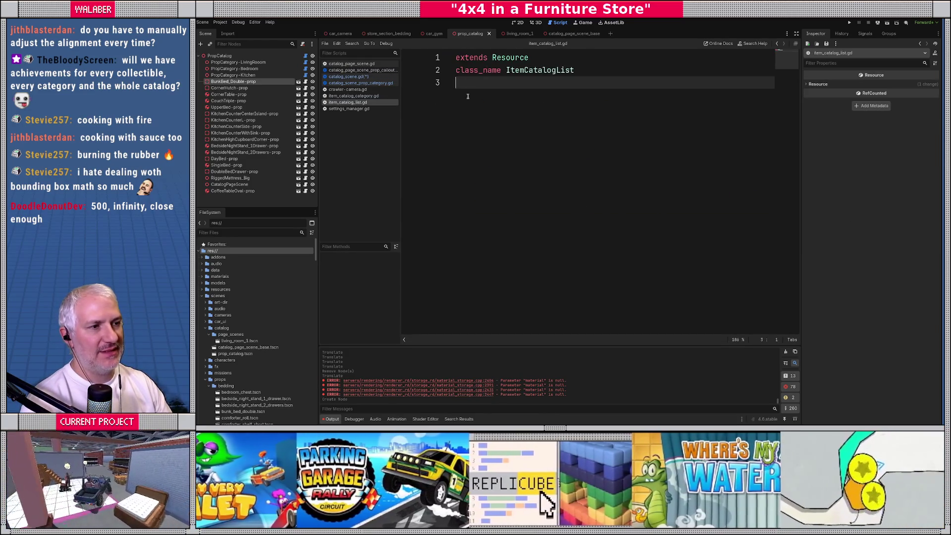
pyautogui.press('Return')
pyautogui.write('@expor')
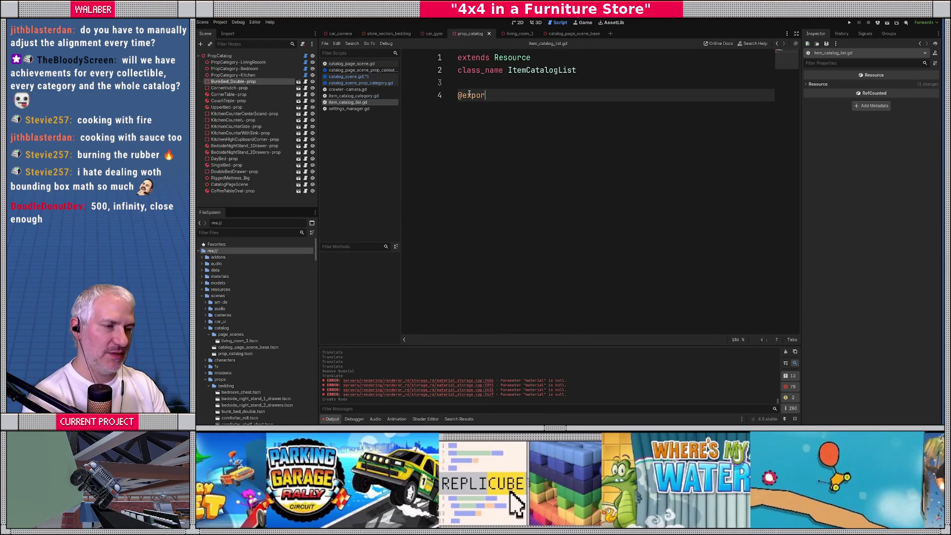
pyautogui.write('t var ca')
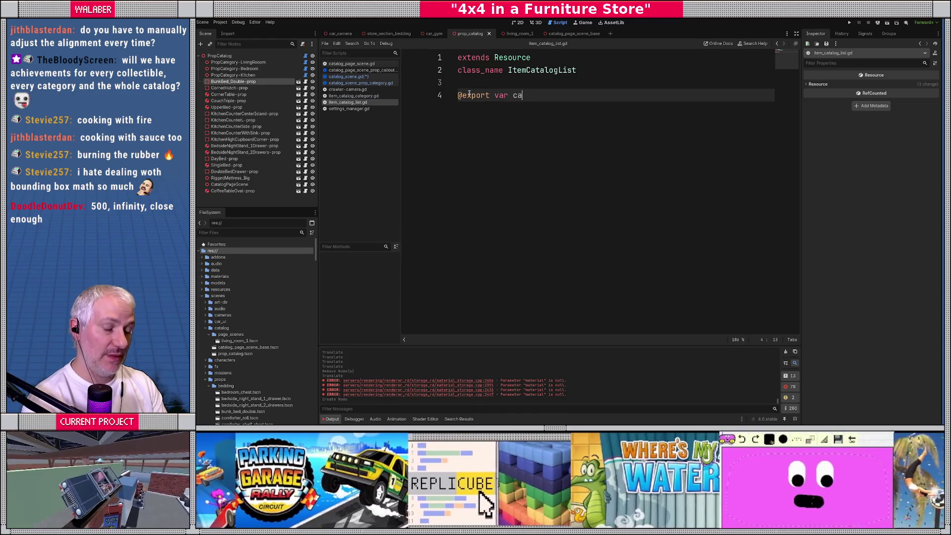
pyautogui.write('ories :')
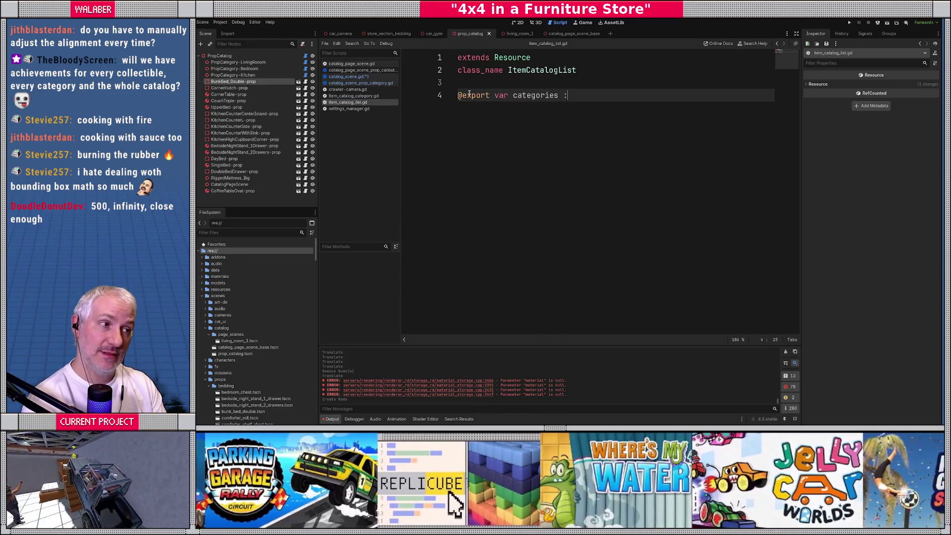
pyautogui.write('= Array[]')
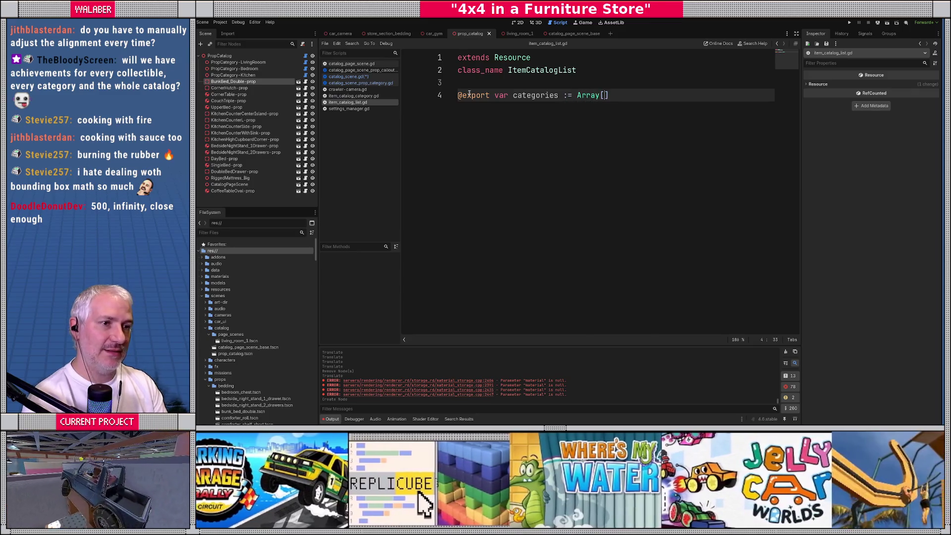
pyautogui.write('temCat')
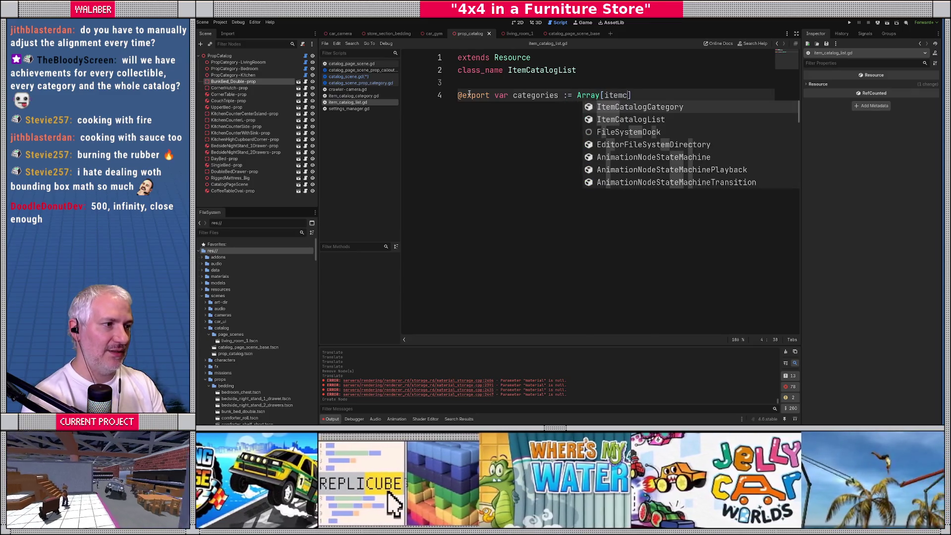
pyautogui.press('Tab')
pyautogui.write('= [')
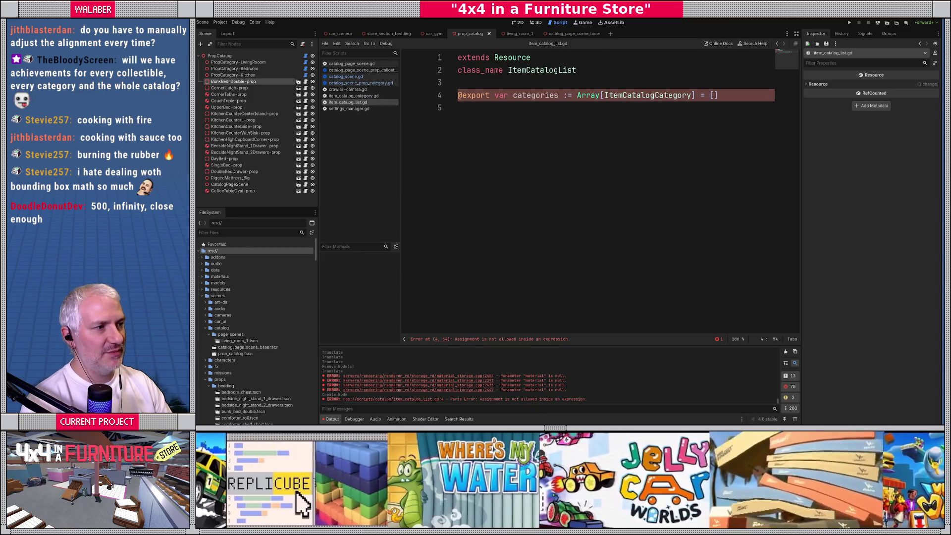
pyautogui.click(354, 95)
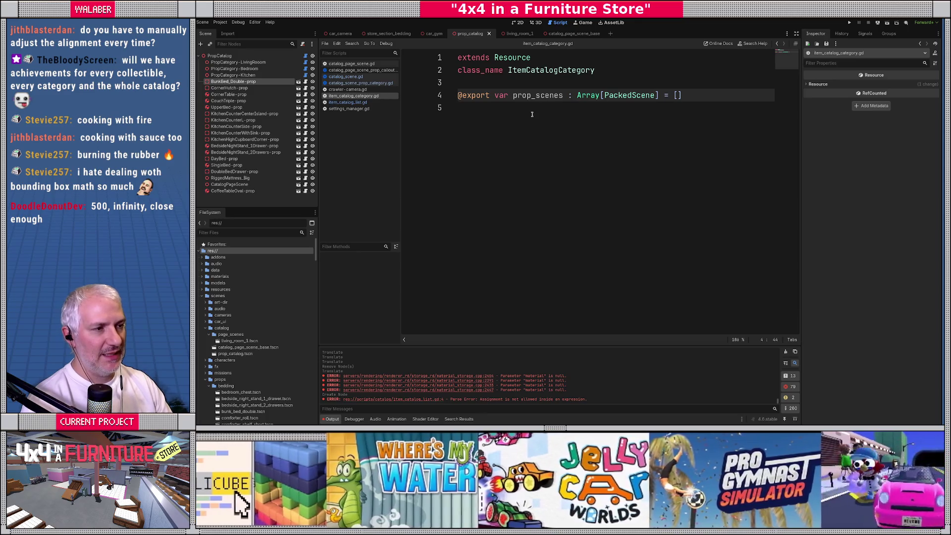
pyautogui.hotkey('ctrl', 'shift', '.')
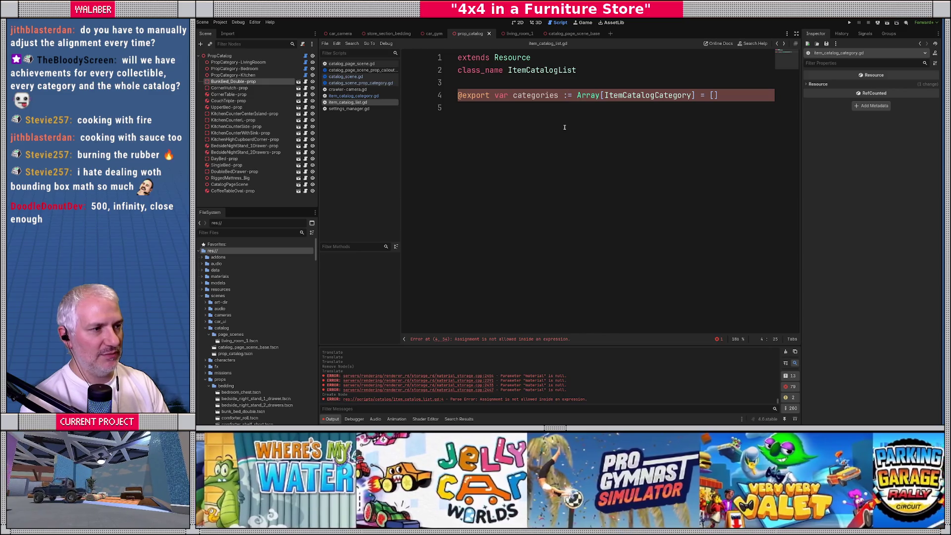
# Fix ':=' to ':' in the declaration, save the script and go back to catalog_scene.gd
pyautogui.press('BackSpace')
pyautogui.press('BackSpace')
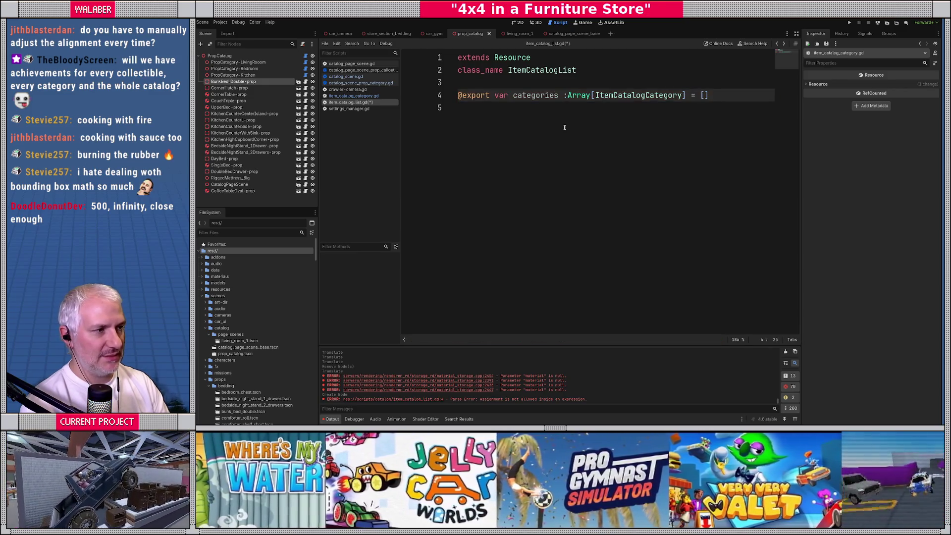
pyautogui.hotkey('ctrl', 's')
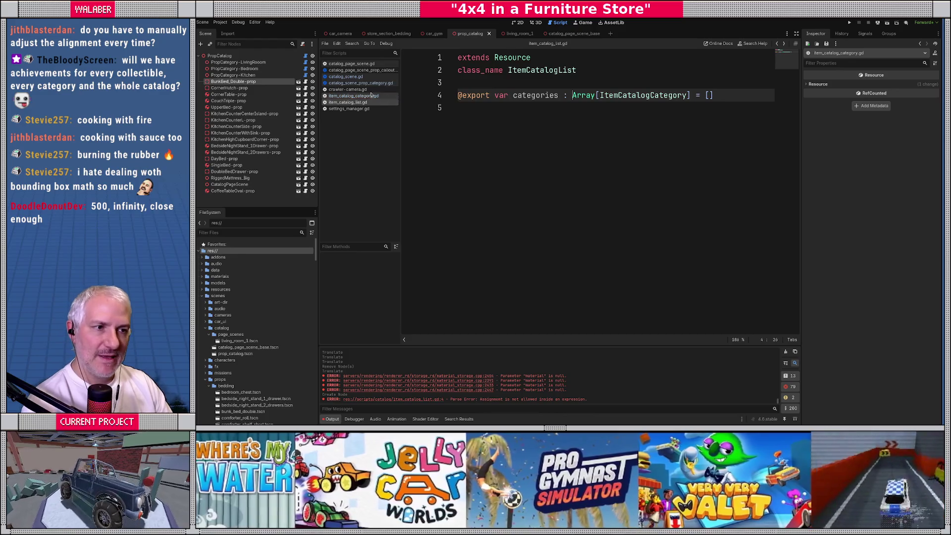
pyautogui.hotkey('alt', 'Left')
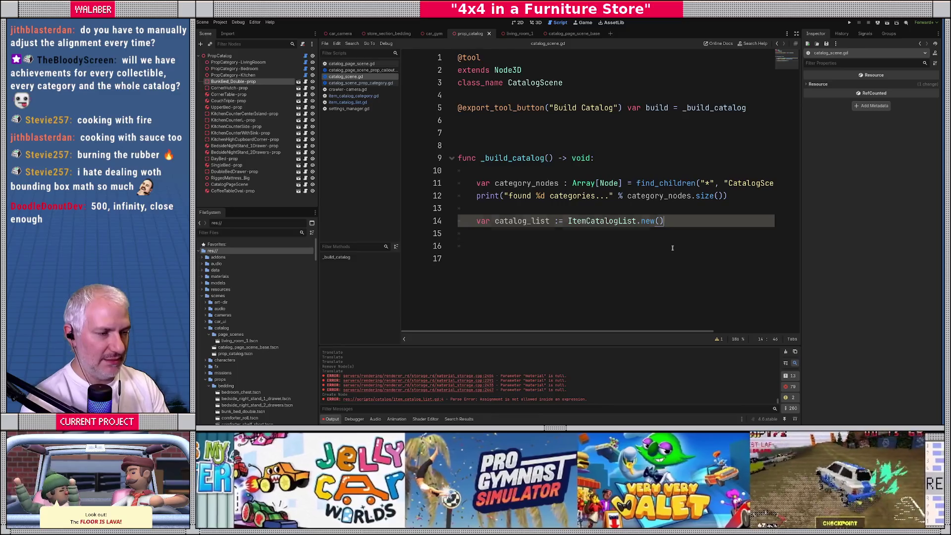
# Move the catalog_list creation to the top of _build_catalog
pyautogui.press('Return')
pyautogui.press('Return')
pyautogui.press('Up')
pyautogui.press('Up')
pyautogui.hotkey('alt', 'Up')
pyautogui.hotkey('alt', 'Up')
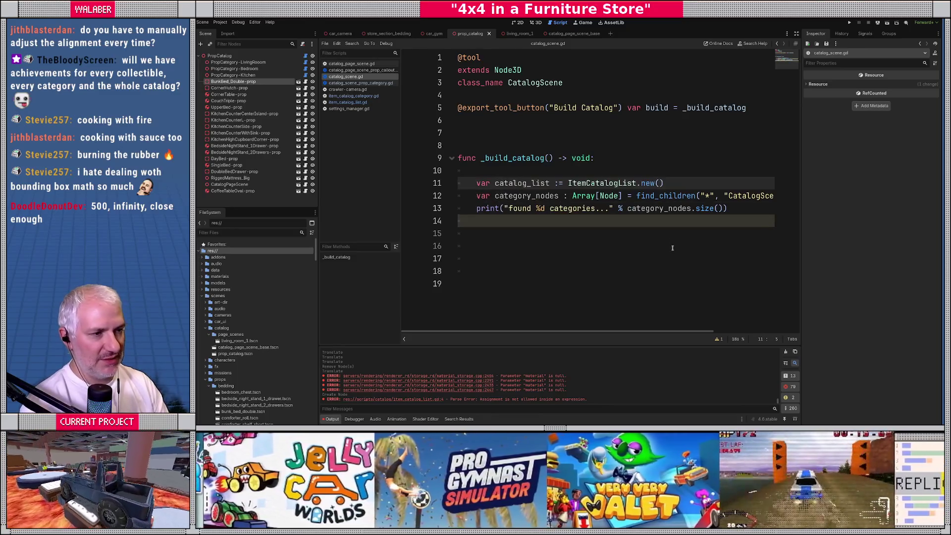
pyautogui.hotkey('alt', 'Up')
pyautogui.hotkey('alt', 'Up')
pyautogui.press('Down')
pyautogui.press('Down')
pyautogui.press('Down')
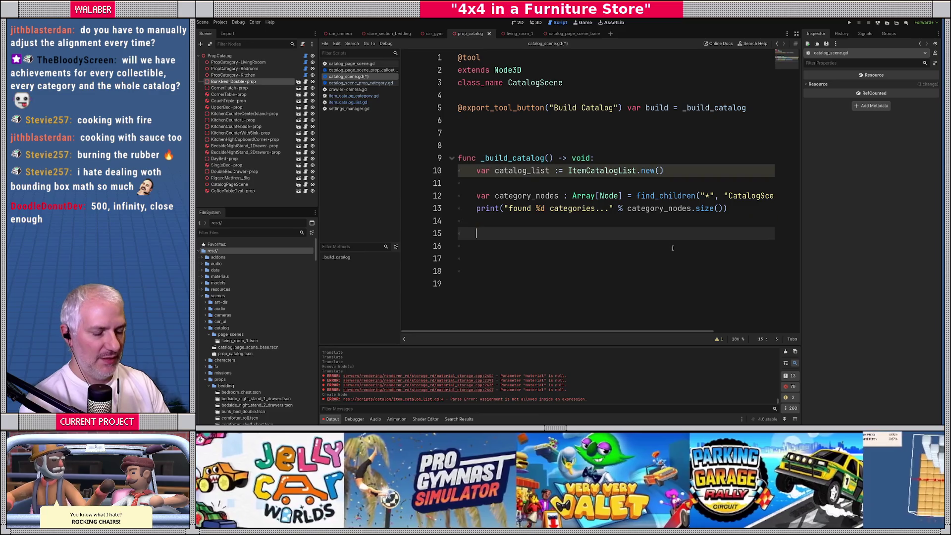
pyautogui.write('for ca')
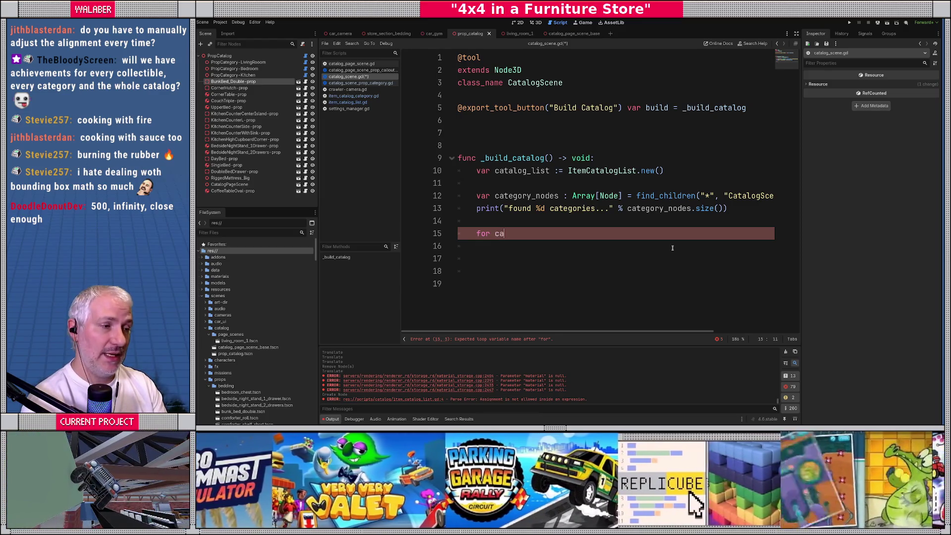
pyautogui.write('t')
# Add a for loop over category_nodes with a category variable typed CatalogScenePropCategory
pyautogui.press('Escape')
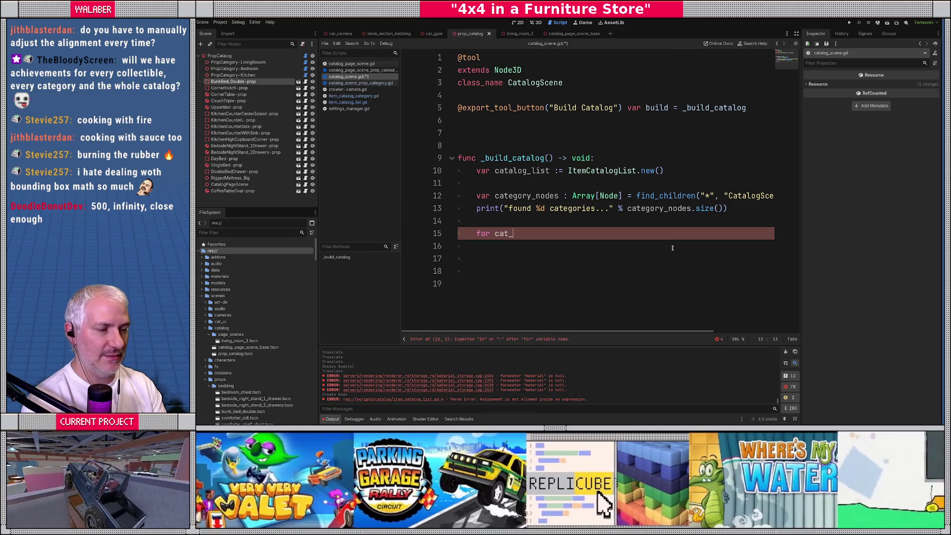
pyautogui.write('_node : Node')
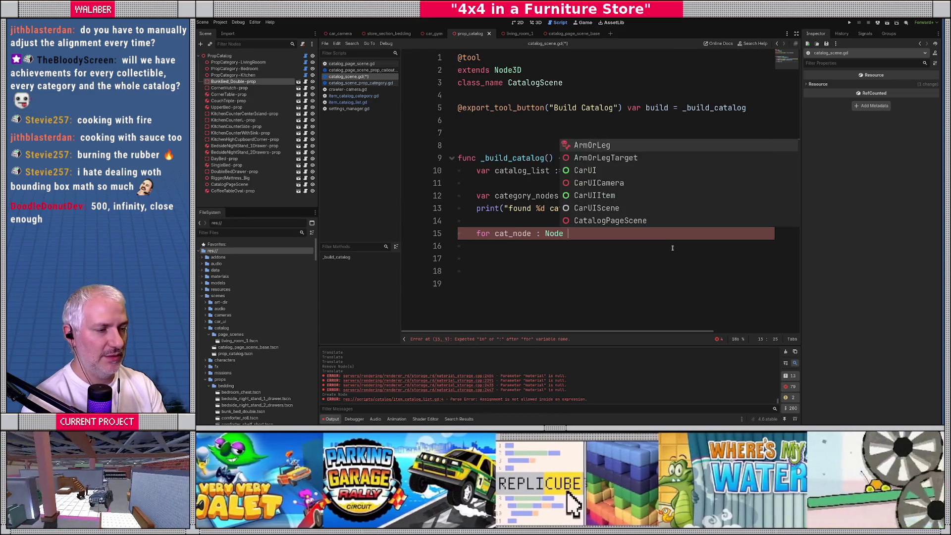
pyautogui.write(' in categ')
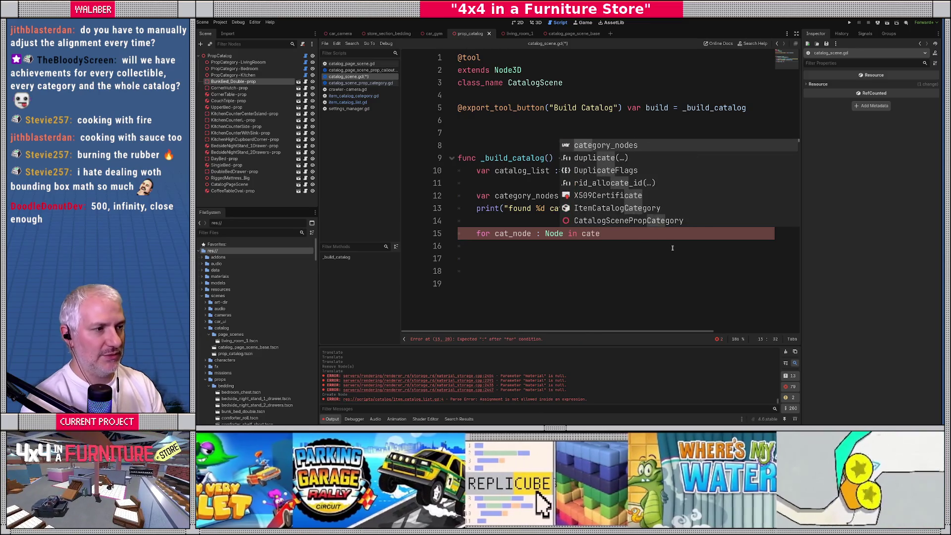
pyautogui.press('Tab')
pyautogui.write(':')
pyautogui.press('Return')
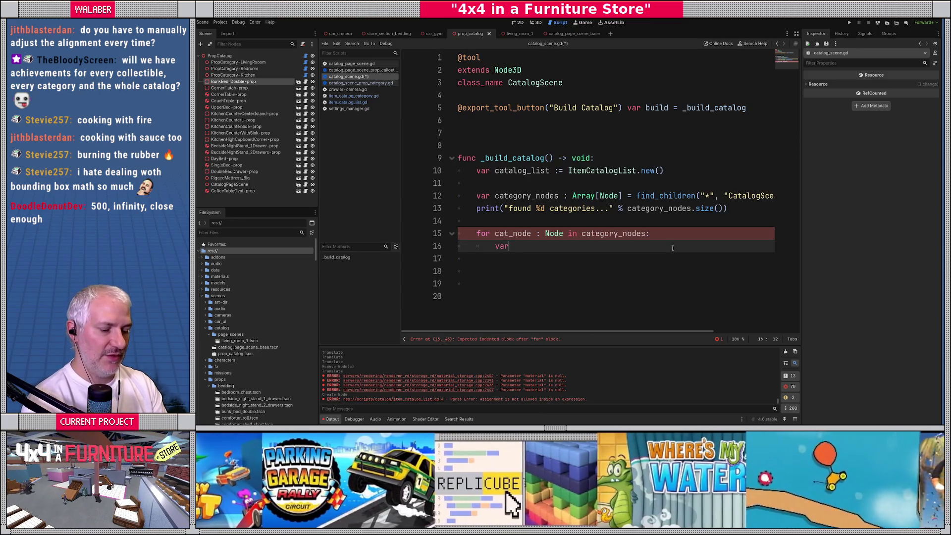
pyautogui.write('tegoe')
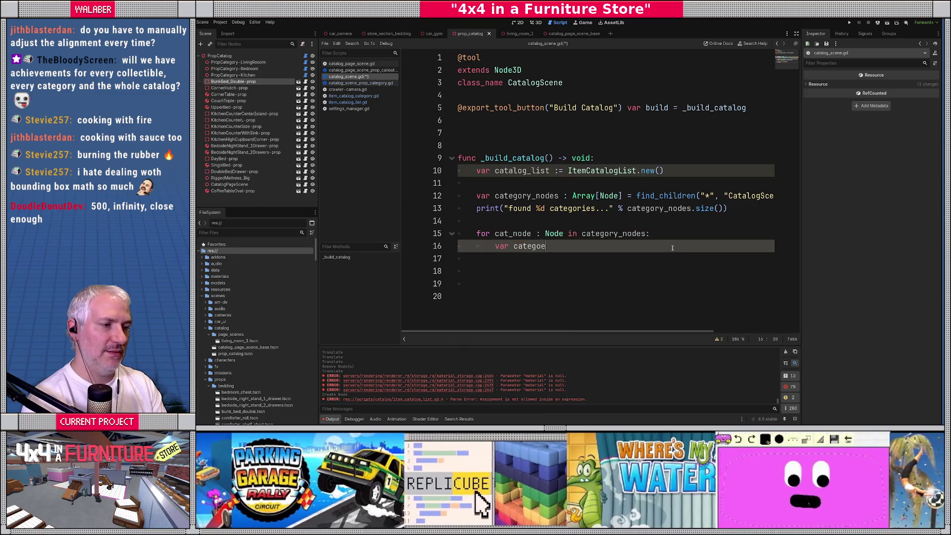
pyautogui.press('BackSpace')
pyautogui.press('BackSpace')
pyautogui.press('BackSpace')
pyautogui.write('ory :')
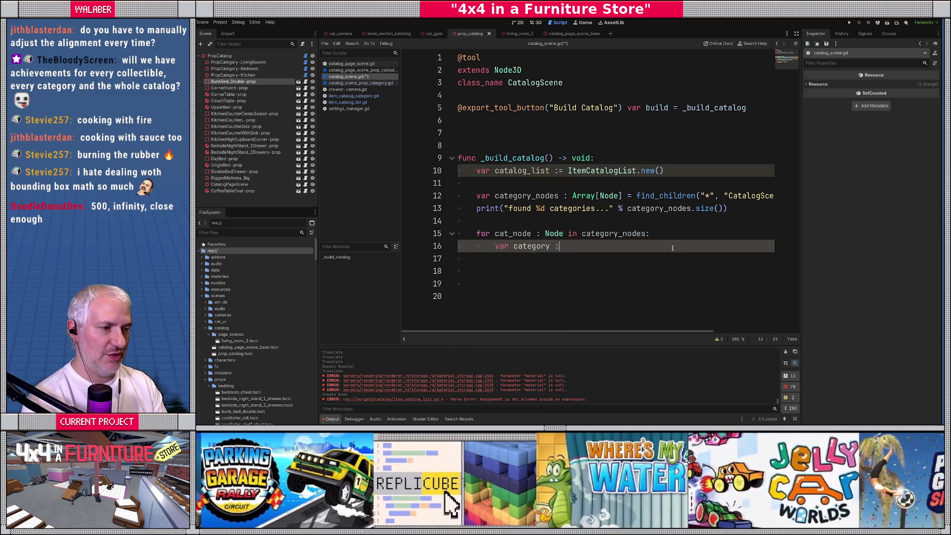
pyautogui.write(' Prop')
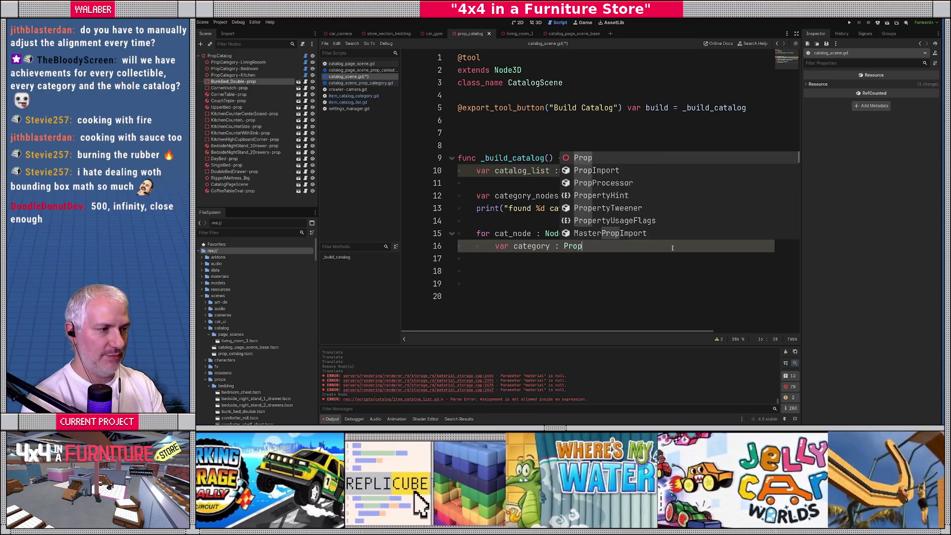
pyautogui.write('Cate')
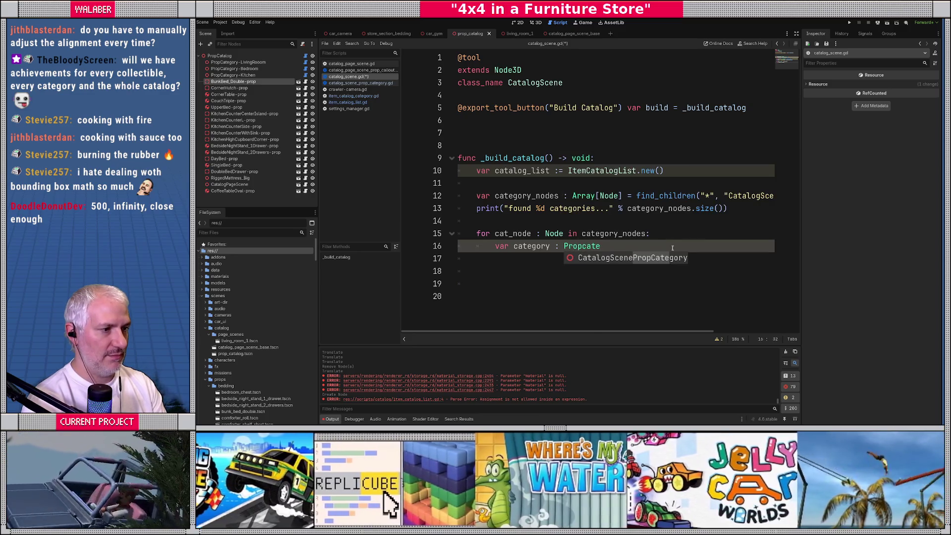
pyautogui.press('Tab')
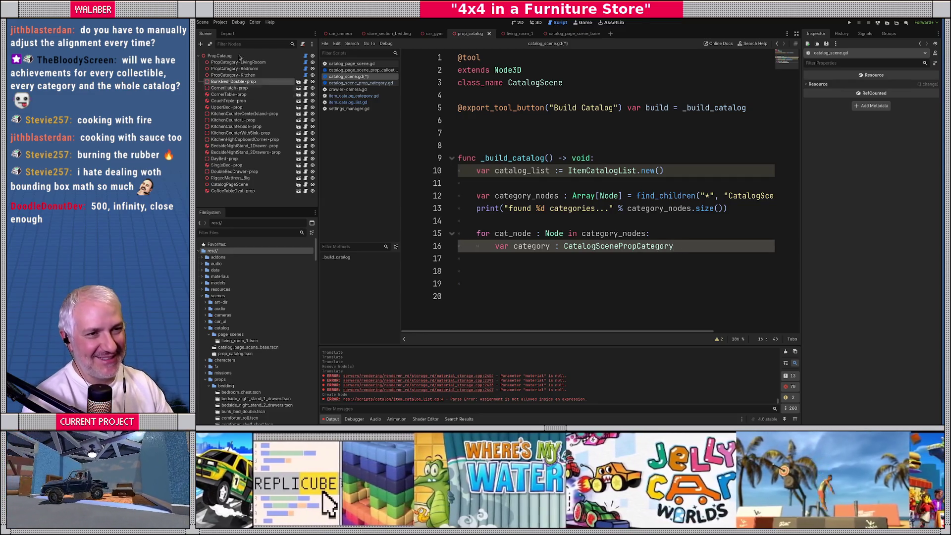
# Check the PropCategory-Bedroom node's script, then return to catalog_scene.gd
pyautogui.click(234, 68)
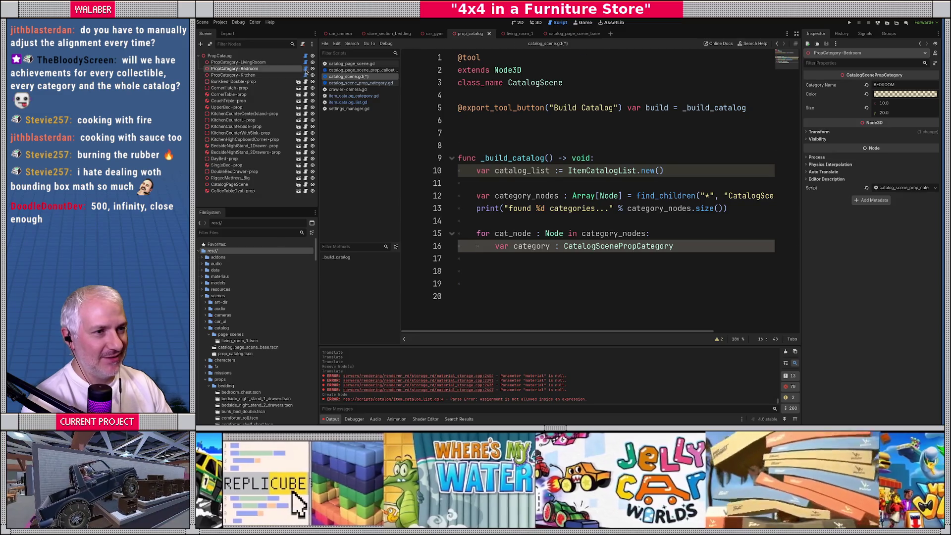
pyautogui.click(298, 68)
pyautogui.scroll(-5, 595, 185)
pyautogui.scroll(5, 538, 150)
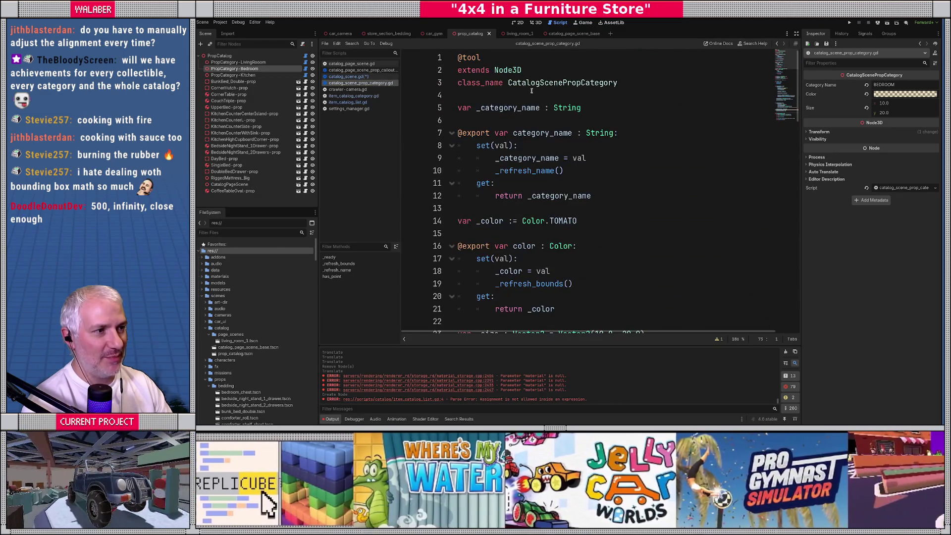
pyautogui.click(348, 76)
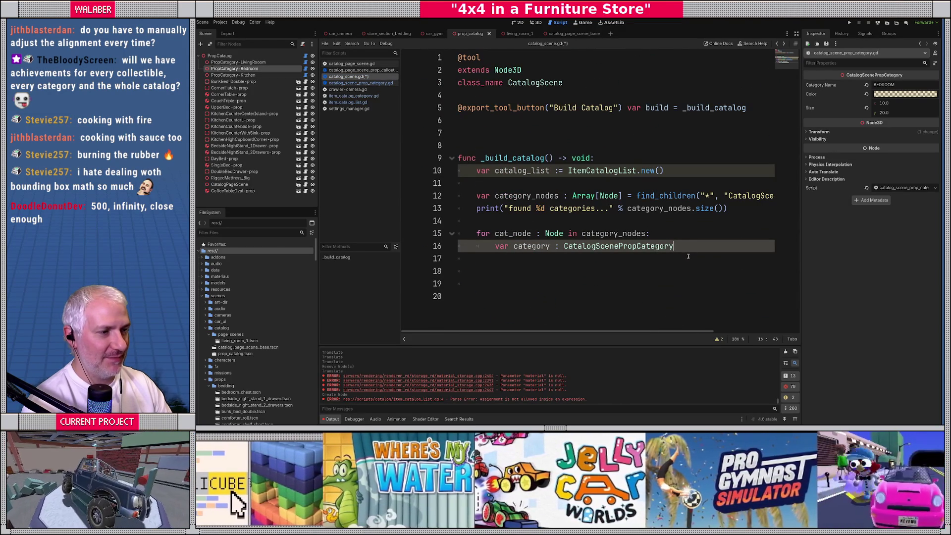
pyautogui.write('= cat_node as')
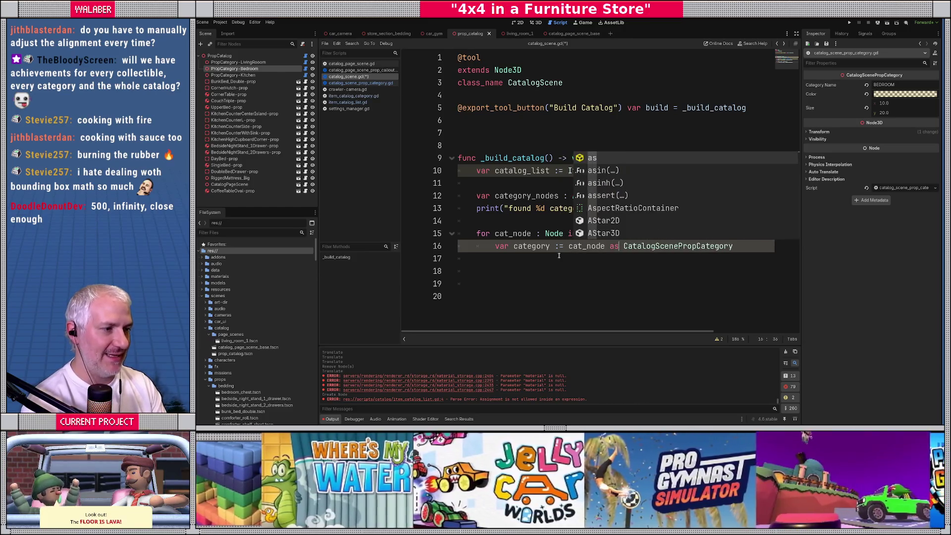
# Inside the loop, create an ItemCatalogCategory resource for each node cast to CatalogScenePropCategory, with a comment
pyautogui.press('End')
pyautogui.press('Return')
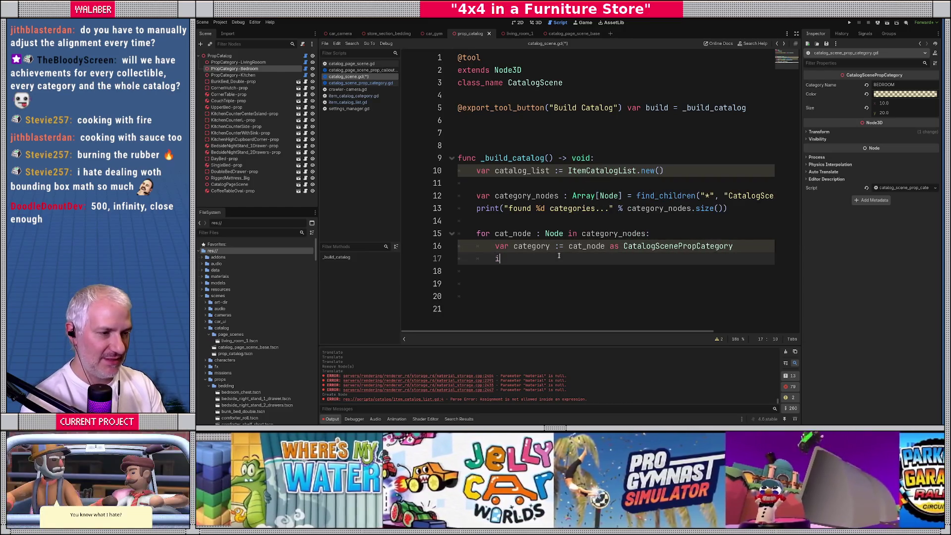
pyautogui.write('tegory:')
pyautogui.press('Return')
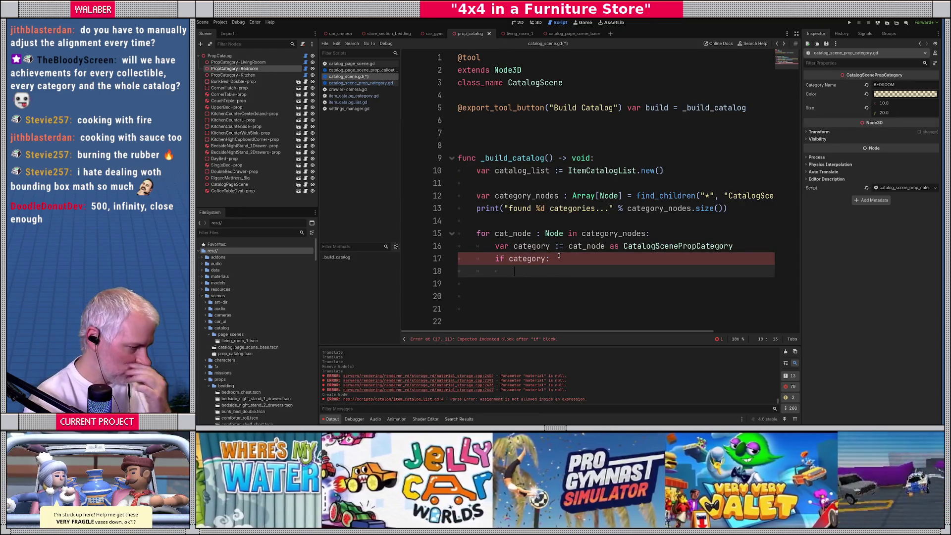
pyautogui.write('var category')
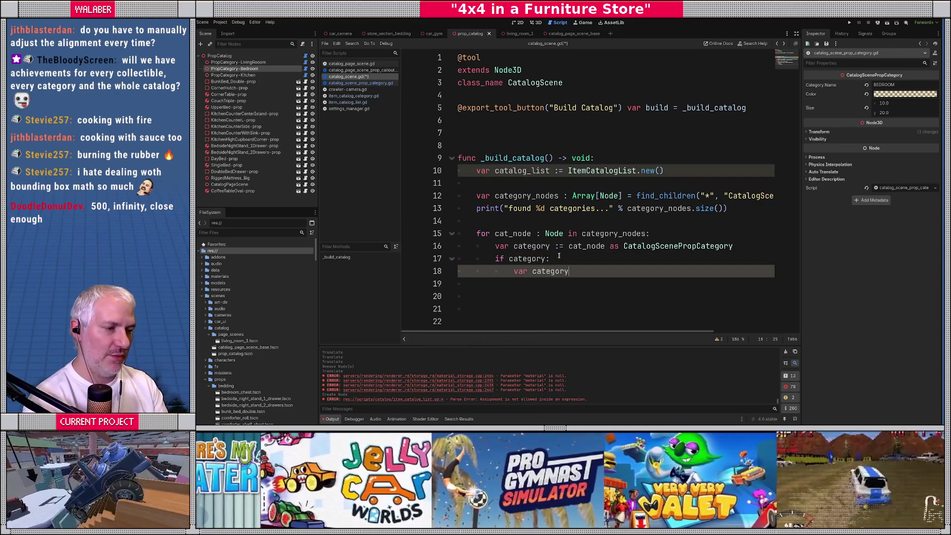
pyautogui.write('_resoure')
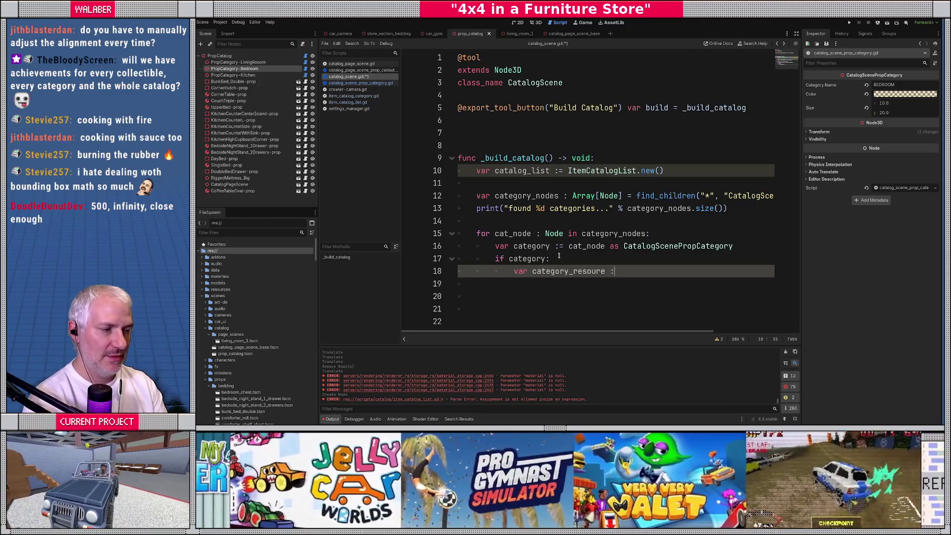
pyautogui.write(' := i')
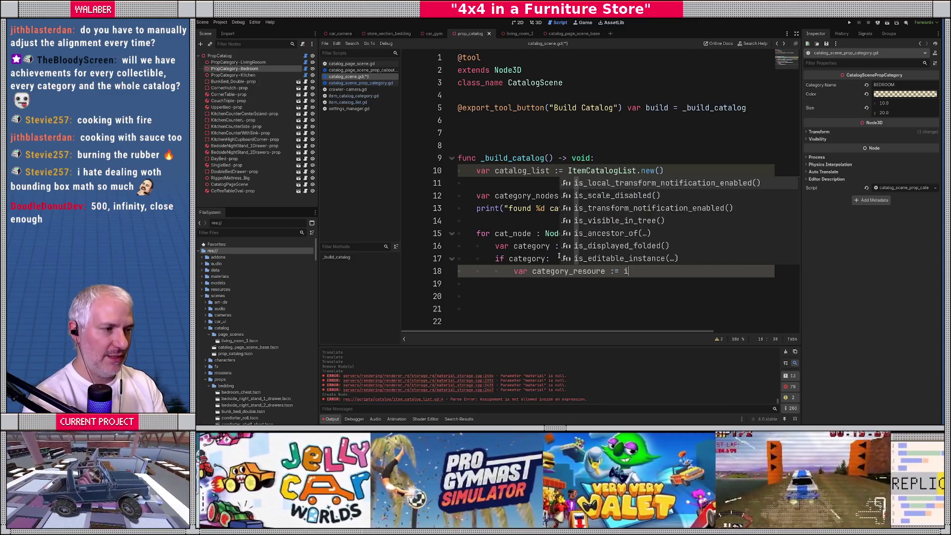
pyautogui.write('temcatalogCategory')
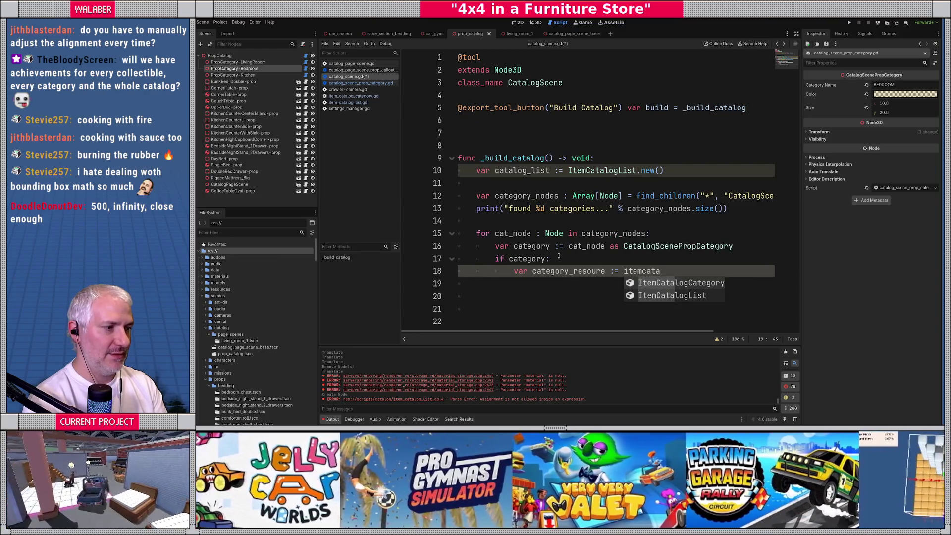
pyautogui.press('Tab')
pyautogui.write('.new()')
pyautogui.press('Return')
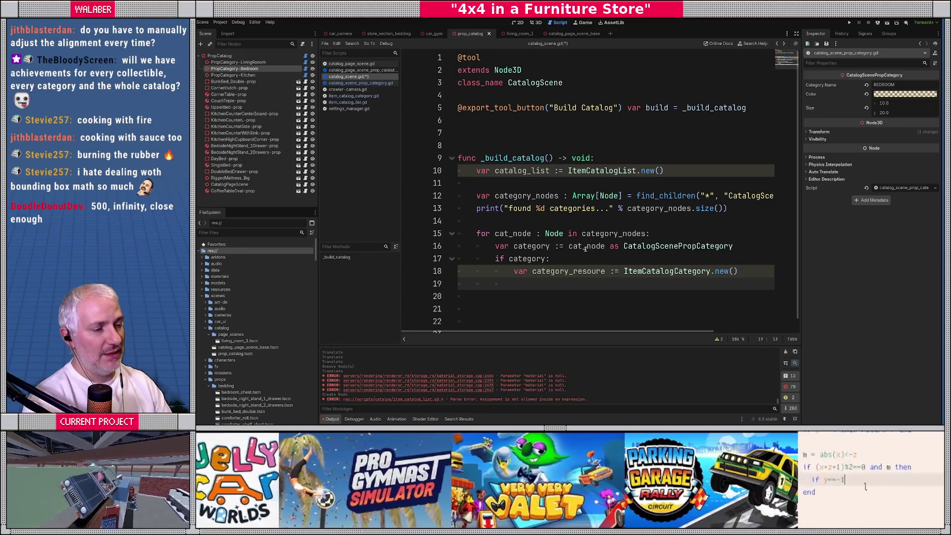
pyautogui.press('Return')
pyautogui.write('# pop')
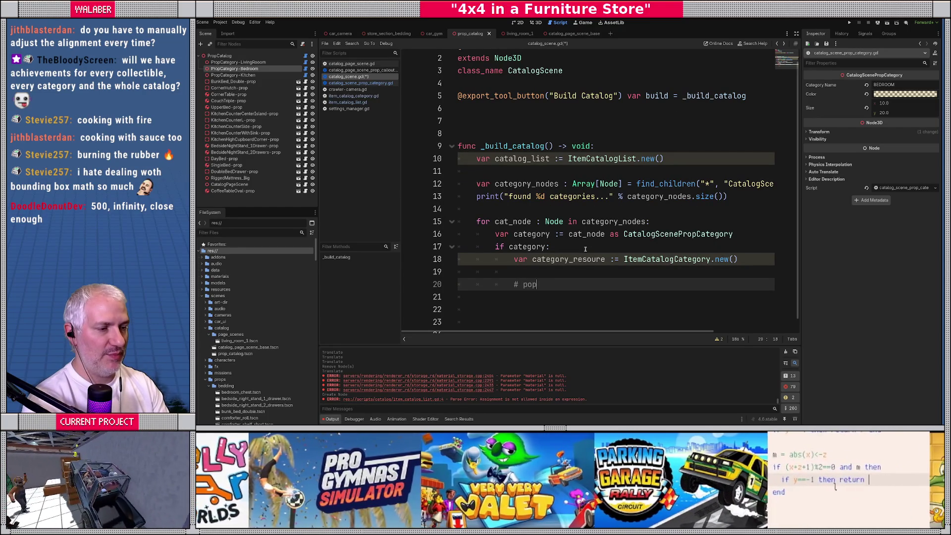
pyautogui.write(' this w')
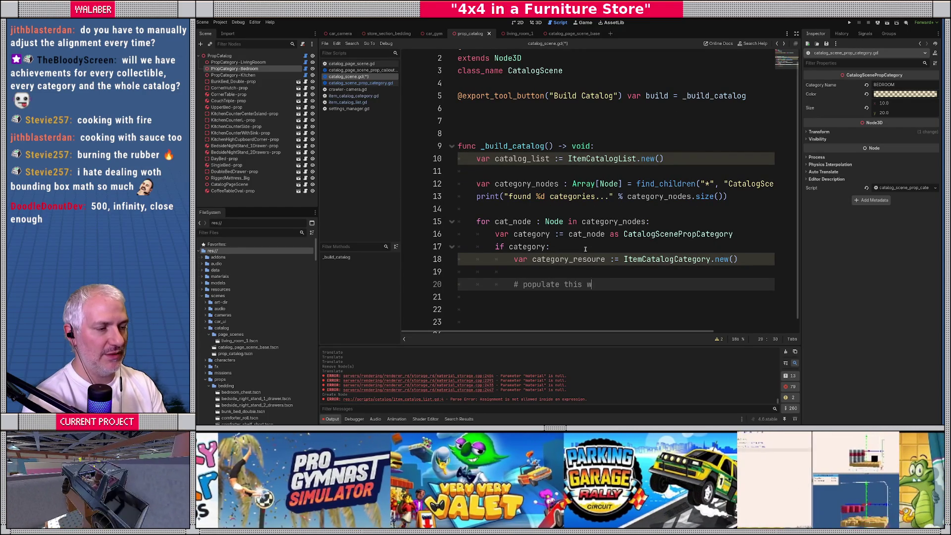
pyautogui.write('ith')
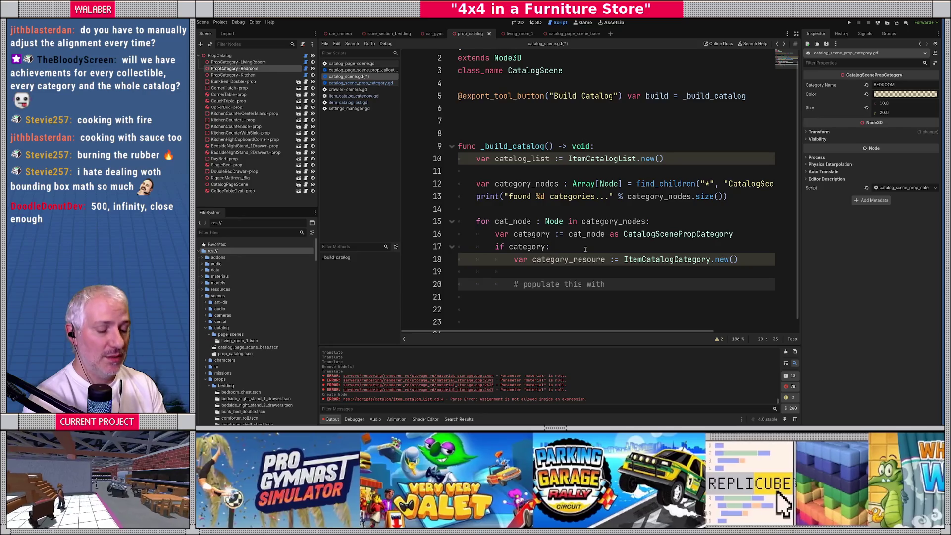
pyautogui.write('scenes')
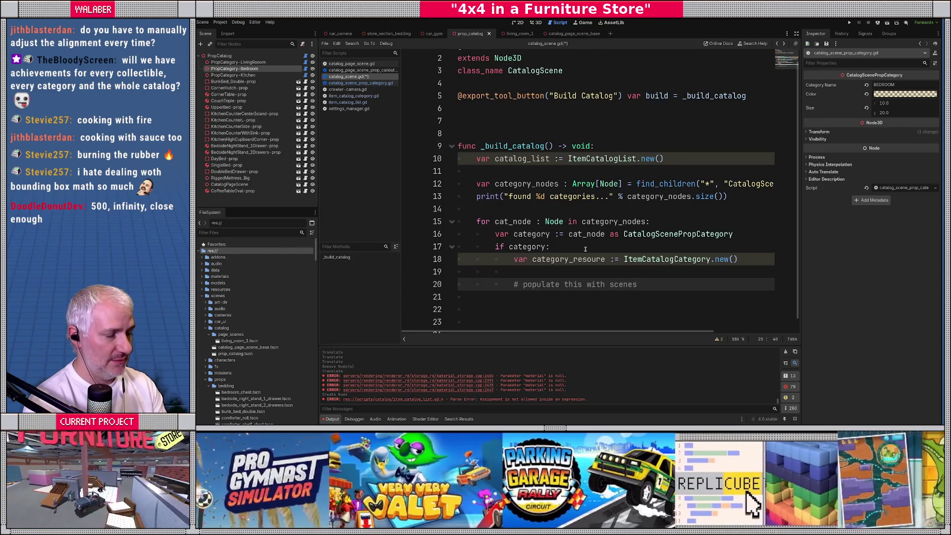
pyautogui.press('Return')
pyautogui.press('Return')
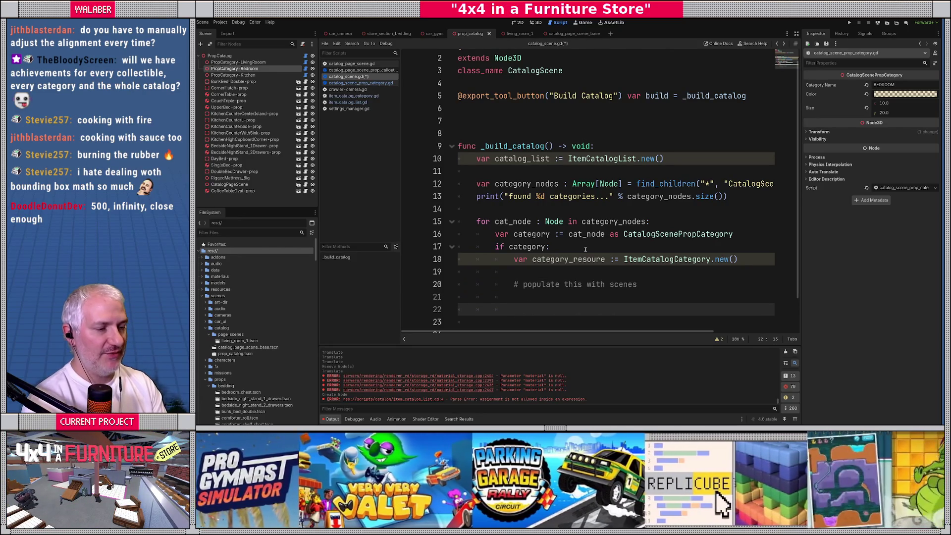
pyautogui.scroll(-1, 589, 246)
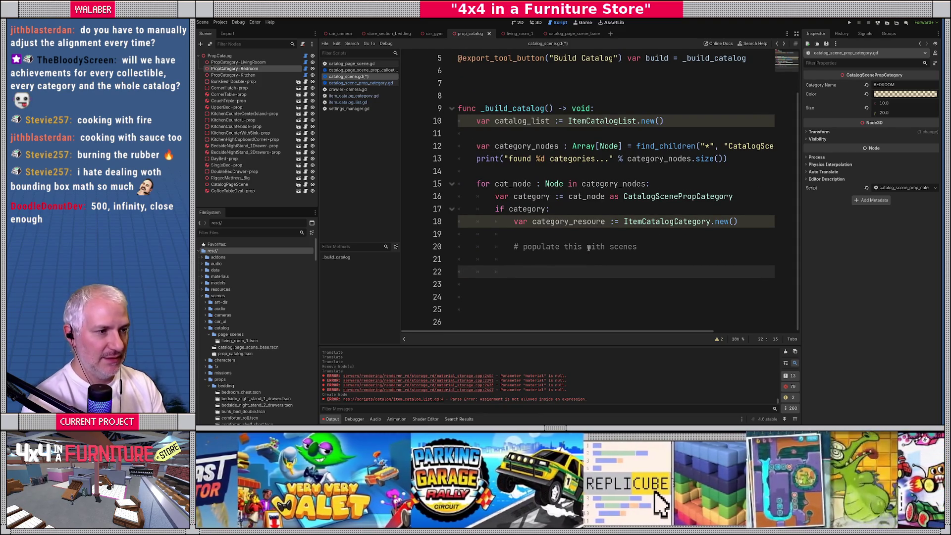
pyautogui.write('ta')
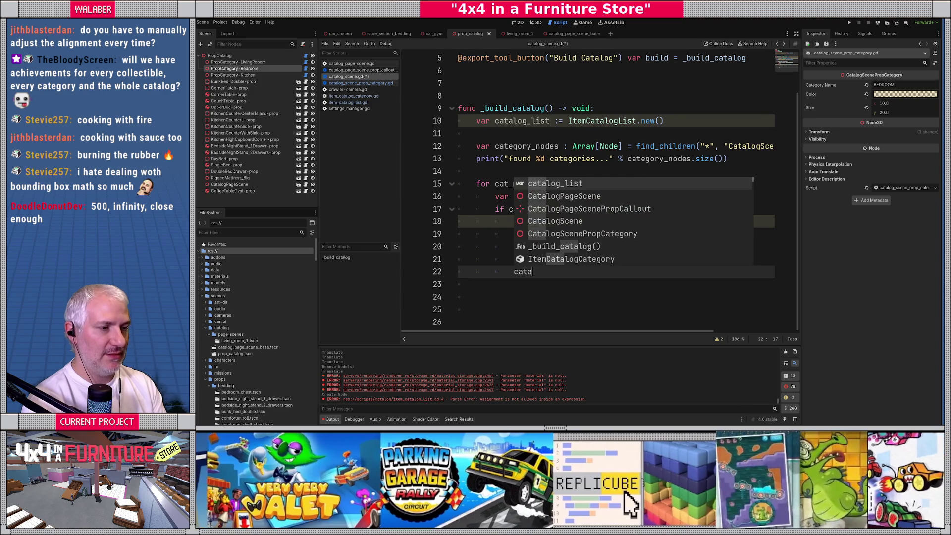
# Append each category with catalog_list.categories.append(category), checking the ItemCatalogList class definition
pyautogui.press('Tab')
pyautogui.write('.')
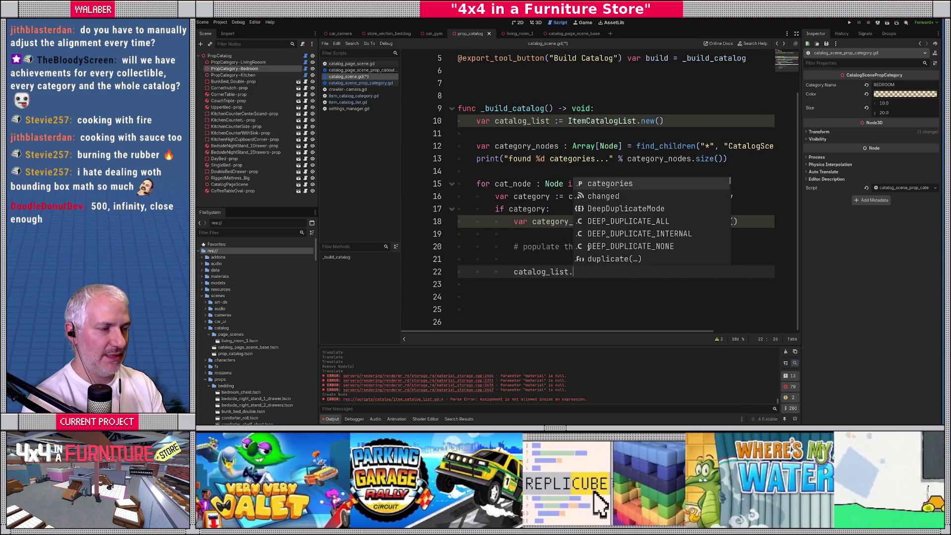
pyautogui.write('categories')
pyautogui.click(549, 121)
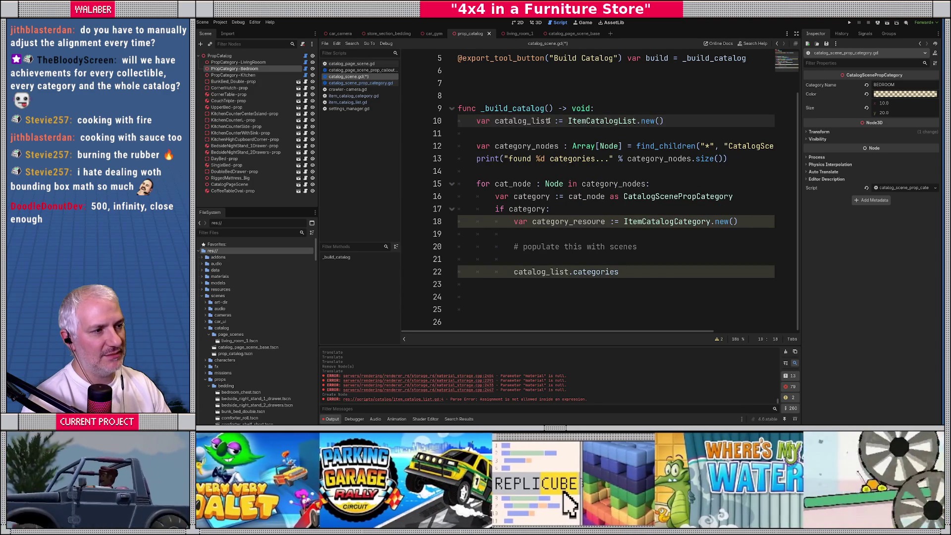
pyautogui.keyDown('ctrl'); pyautogui.click(598, 121); pyautogui.keyUp('ctrl')
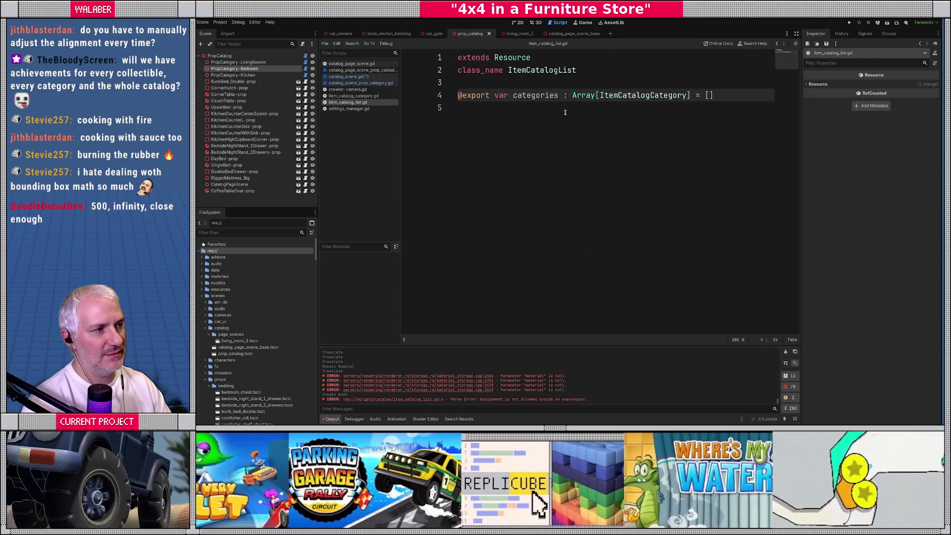
pyautogui.hotkey('alt', 'Left')
pyautogui.click(630, 283)
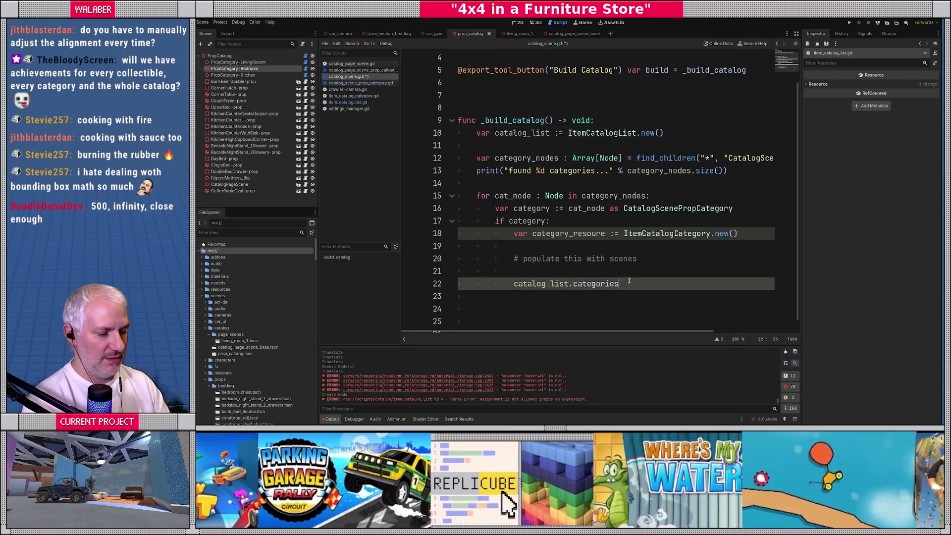
pyautogui.write('ppend(categ')
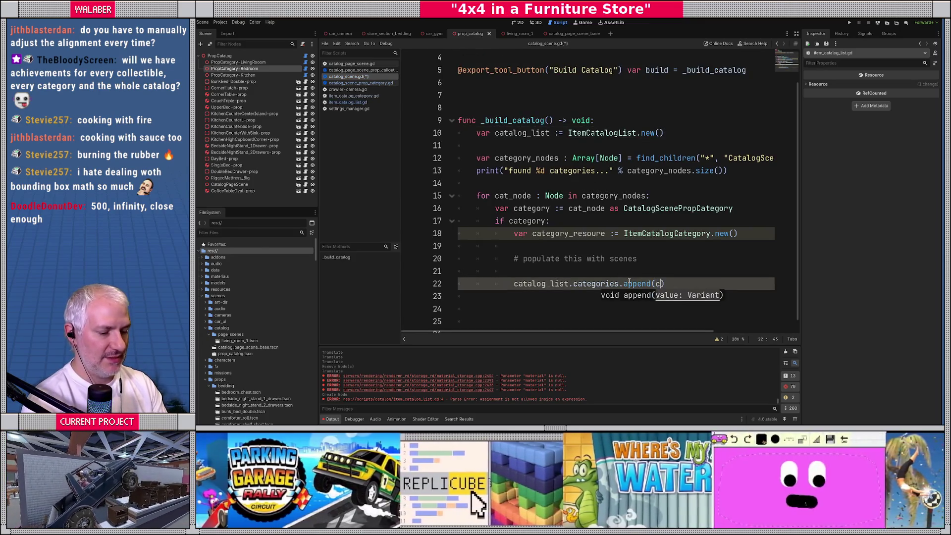
pyautogui.write('ory')
pyautogui.press('End')
pyautogui.press('Return')
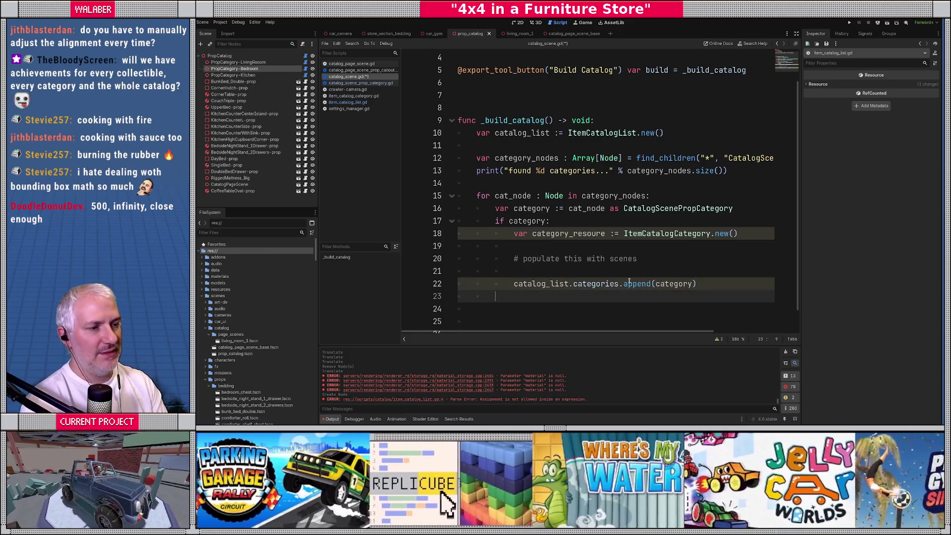
# At function level, add ResourceSaver.save(catalog_list, CATALOG_PATH) after the loop
pyautogui.press('Return')
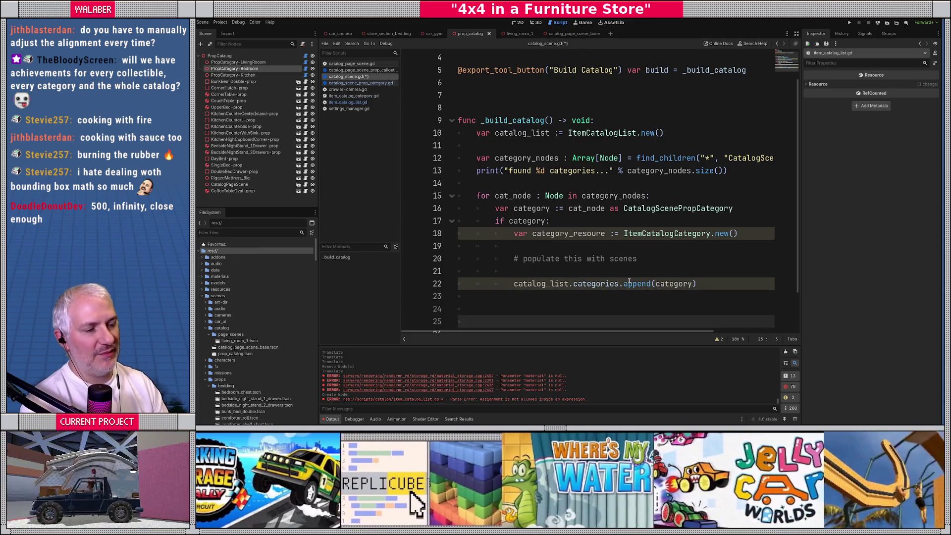
pyautogui.press('Return')
pyautogui.write('Resour')
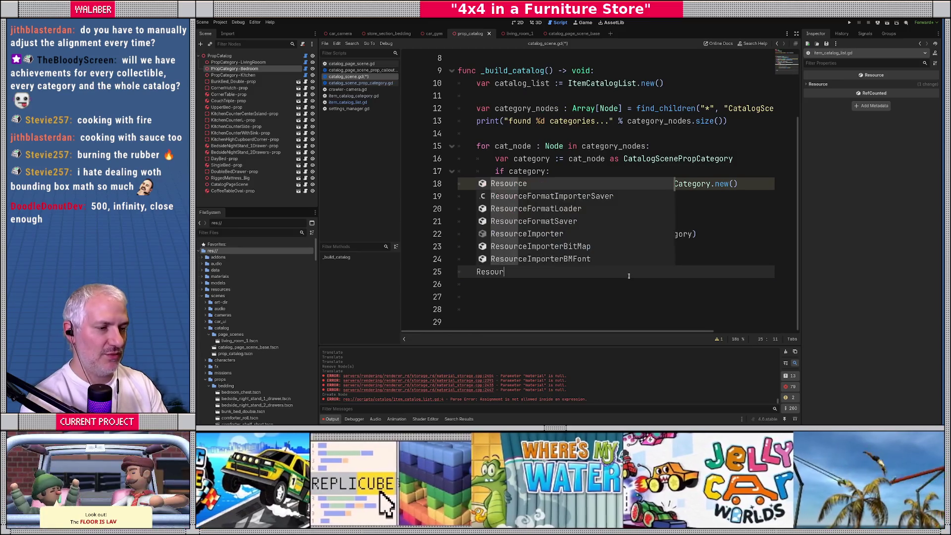
pyautogui.write('ceS')
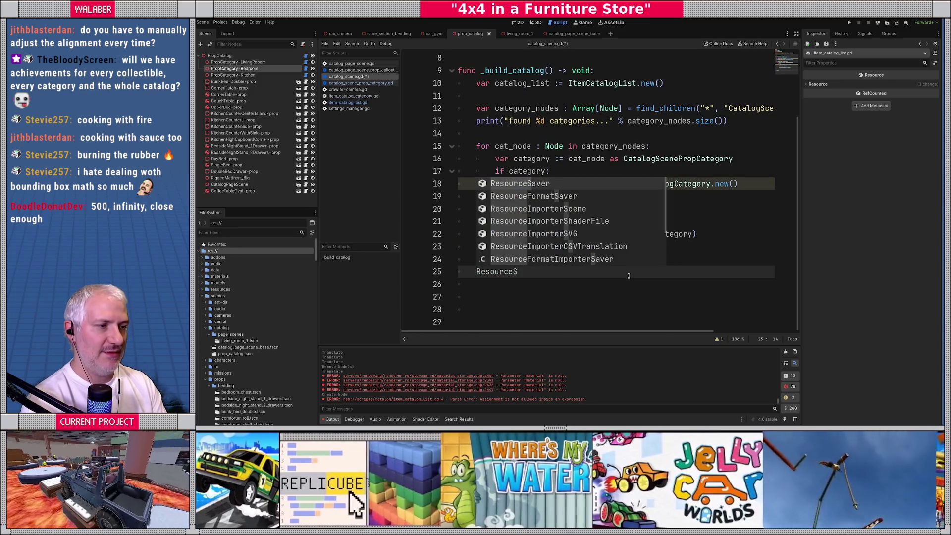
pyautogui.press('Tab')
pyautogui.write('.sa')
pyautogui.press('Tab')
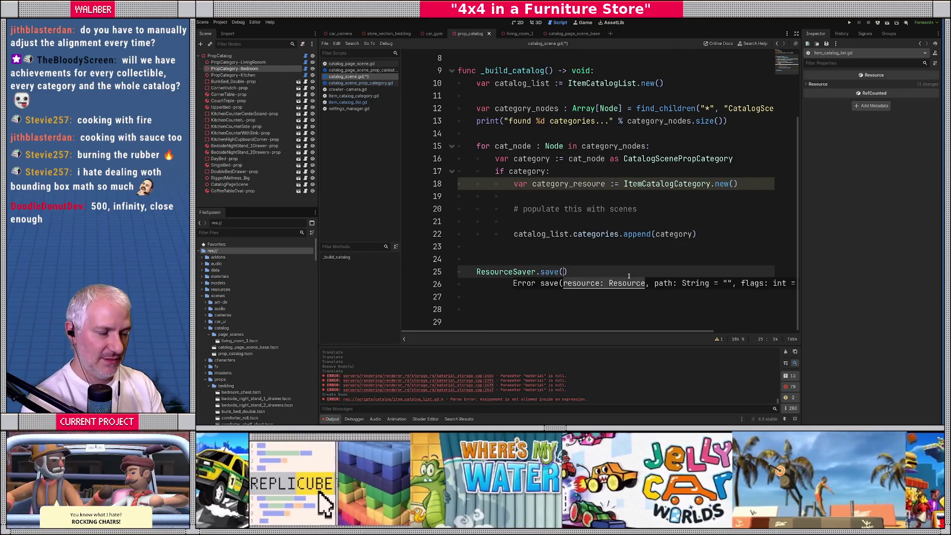
pyautogui.write('catalog_')
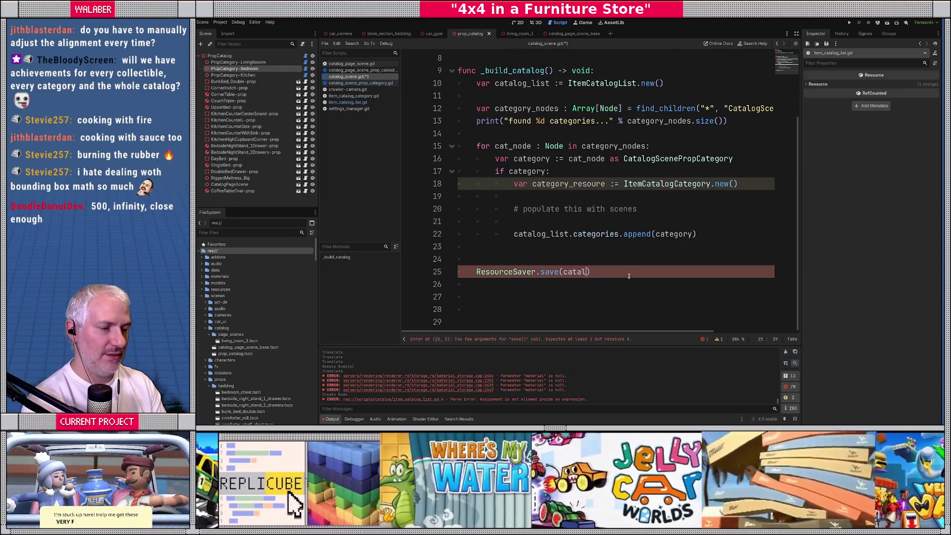
pyautogui.write('list, C')
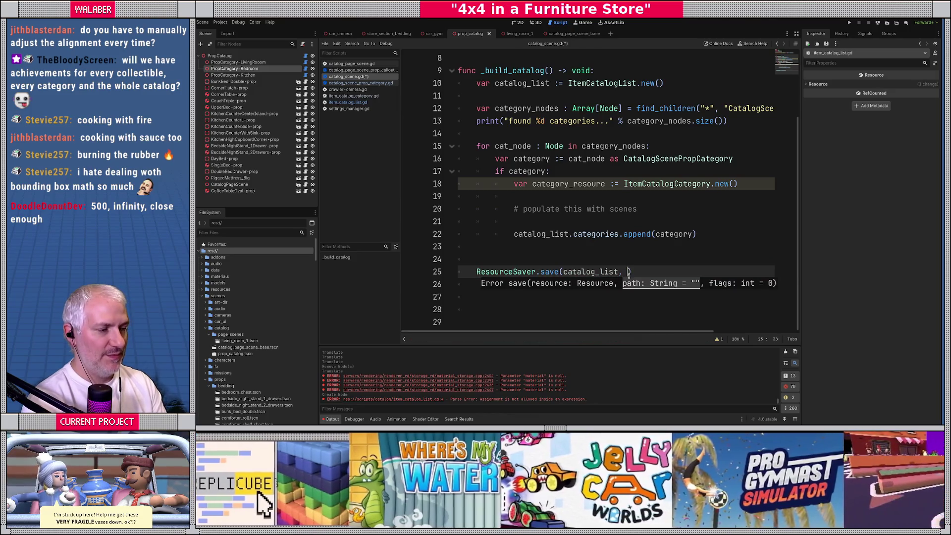
pyautogui.write('ATALOG_')
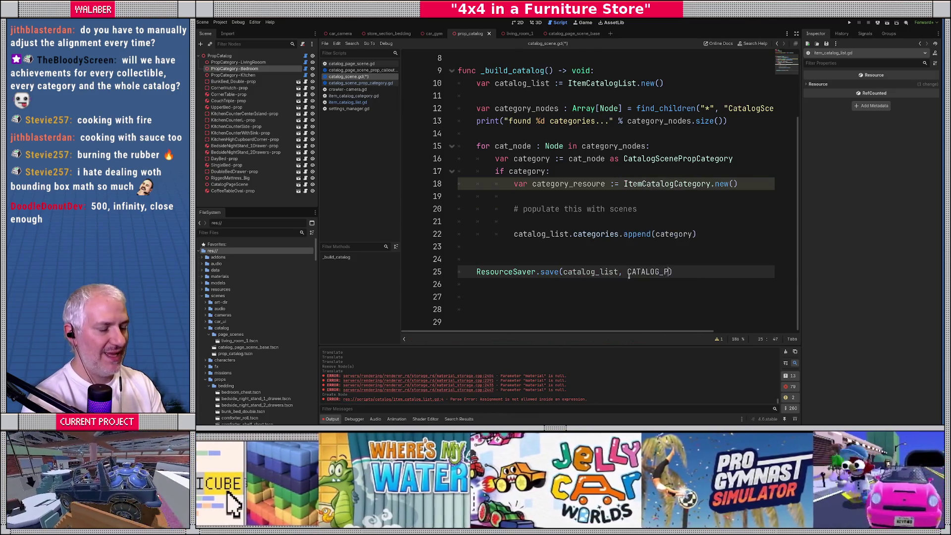
pyautogui.write('PATH')
pyautogui.scroll(2, 608, 223)
pyautogui.scroll(1, 607, 219)
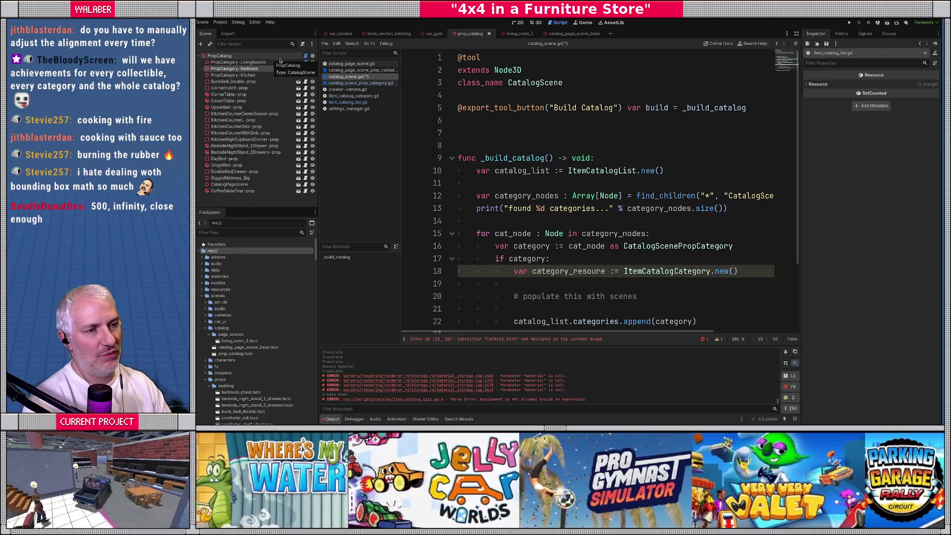
# Declare const CATALOG_PATH : String = "res://data/catalog.res" above the export tool button line
pyautogui.click(281, 60)
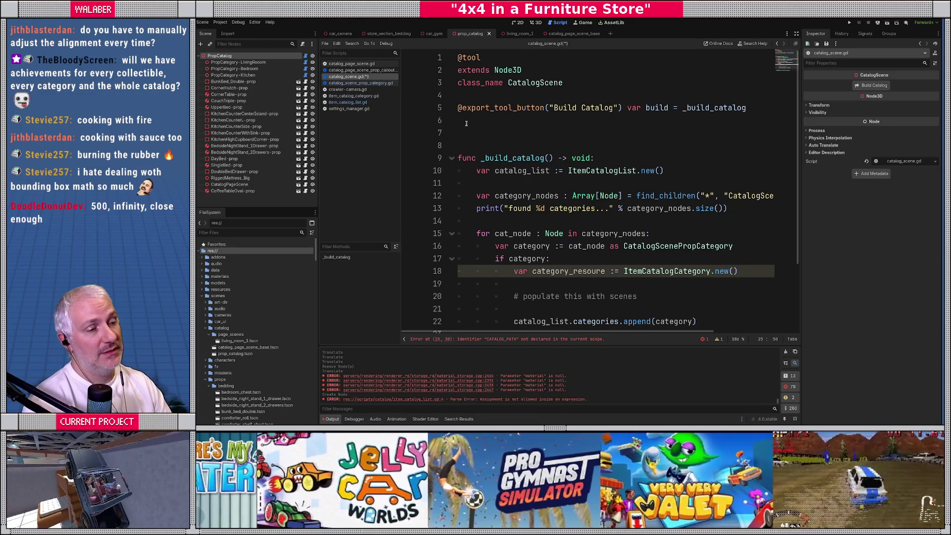
pyautogui.click(466, 123)
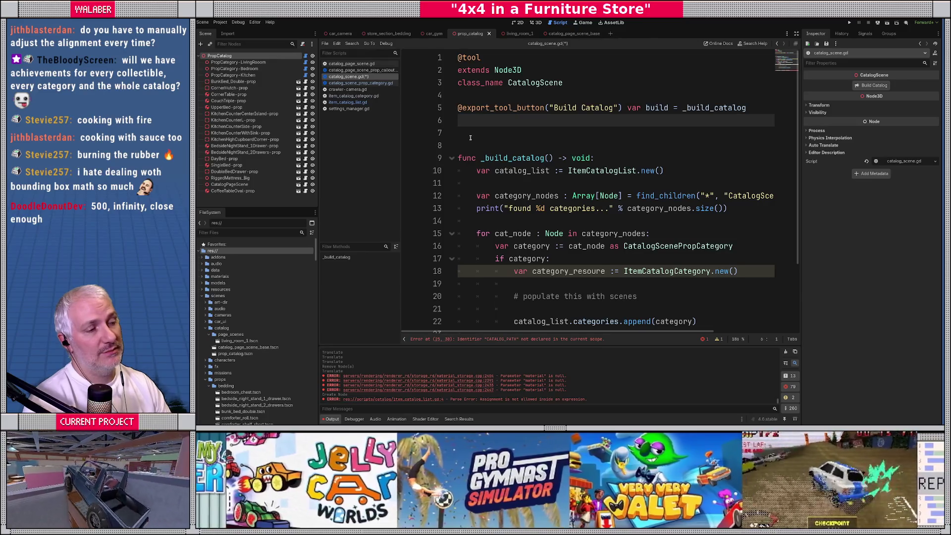
pyautogui.press('Up')
pyautogui.press('Up')
pyautogui.press('Return')
pyautogui.write('const CA')
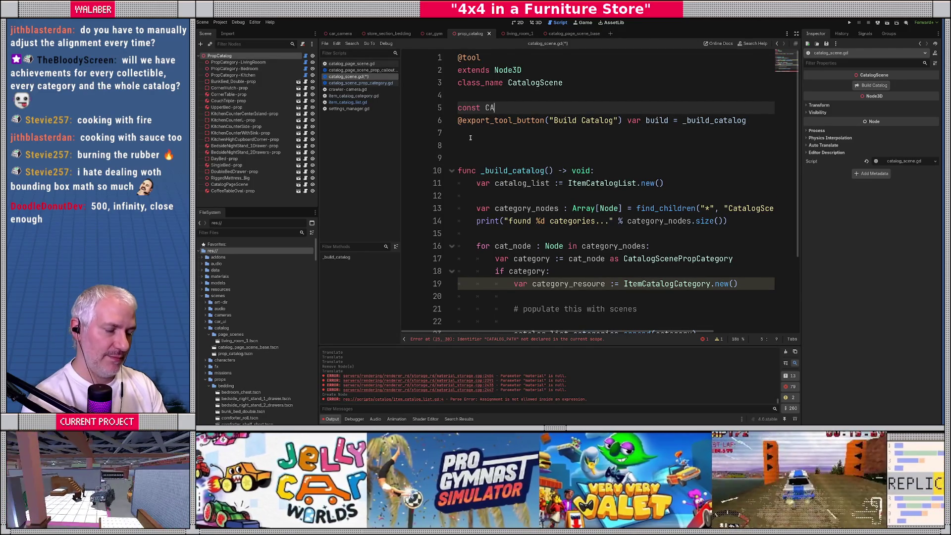
pyautogui.write('TALOG_PATH :')
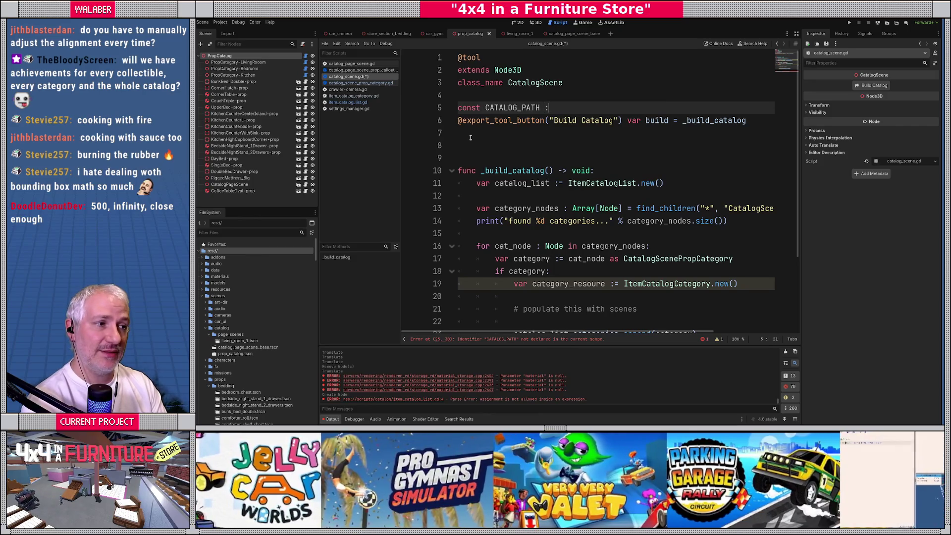
pyautogui.press('BackSpace')
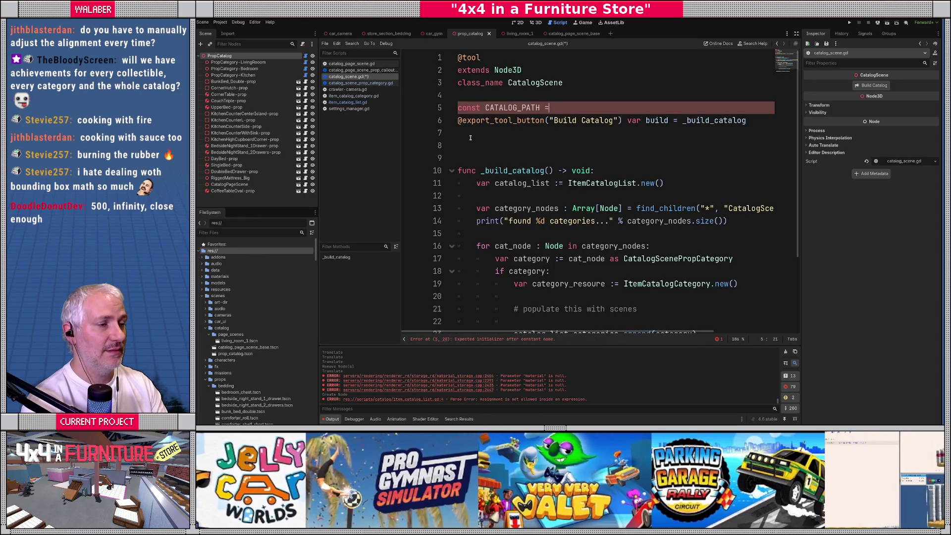
pyautogui.press('BackSpace')
pyautogui.write(': String ')
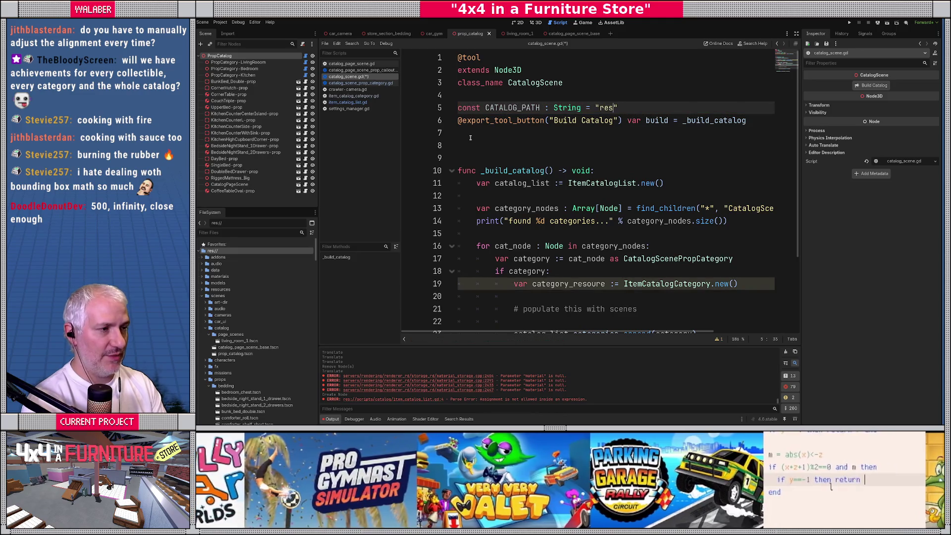
pyautogui.write('//')
pyautogui.write('data/')
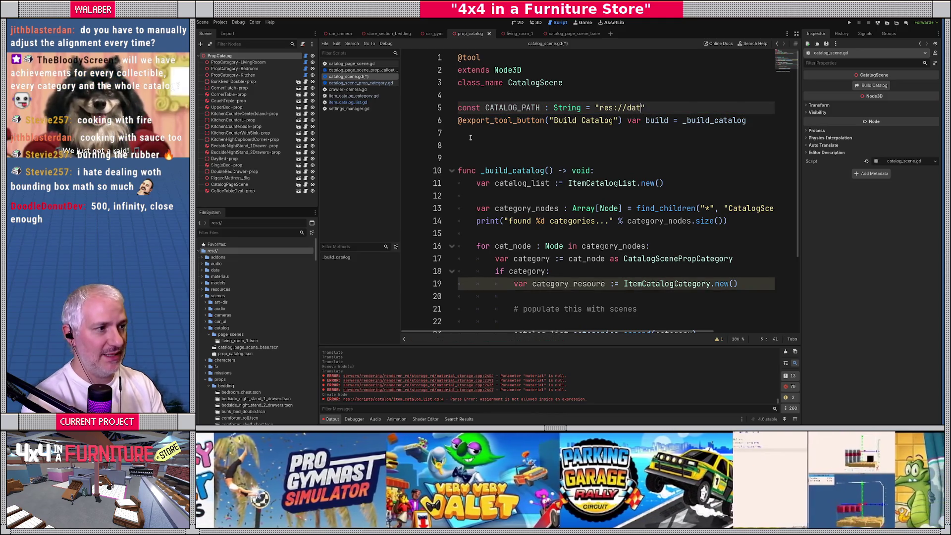
pyautogui.write('catalog.res')
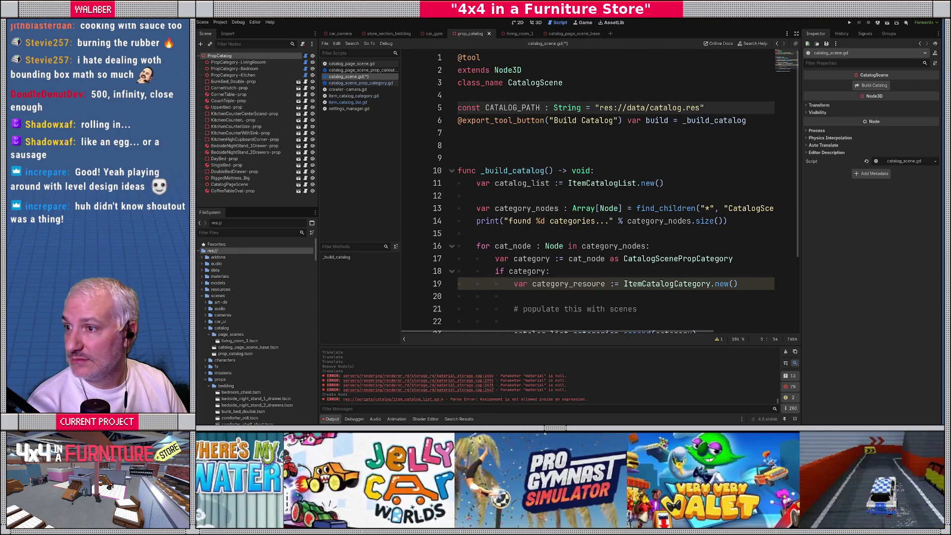
pyautogui.hotkey('alt', 'Tab')
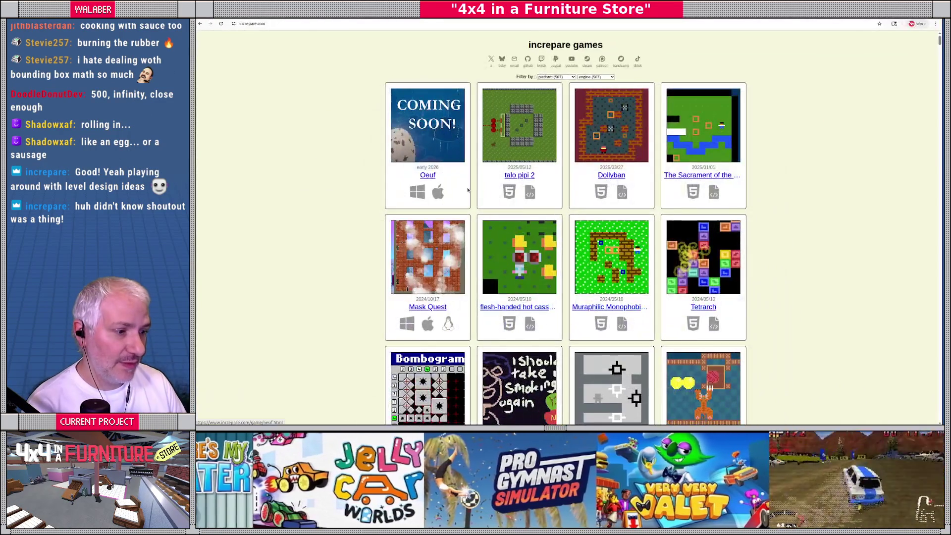
pyautogui.scroll(-5, 468, 191)
pyautogui.scroll(-5, 446, 223)
pyautogui.scroll(-5, 431, 246)
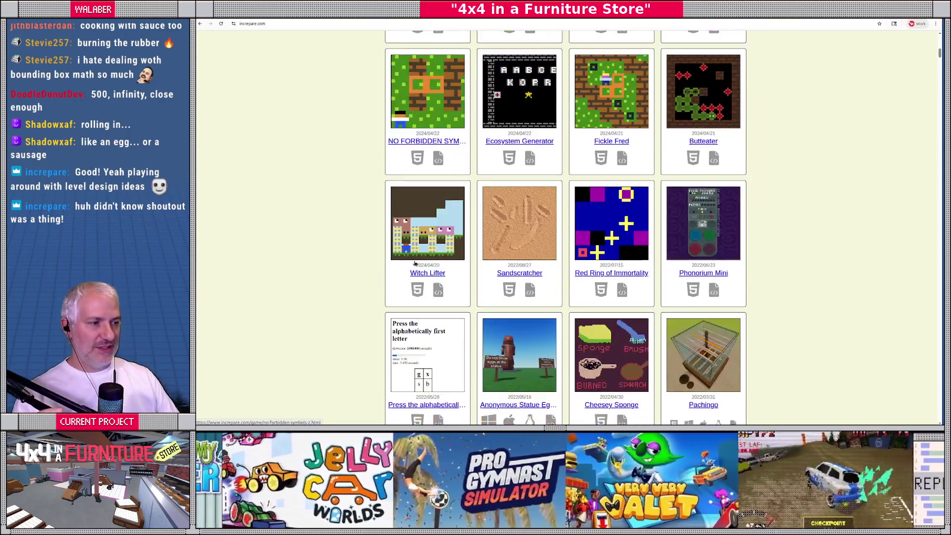
pyautogui.scroll(-5, 416, 264)
pyautogui.scroll(-5, 416, 264)
pyautogui.scroll(-5, 416, 264)
pyautogui.scroll(-5, 416, 264)
pyautogui.scroll(-8, 416, 264)
pyautogui.scroll(-8, 417, 264)
pyautogui.moveTo(938, 102)
pyautogui.mouseDown()
pyautogui.moveTo(938, 256)
pyautogui.moveTo(938, 34)
pyautogui.mouseUp()
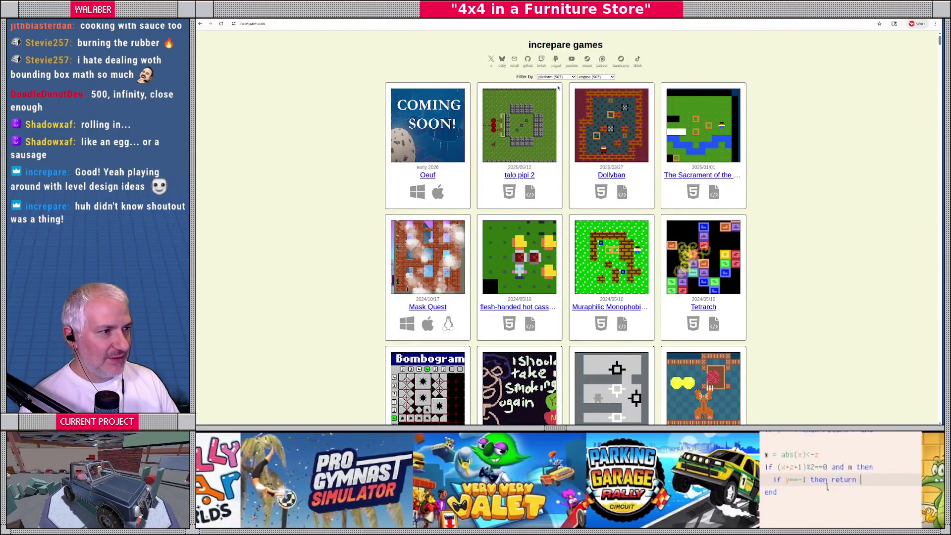
# Choose windows in the platform Filter by dropdown, leaving the engine filter unchanged
pyautogui.click(572, 78)
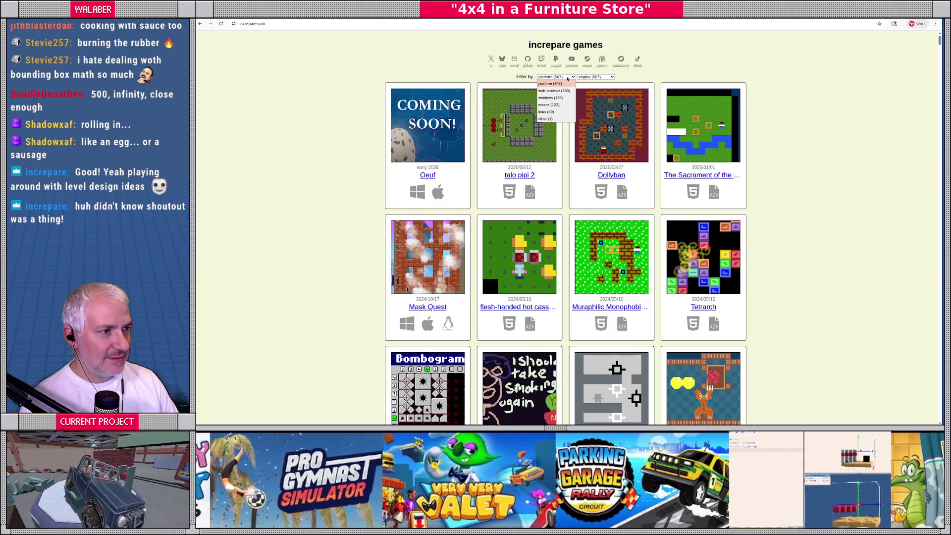
pyautogui.click(598, 78)
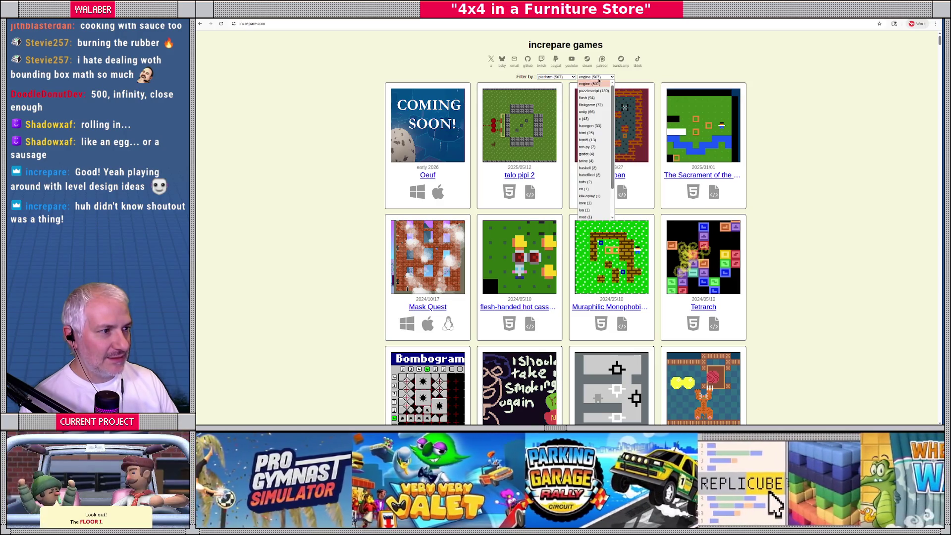
pyautogui.click(597, 82)
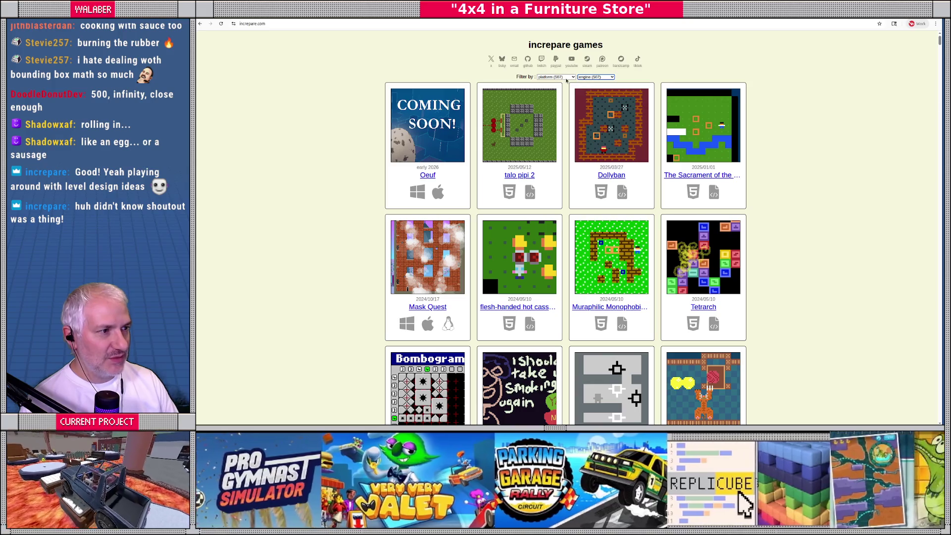
pyautogui.click(566, 77)
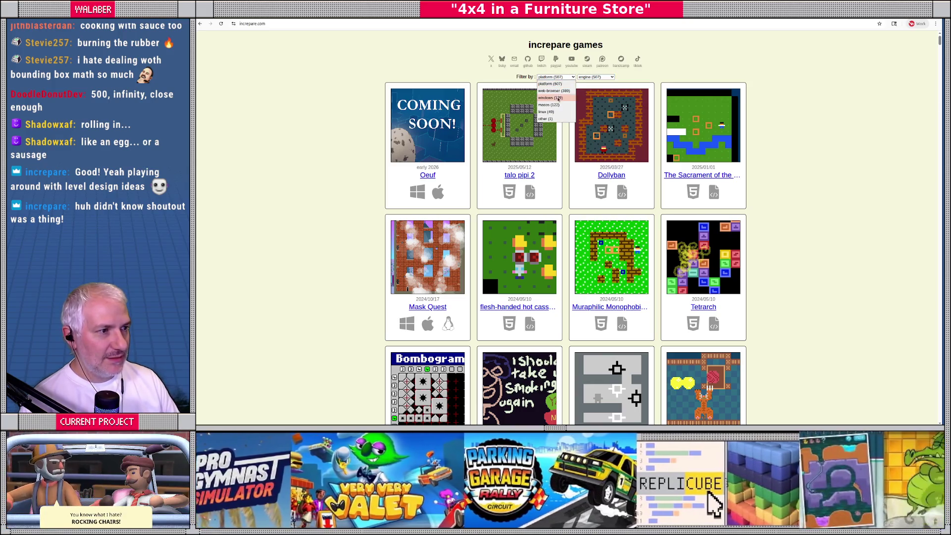
pyautogui.click(558, 98)
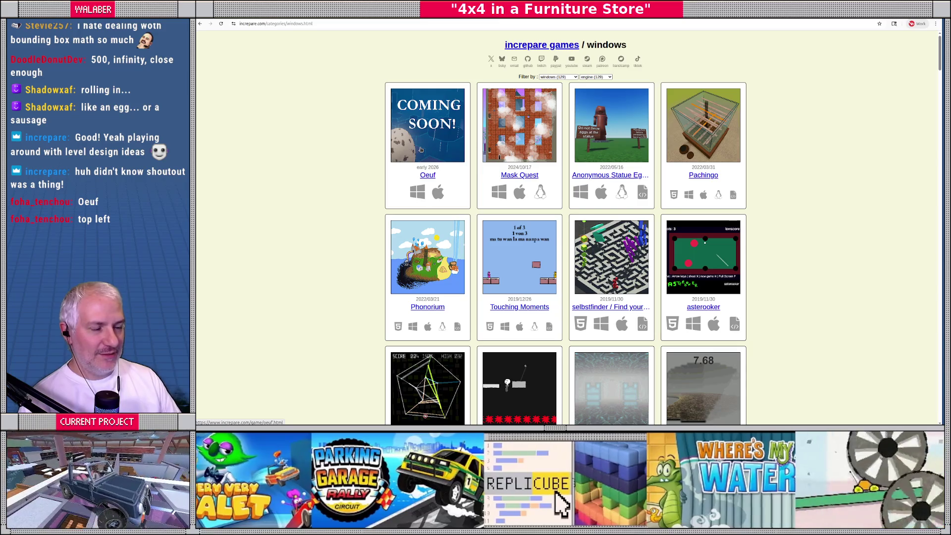
# Peek at Oeuf's page and Steam link, return to the Windows listing and find 'english' in it
pyautogui.click(427, 125)
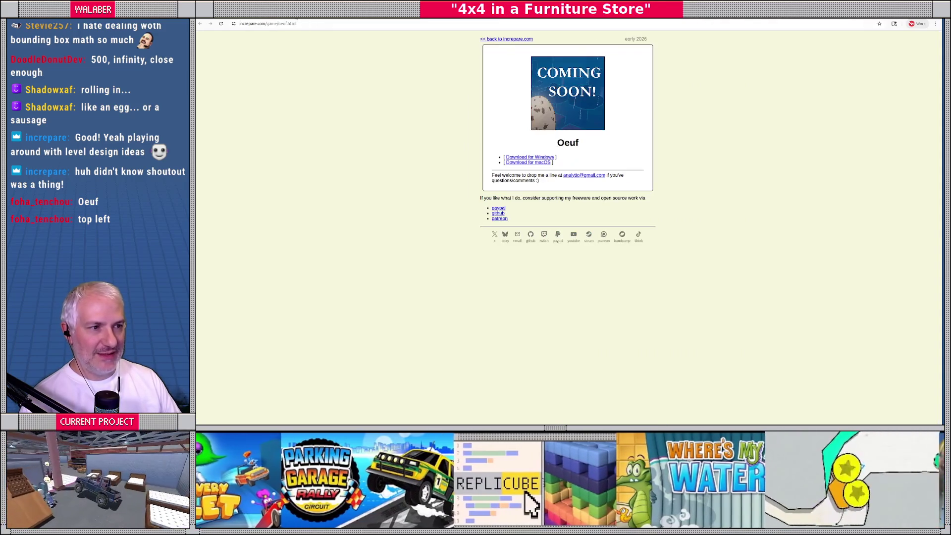
pyautogui.click(529, 158)
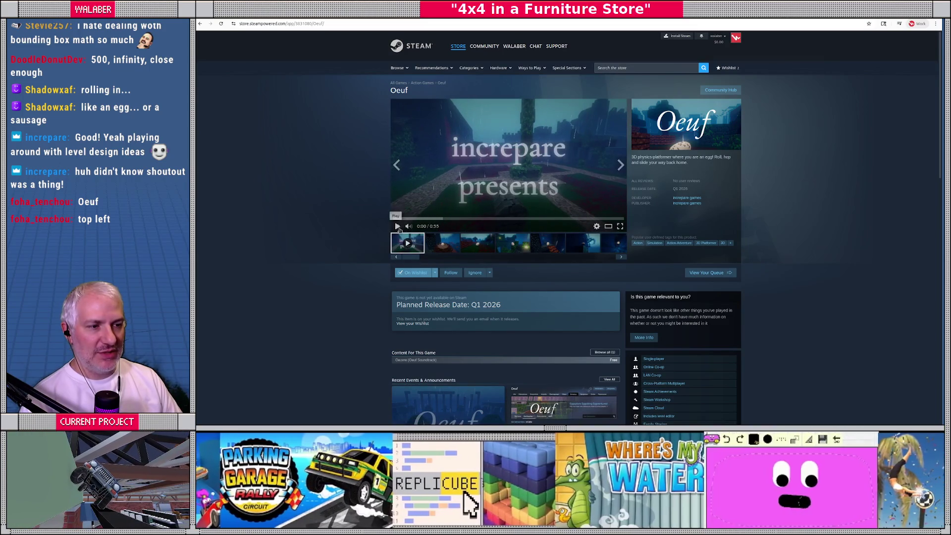
pyautogui.hotkey('alt', 'Left')
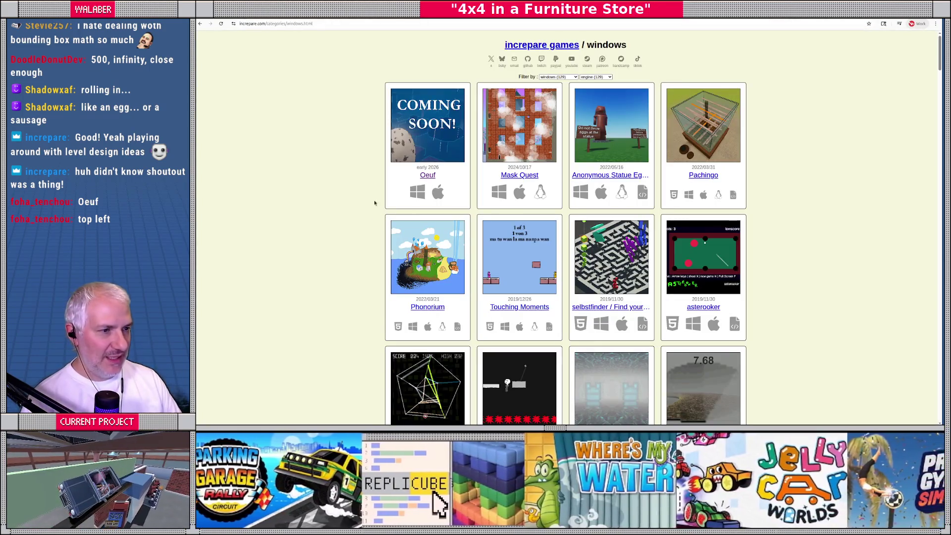
pyautogui.scroll(-3, 349, 181)
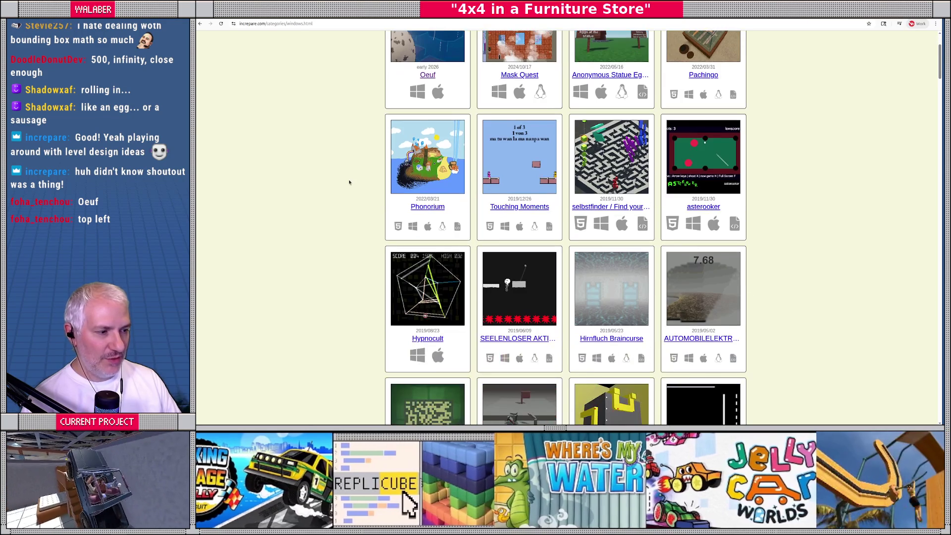
pyautogui.hotkey('ctrl', 'f')
pyautogui.write('english')
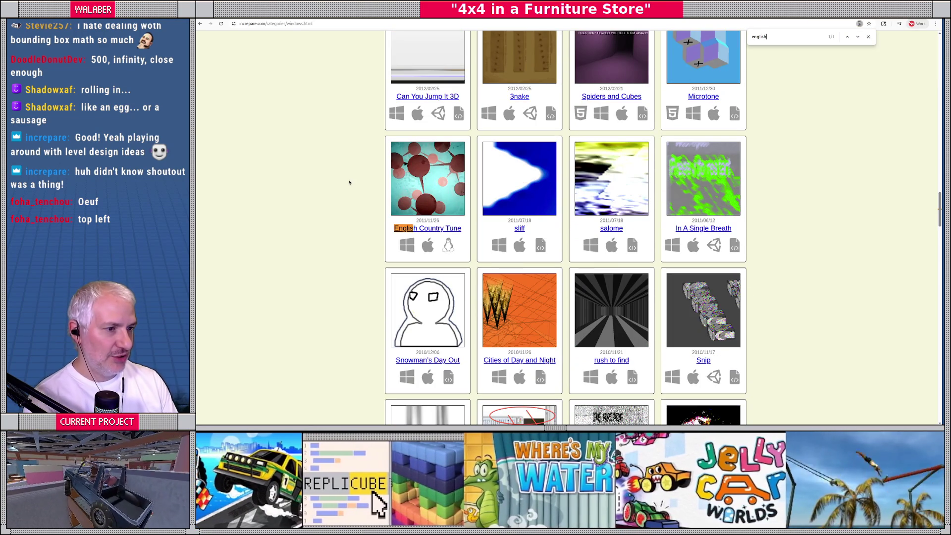
pyautogui.press('Escape')
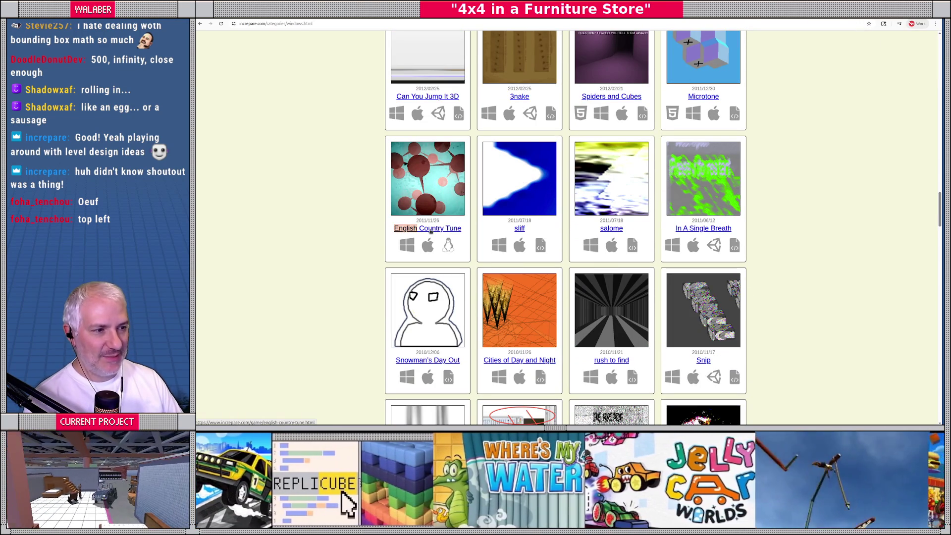
pyautogui.scroll(3, 374, 203)
pyautogui.scroll(3, 374, 203)
pyautogui.scroll(2, 371, 196)
pyautogui.scroll(3, 370, 196)
pyautogui.scroll(2, 370, 197)
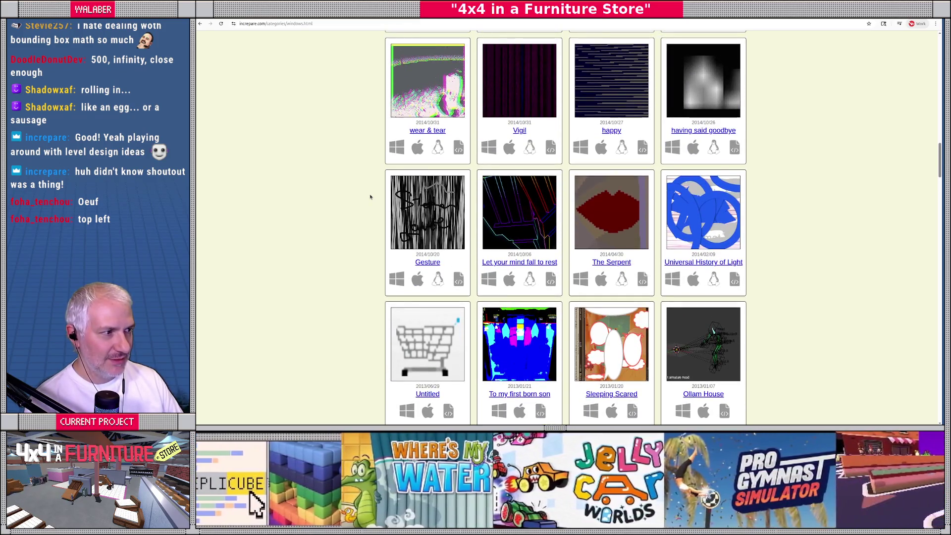
pyautogui.scroll(3, 370, 196)
pyautogui.scroll(3, 370, 196)
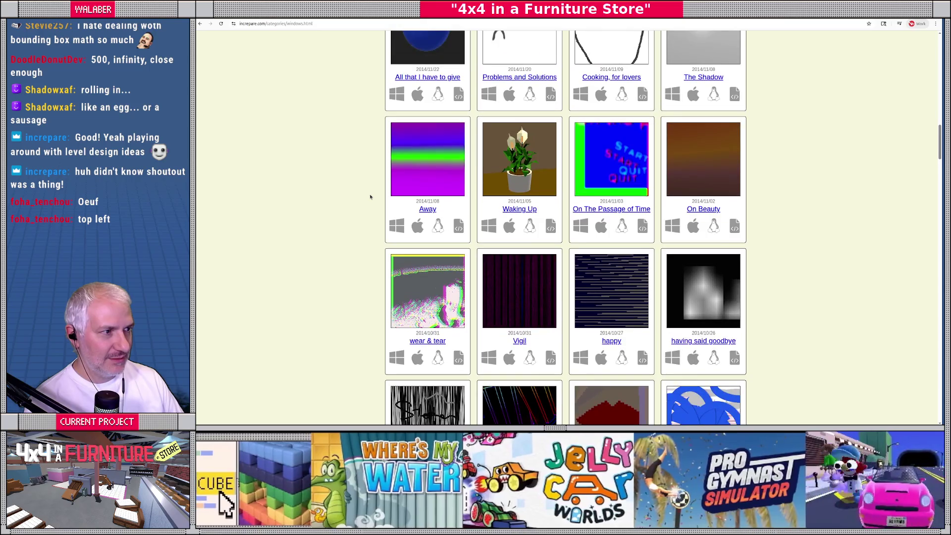
pyautogui.scroll(2, 370, 196)
pyautogui.scroll(2, 370, 197)
pyautogui.scroll(2, 370, 196)
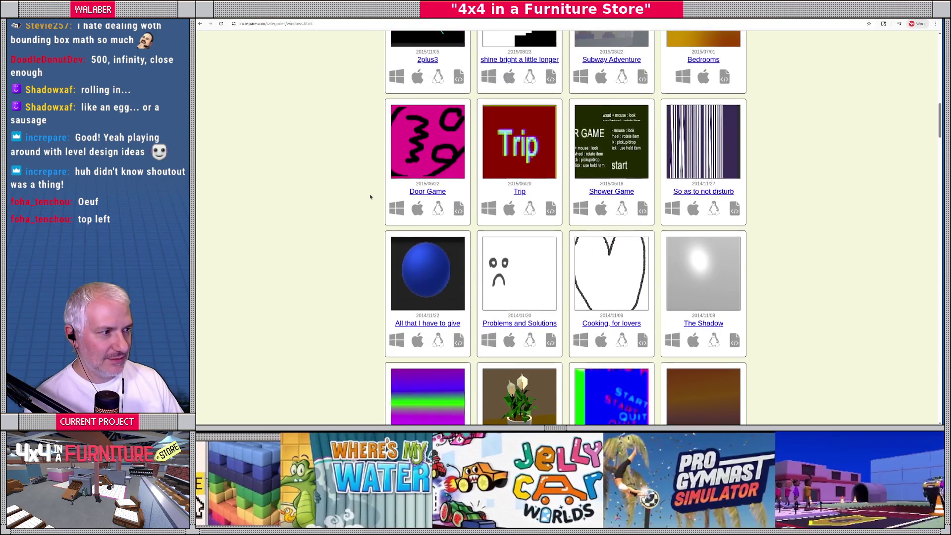
pyautogui.scroll(2, 370, 196)
pyautogui.scroll(1, 370, 196)
pyautogui.scroll(2, 370, 196)
pyautogui.scroll(2, 370, 196)
pyautogui.scroll(1, 370, 196)
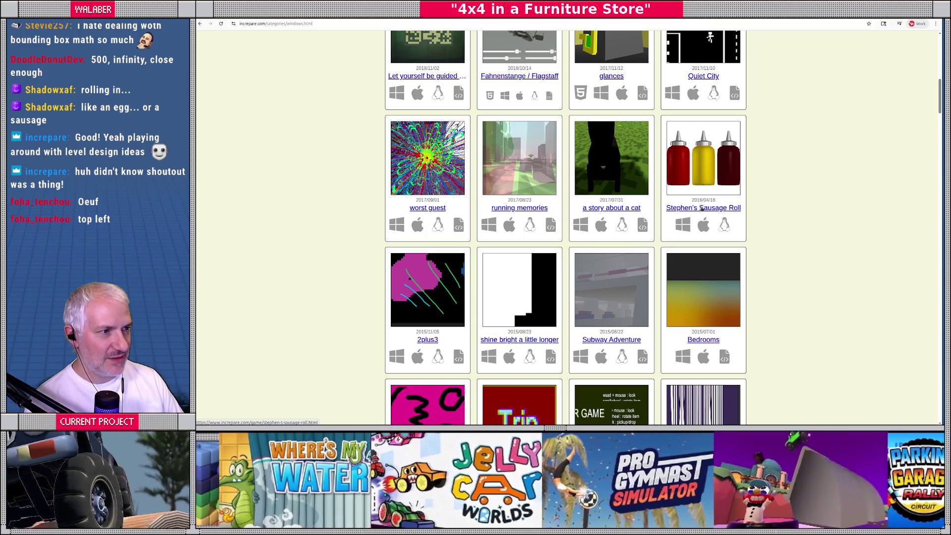
pyautogui.scroll(2, 357, 159)
pyautogui.scroll(3, 357, 159)
pyautogui.scroll(3, 357, 159)
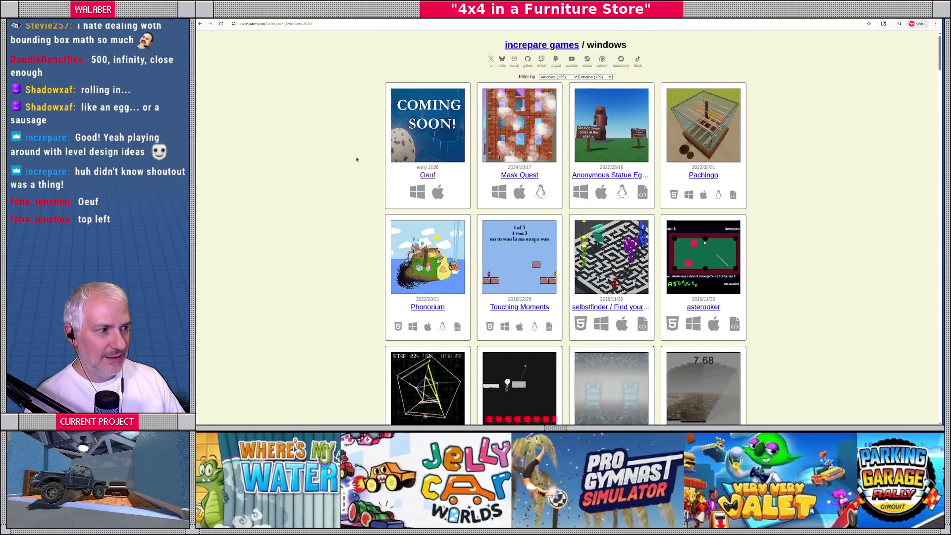
# View the green, orange and purple puzzle screenshots full size on the English Country Tune website
pyautogui.hotkey('alt', 'Left')
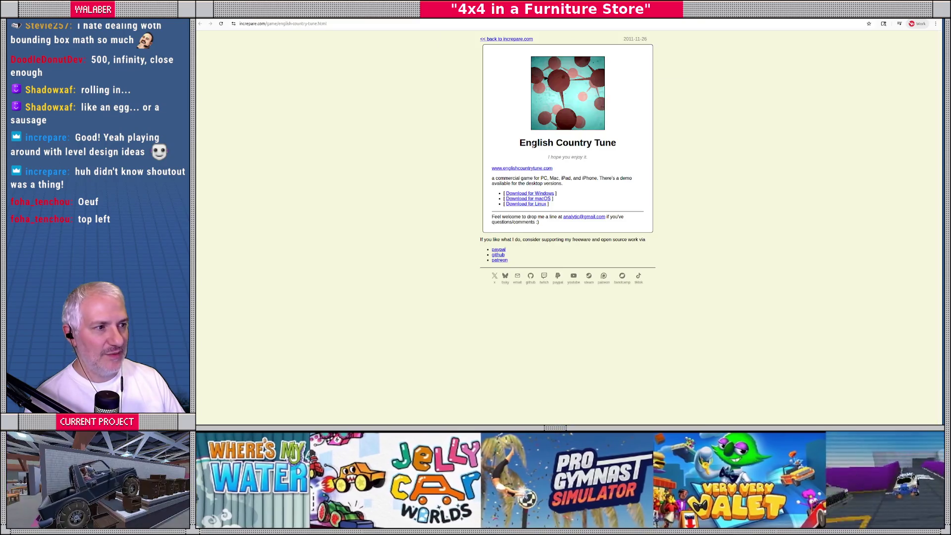
pyautogui.click(526, 170)
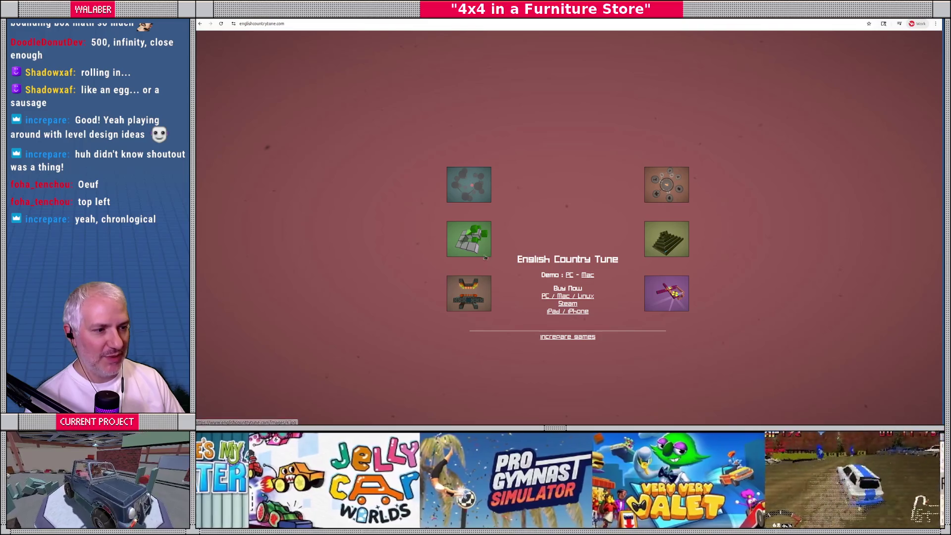
pyautogui.click(469, 241)
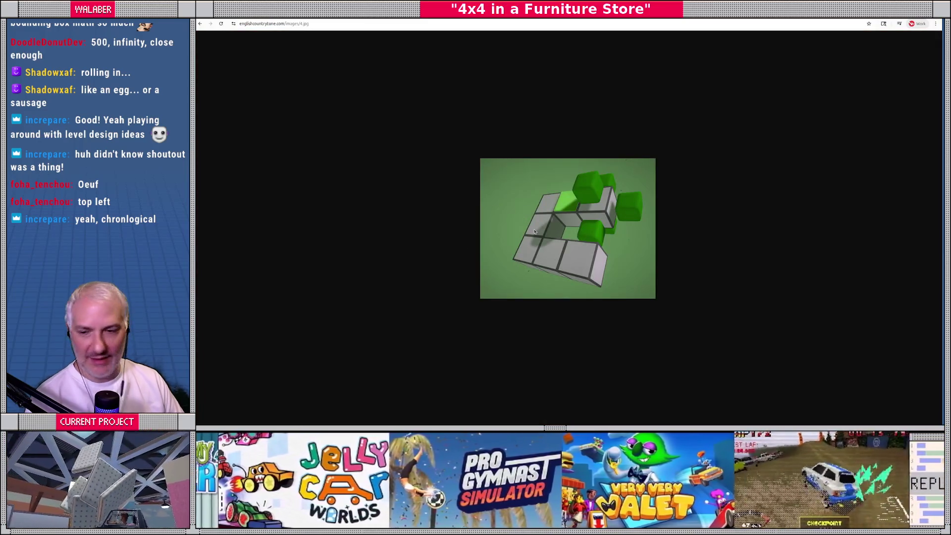
pyautogui.click(201, 24)
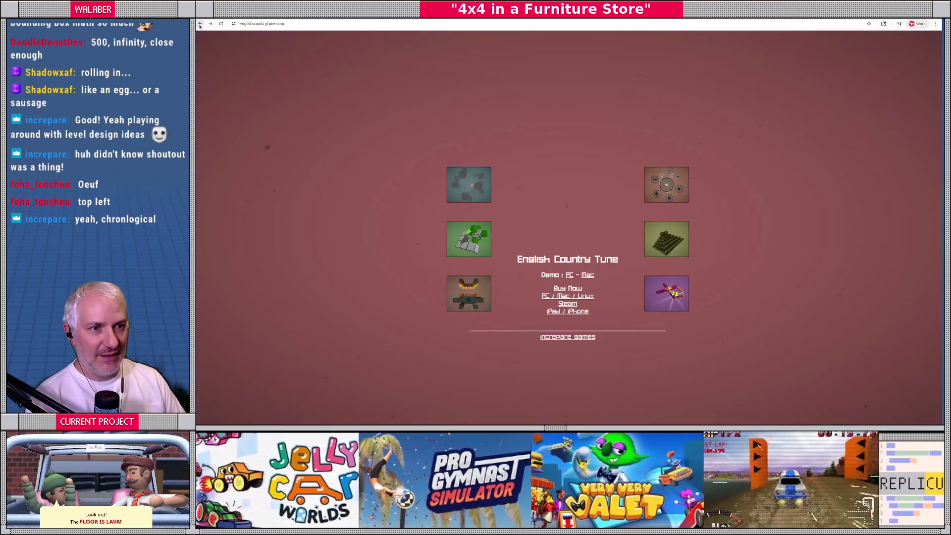
pyautogui.click(537, 250)
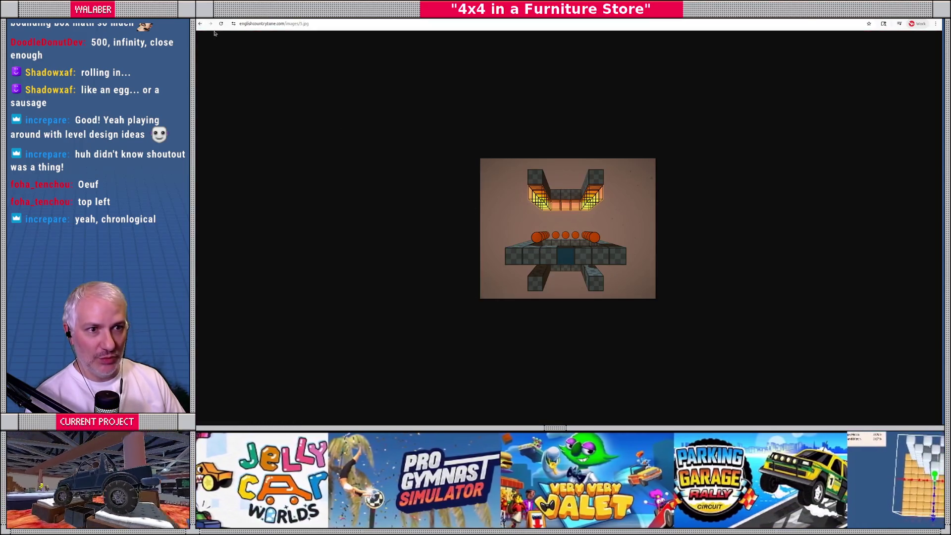
pyautogui.click(201, 24)
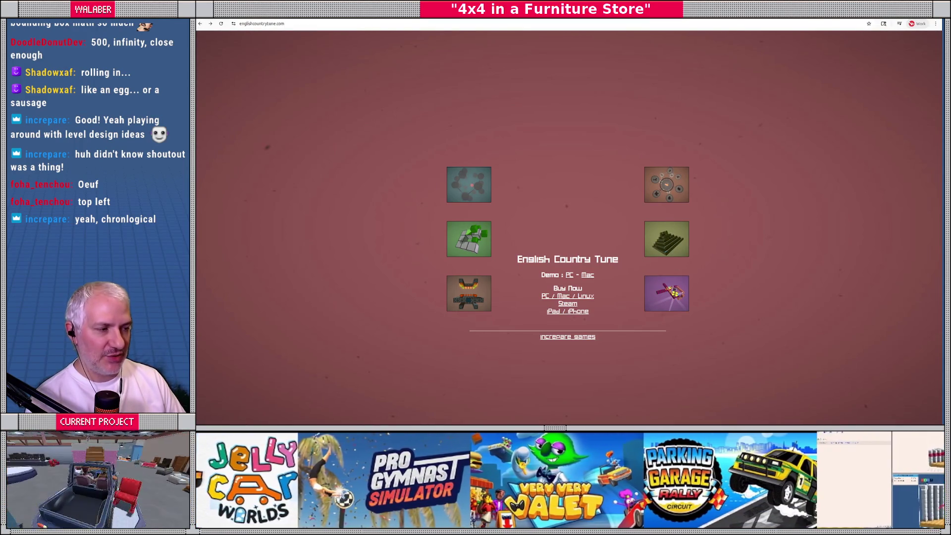
pyautogui.click(666, 293)
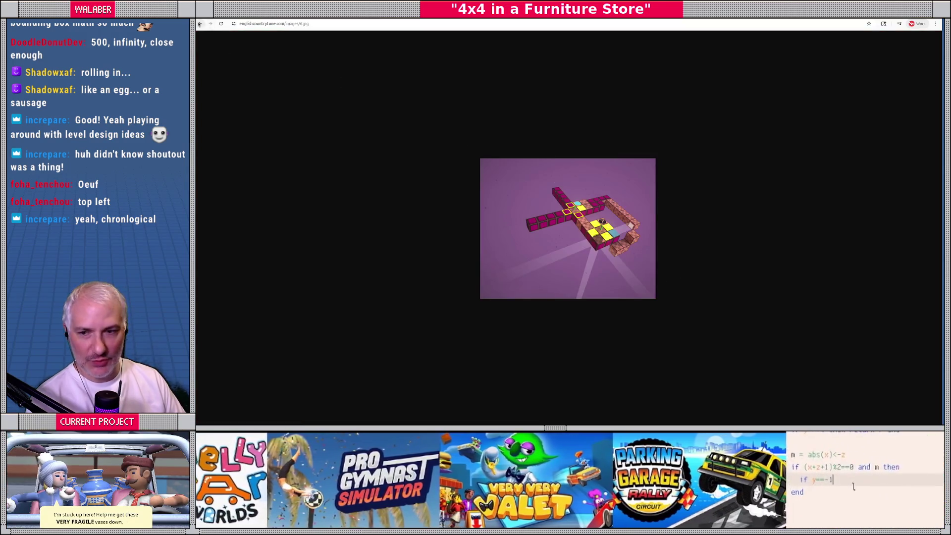
pyautogui.click(201, 24)
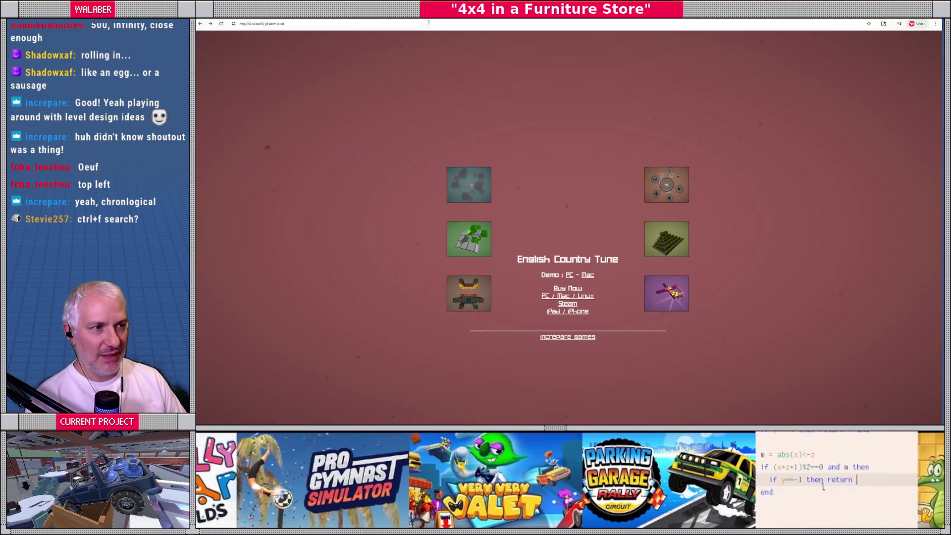
# Go to the Stephen's Sausage Roll entry on increpare and visit its website link
pyautogui.hotkey('alt', 'Left')
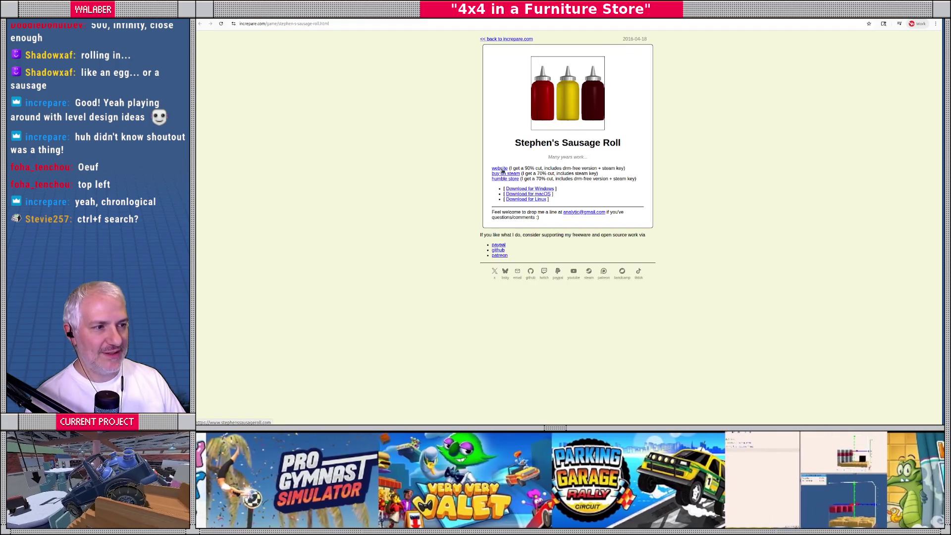
pyautogui.click(501, 168)
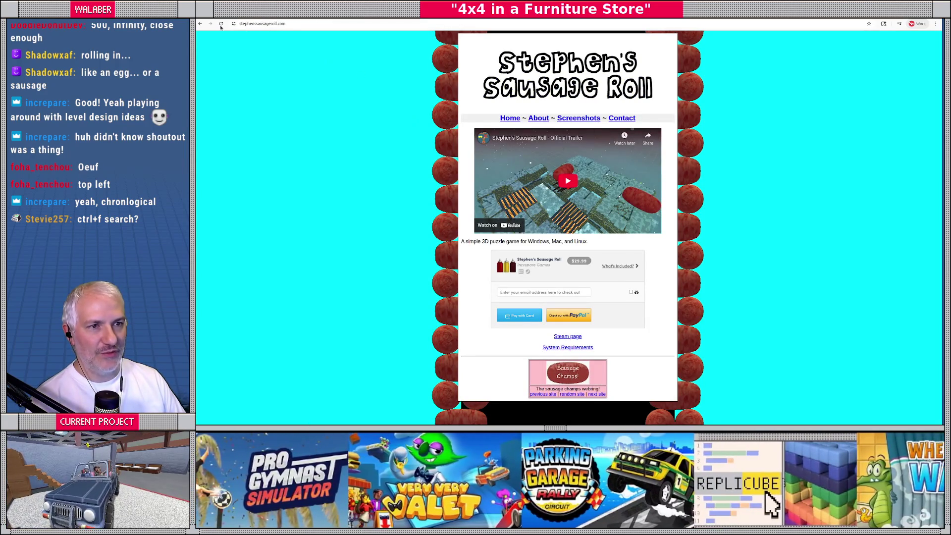
# Check the Stephen's Sausage Roll store page, then reopen the official website and copy its address
pyautogui.click(201, 25)
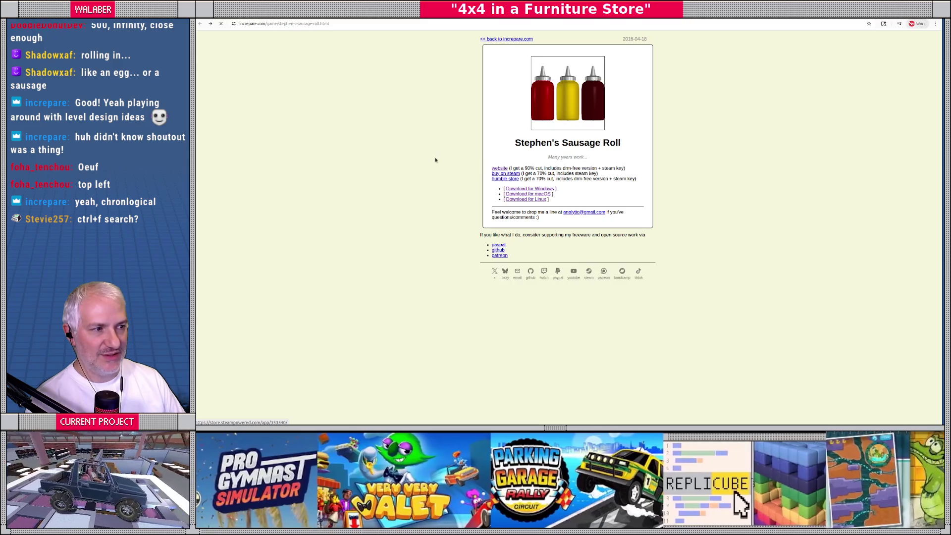
pyautogui.click(505, 173)
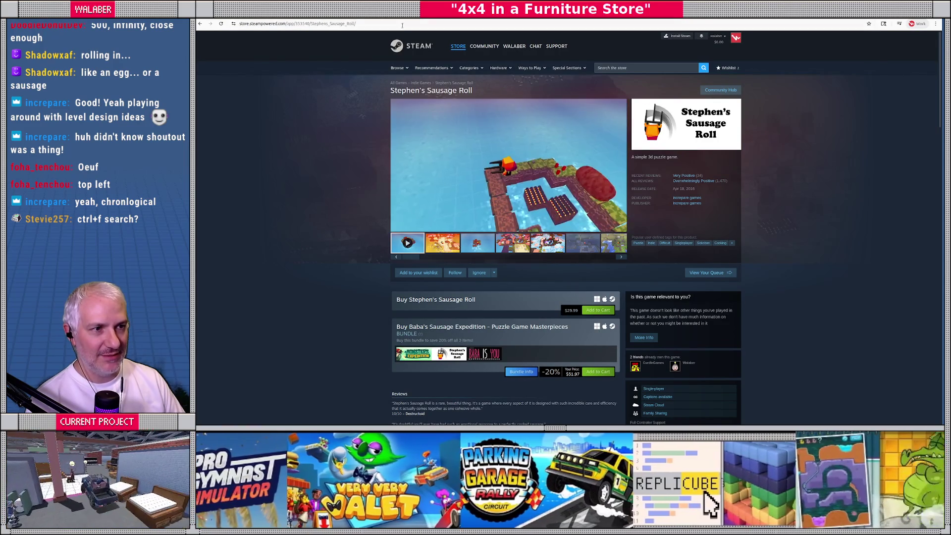
pyautogui.hotkey('ctrl', 'l')
pyautogui.press('Escape')
pyautogui.hotkey('alt', 'Left')
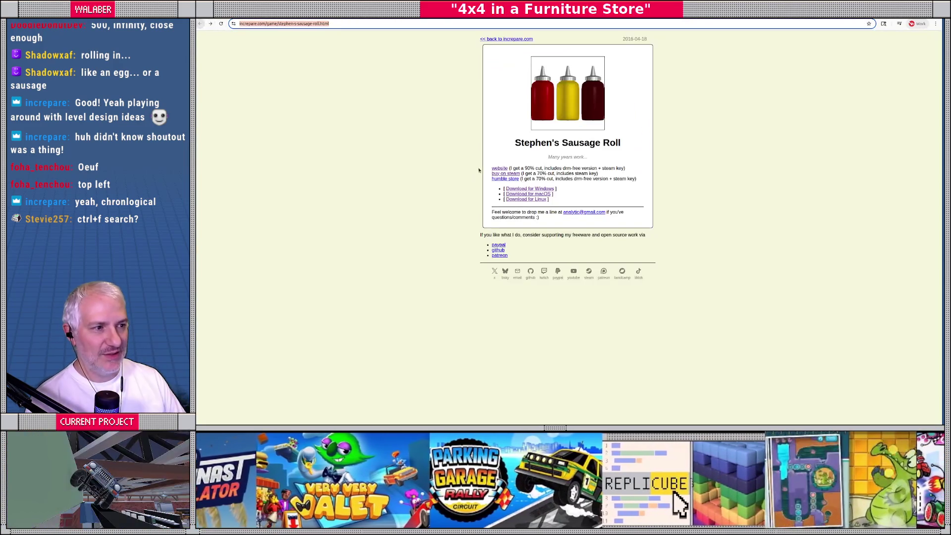
pyautogui.click(500, 169)
pyautogui.hotkey('ctrl', 'l')
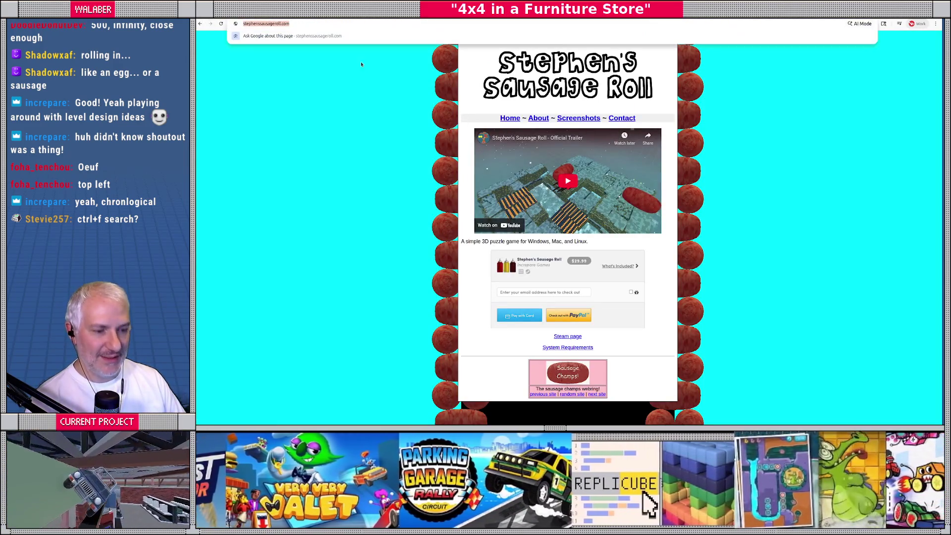
pyautogui.press('Escape')
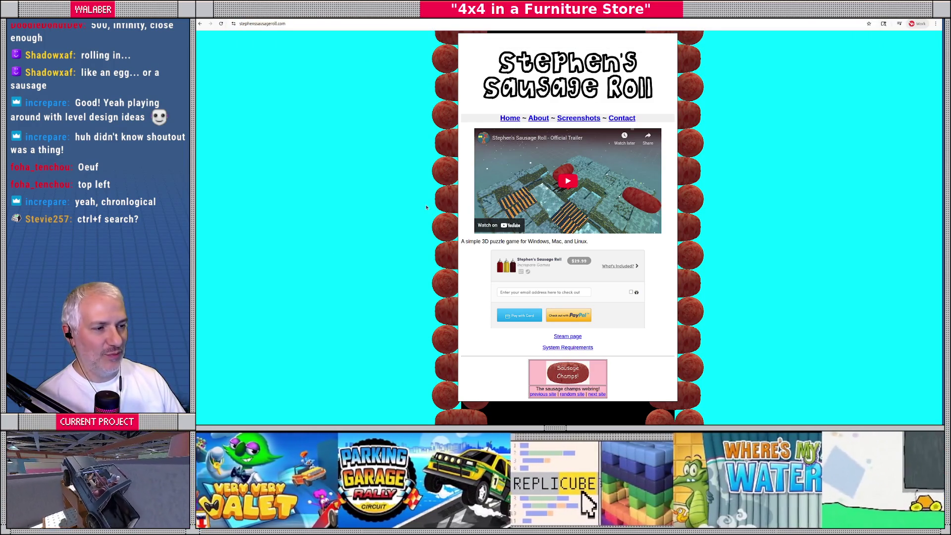
# Play the embedded Stephen's Sausage Roll trailer and watch it full screen
pyautogui.click(567, 180)
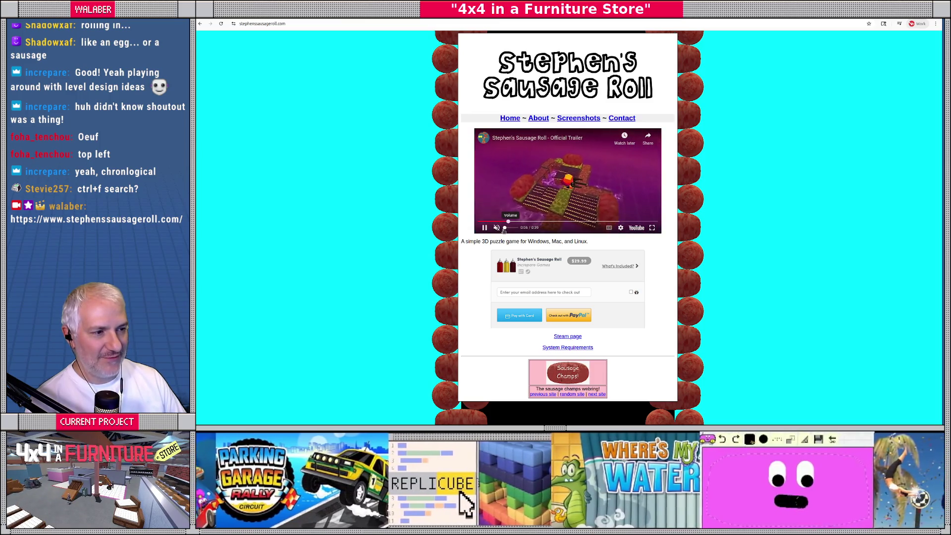
pyautogui.click(652, 227)
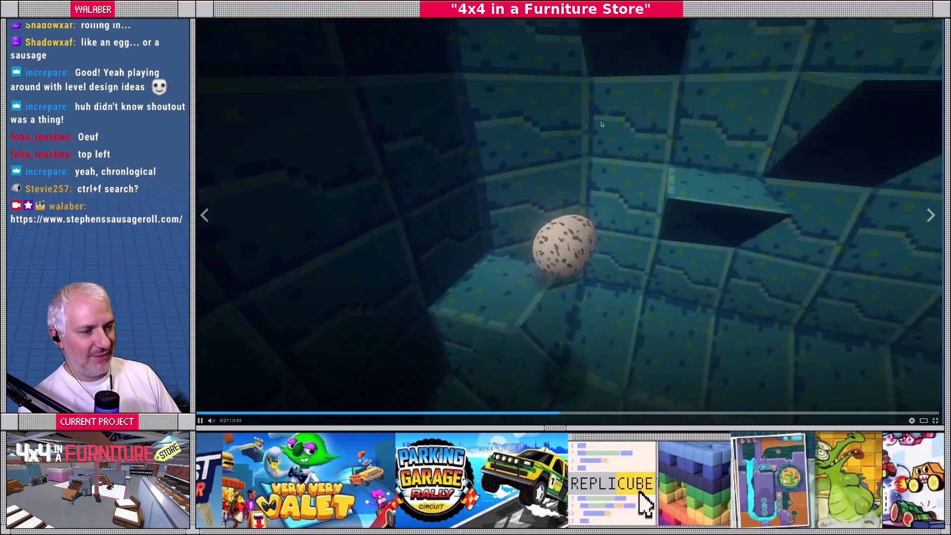
# Leave full screen, pause the Oeuf trailer, view a screenshot, then return to the increpare listing tab
pyautogui.press('Escape')
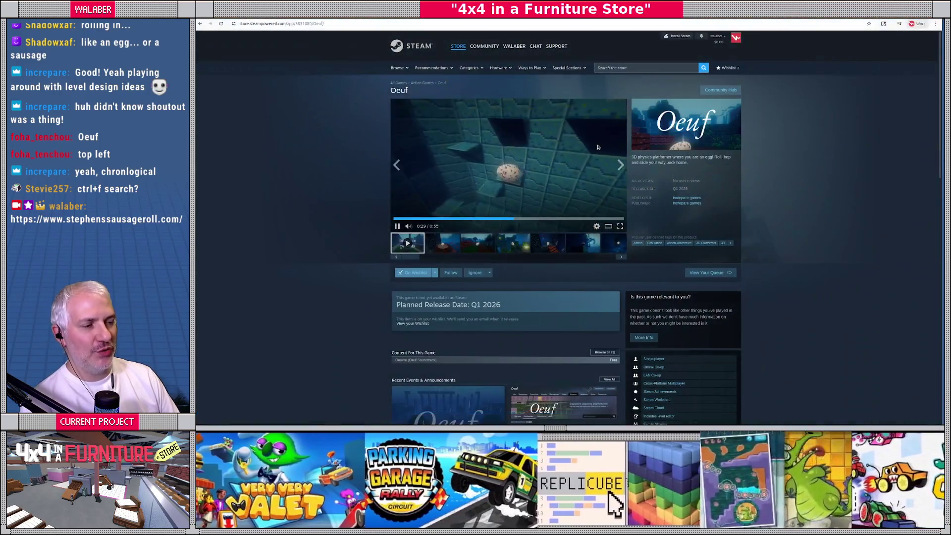
pyautogui.click(397, 226)
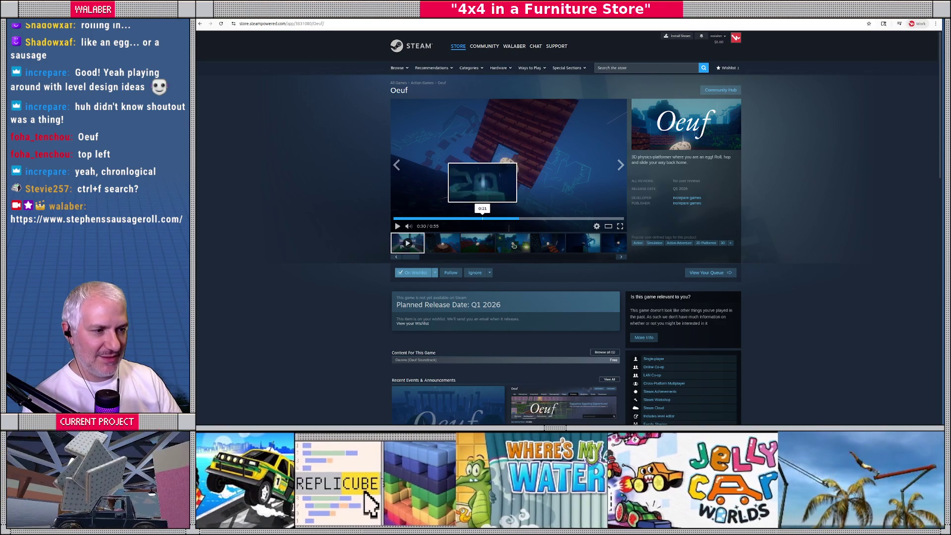
pyautogui.click(513, 243)
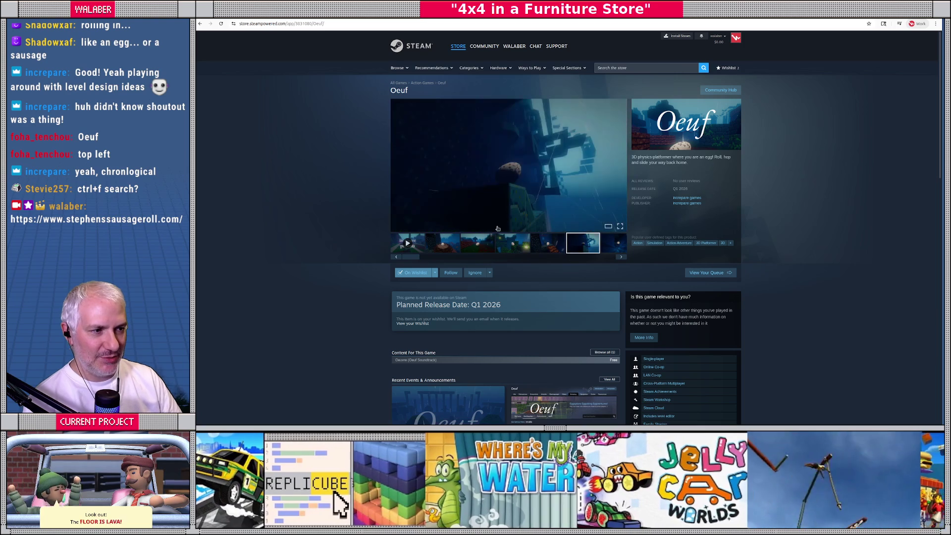
pyautogui.scroll(-5, 373, 222)
pyautogui.scroll(-1, 372, 222)
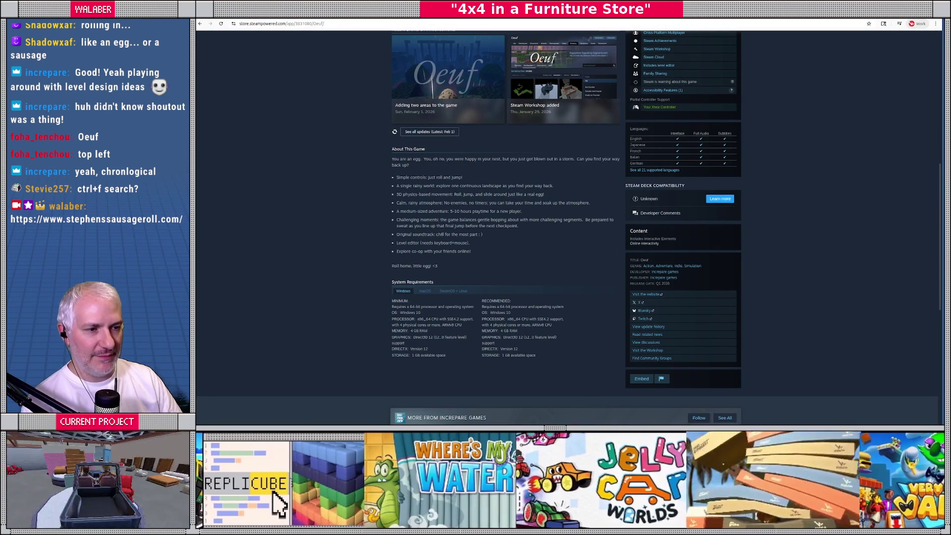
pyautogui.click(301, 11)
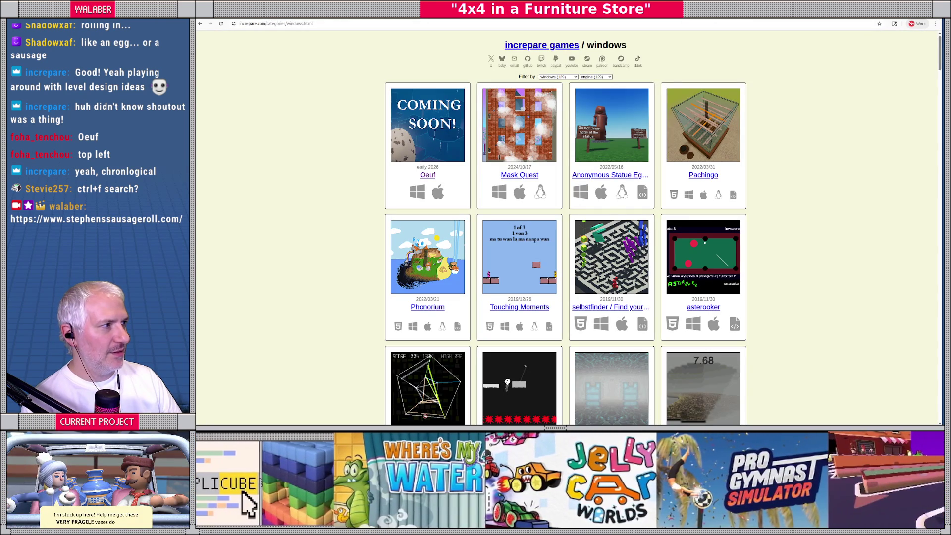
# Switch back to Godot, touch the script on line 9 and show the prop catalog scene in the 3D workspace
pyautogui.hotkey('alt', 'Tab')
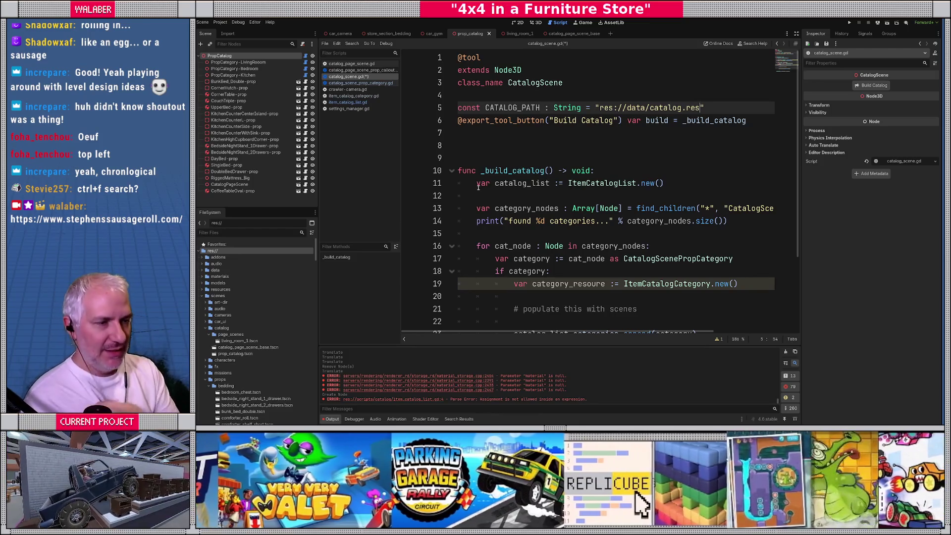
pyautogui.click(520, 158)
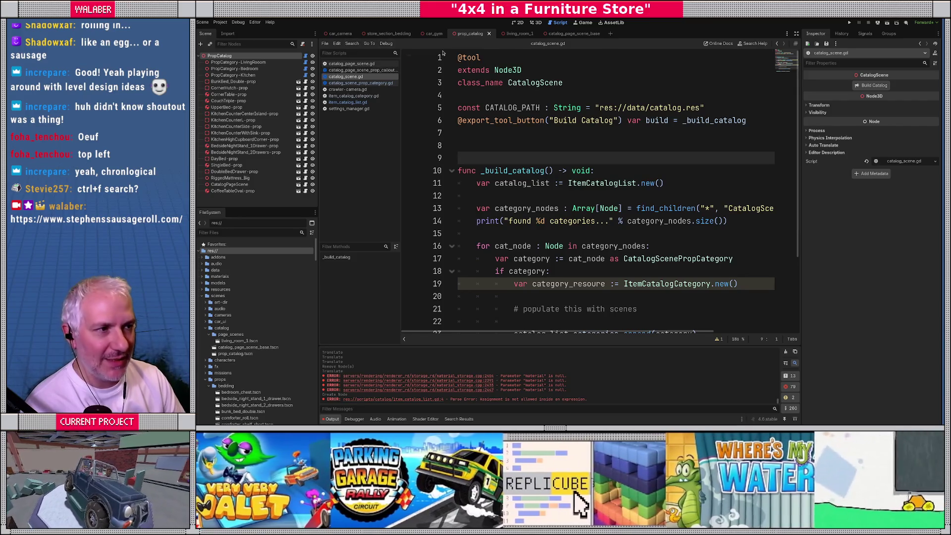
pyautogui.click(541, 24)
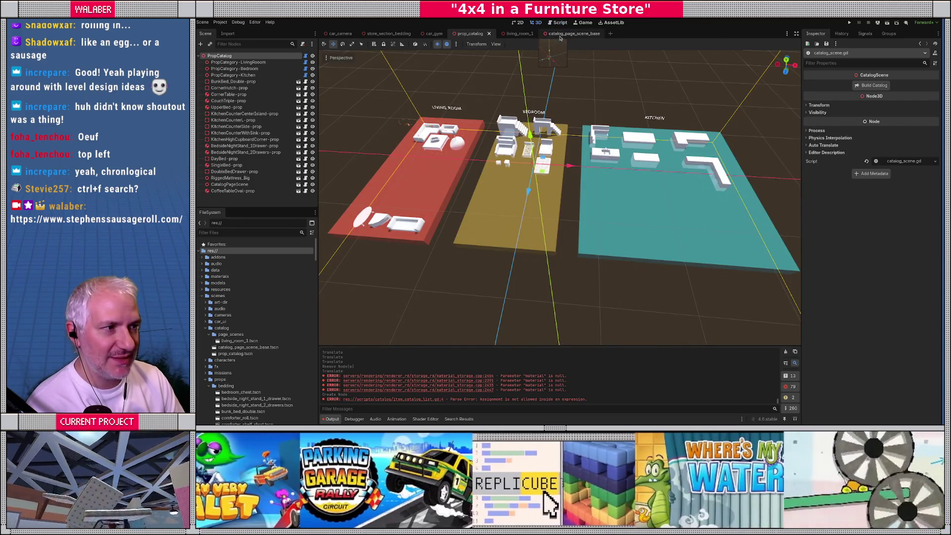
# Open the living_room_1 scene tab and orbit around its couches, coffee table and bean bag
pyautogui.click(513, 36)
pyautogui.moveTo(520, 185)
pyautogui.mouseDown()
pyautogui.moveTo(469, 195)
pyautogui.moveTo(494, 190)
pyautogui.mouseUp()
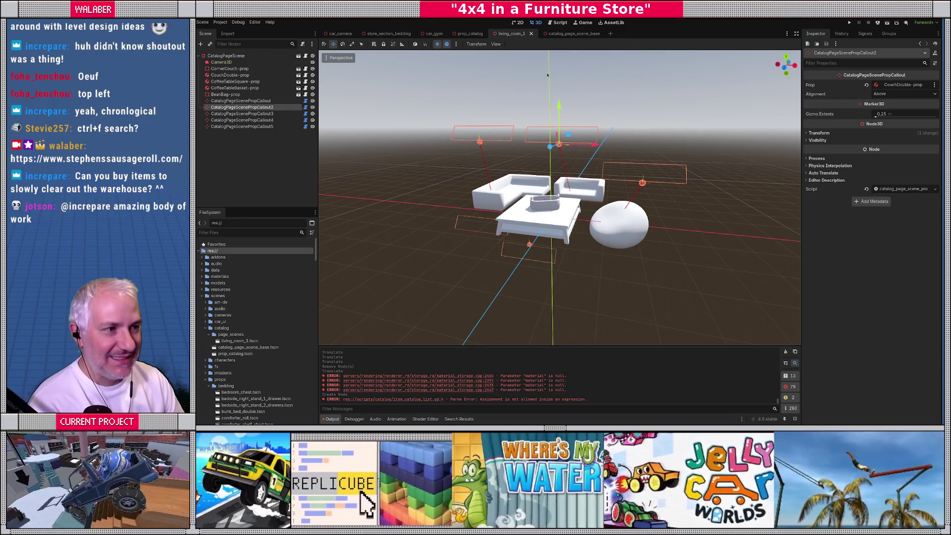
pyautogui.click(495, 44)
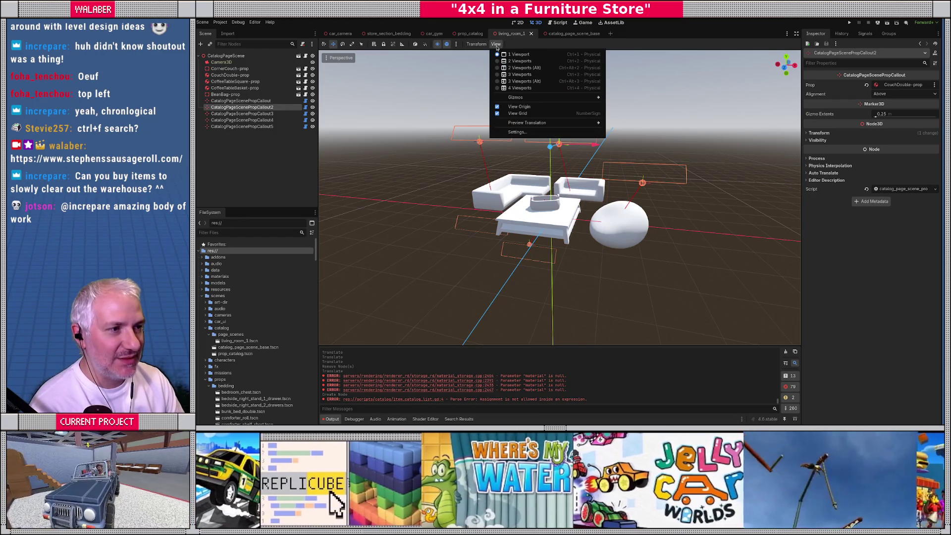
# Split the 3D view into 2 viewports, orbit the upper view lower, then return to the prop_catalog scene
pyautogui.click(520, 61)
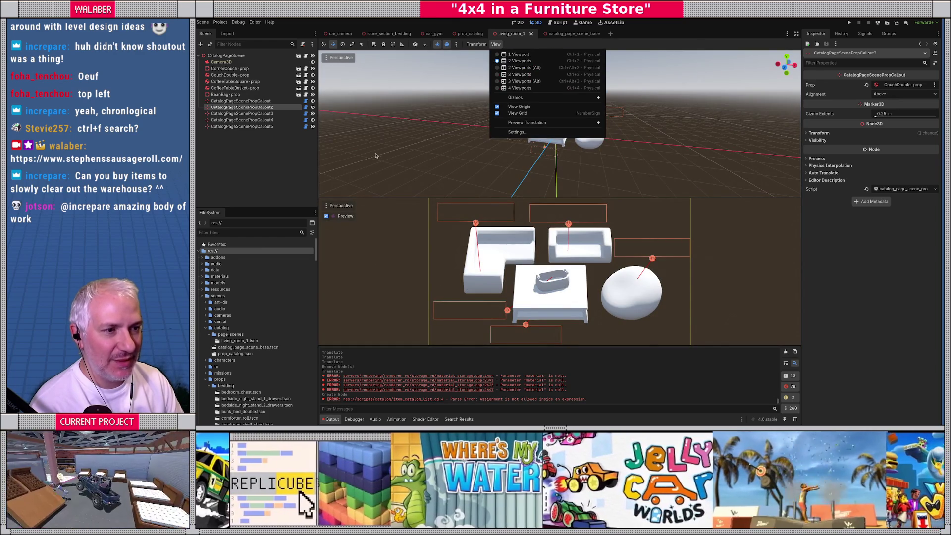
pyautogui.click(376, 155)
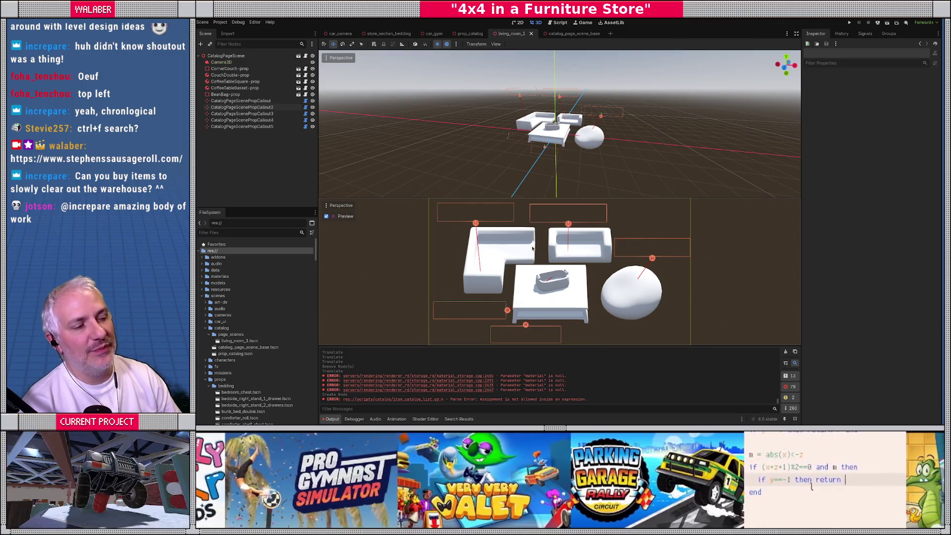
pyautogui.scroll(4, 576, 159)
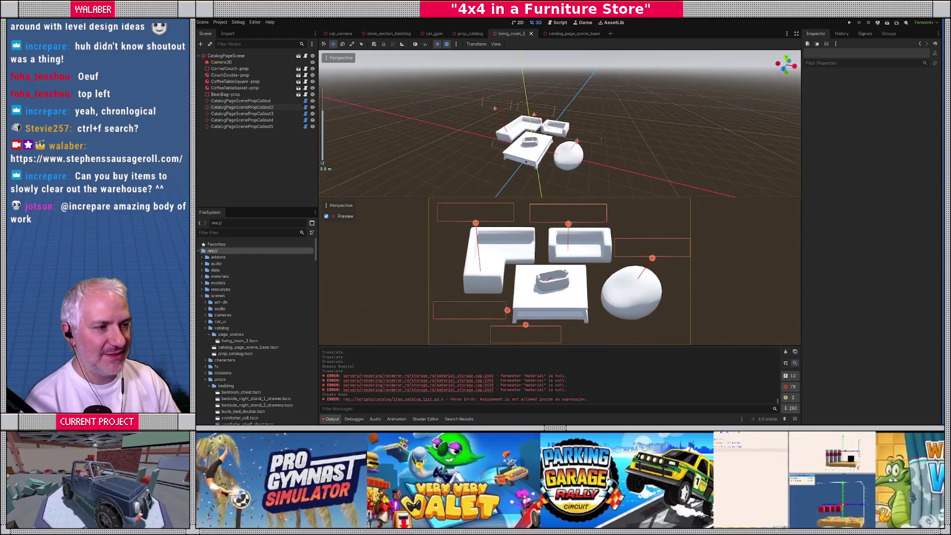
pyautogui.moveTo(499, 141); pyautogui.dragTo(521, 112)
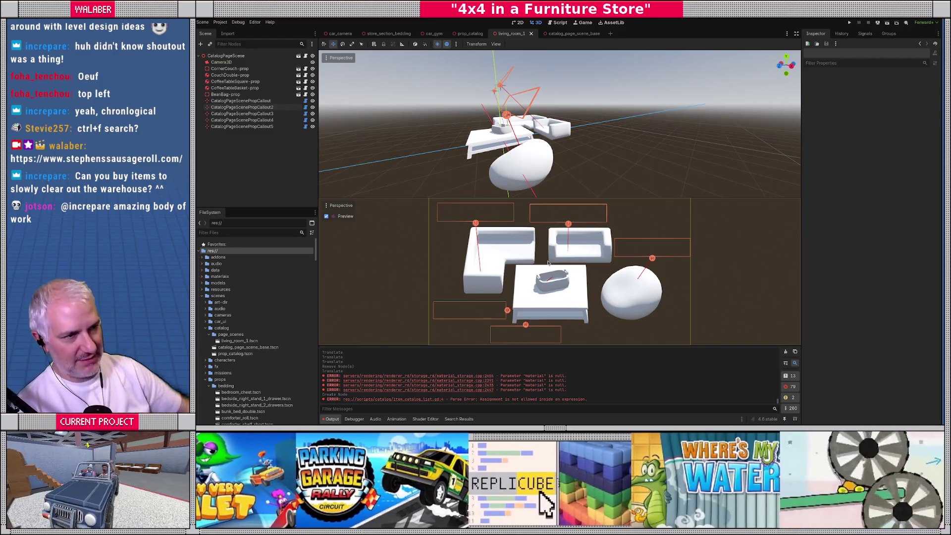
pyautogui.click(468, 34)
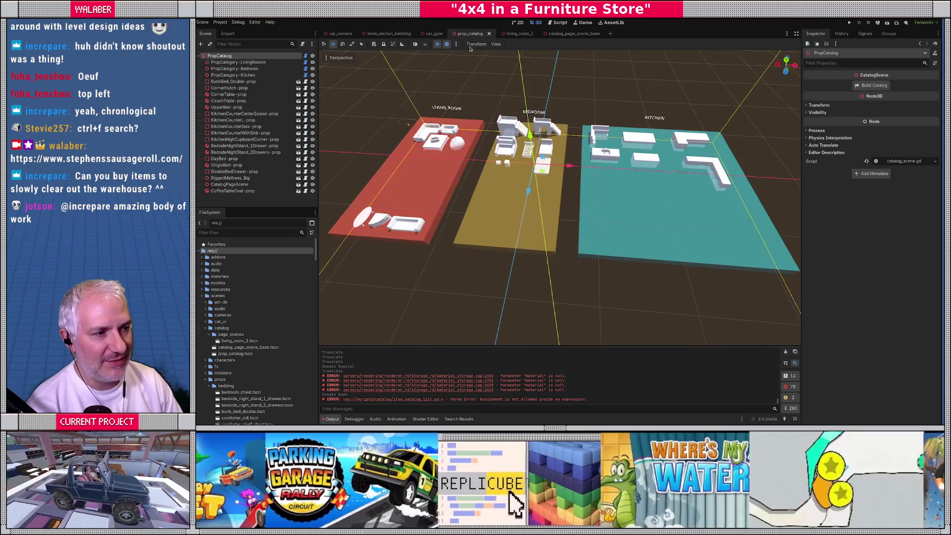
pyautogui.scroll(8, 506, 219)
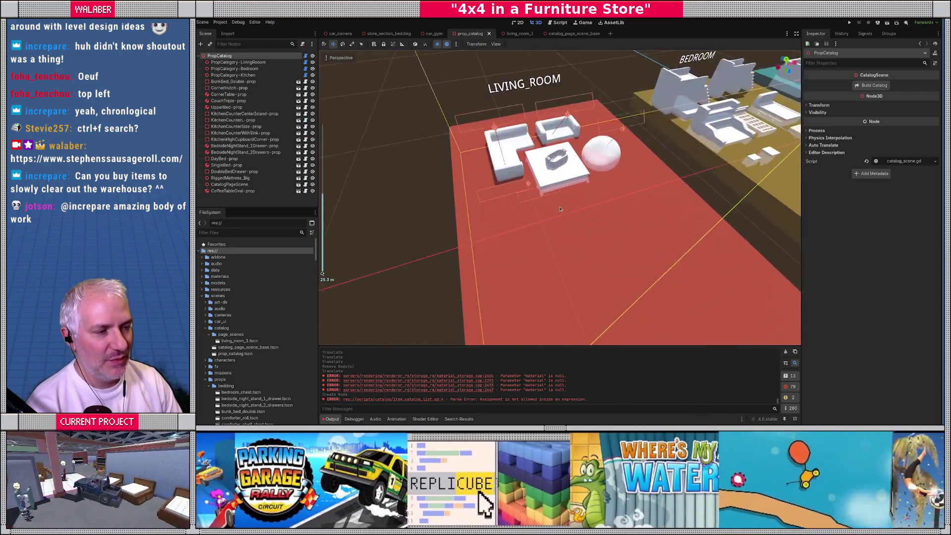
pyautogui.scroll(-6, 567, 208)
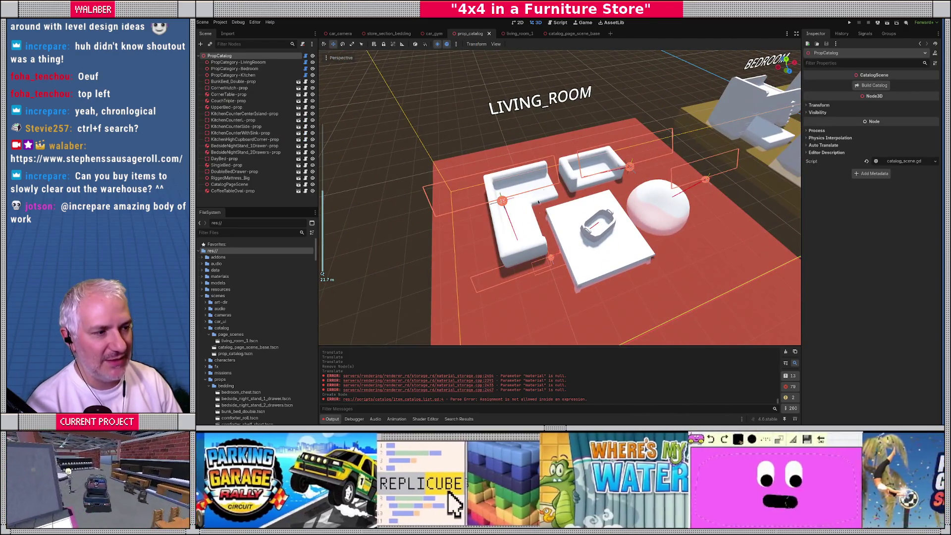
pyautogui.scroll(-6, 543, 191)
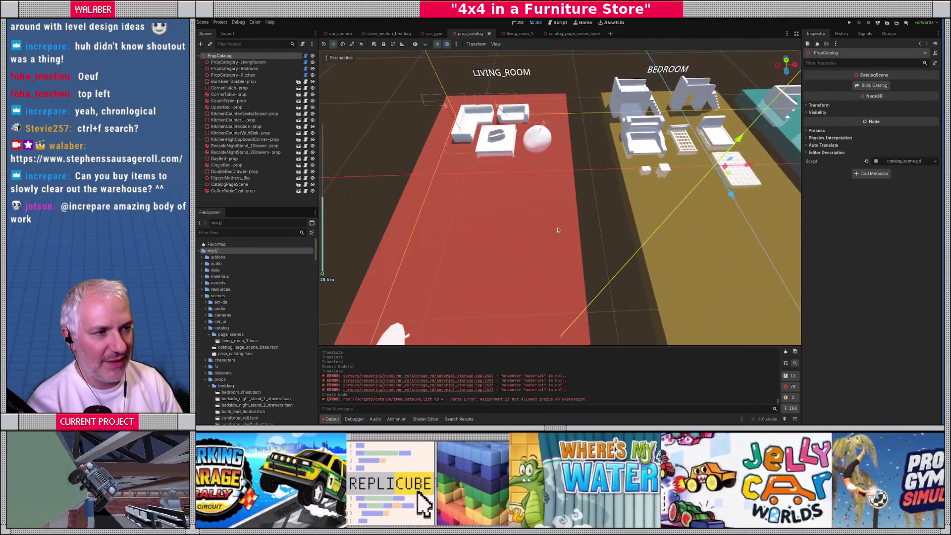
pyautogui.scroll(-4, 559, 230)
pyautogui.scroll(6, 520, 208)
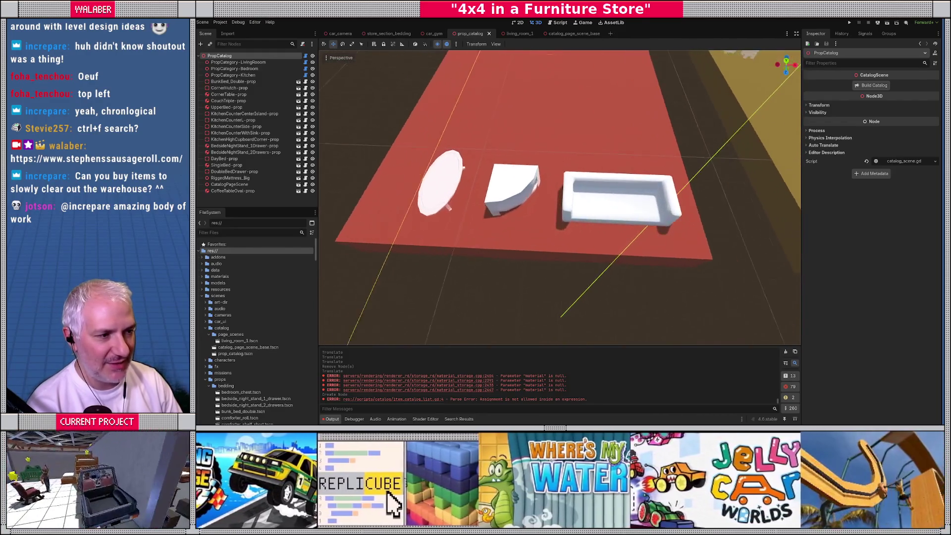
pyautogui.scroll(3, 535, 193)
pyautogui.scroll(-4, 535, 193)
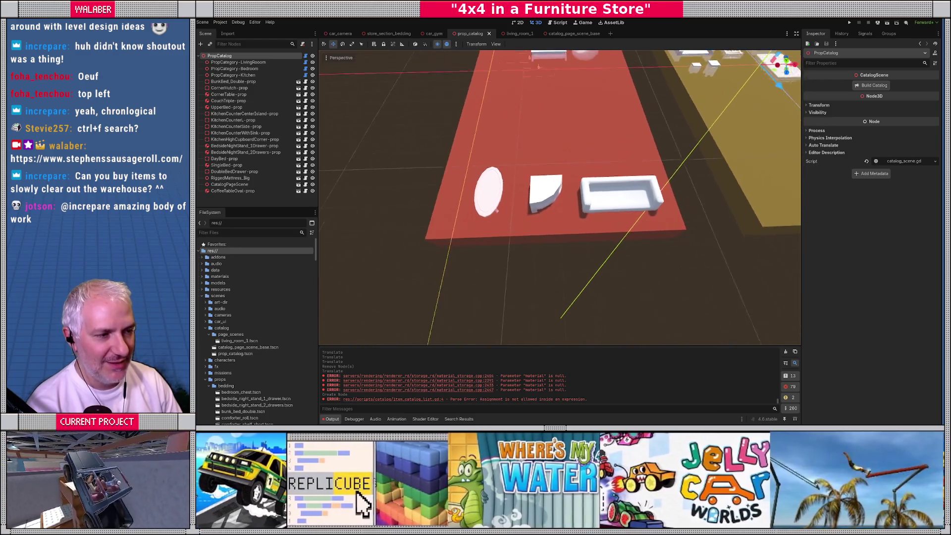
pyautogui.scroll(-5, 540, 186)
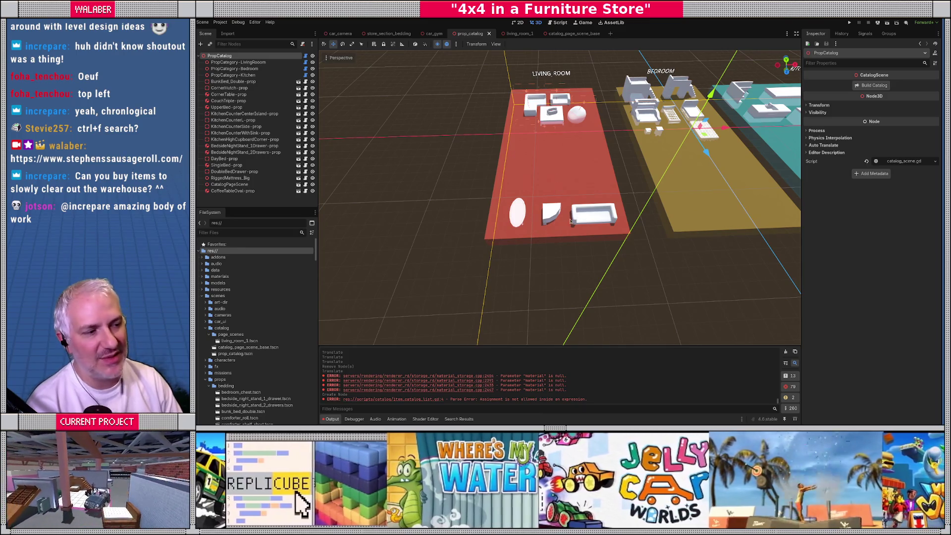
pyautogui.scroll(3, 516, 215)
# Orbit to view the living room, bedroom and kitchen areas, then return to catalog_scene.gd
pyautogui.moveTo(515, 215); pyautogui.dragTo(534, 260)
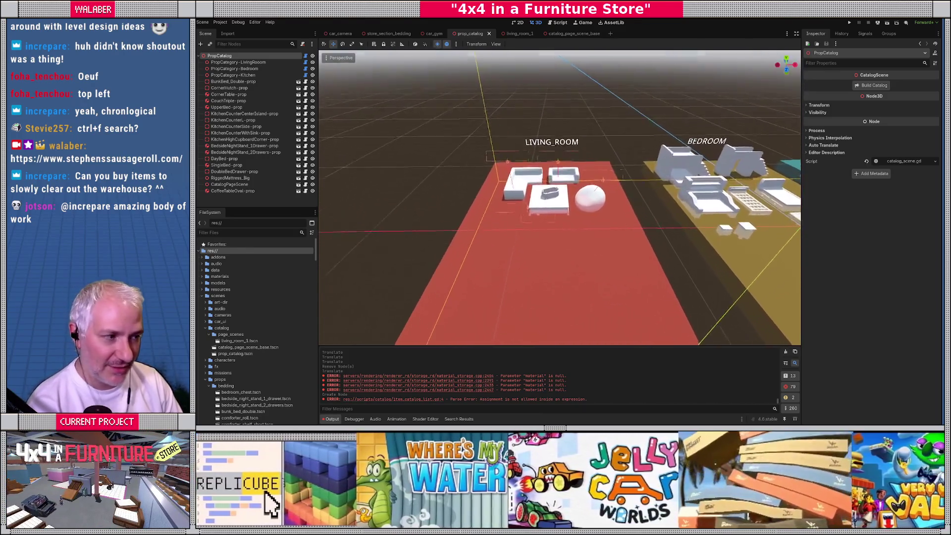
pyautogui.scroll(-3, 557, 193)
pyautogui.scroll(-3, 557, 193)
pyautogui.scroll(-2, 557, 193)
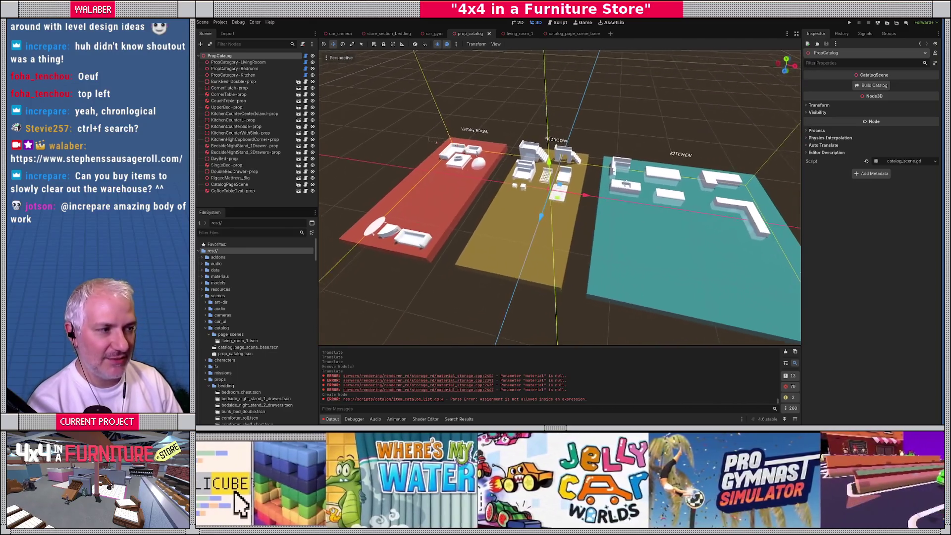
pyautogui.moveTo(557, 222); pyautogui.dragTo(546, 223)
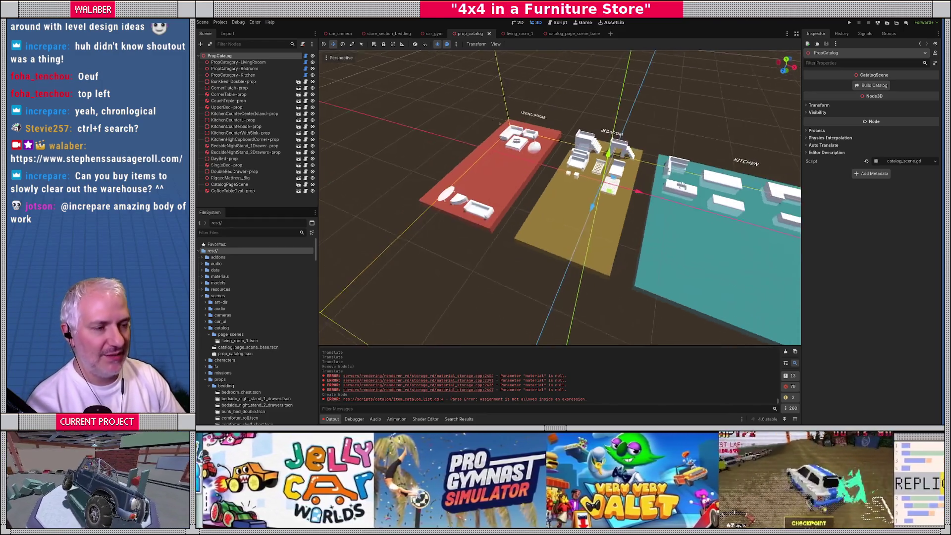
pyautogui.scroll(5, 557, 201)
pyautogui.scroll(4, 558, 201)
pyautogui.scroll(-3, 557, 201)
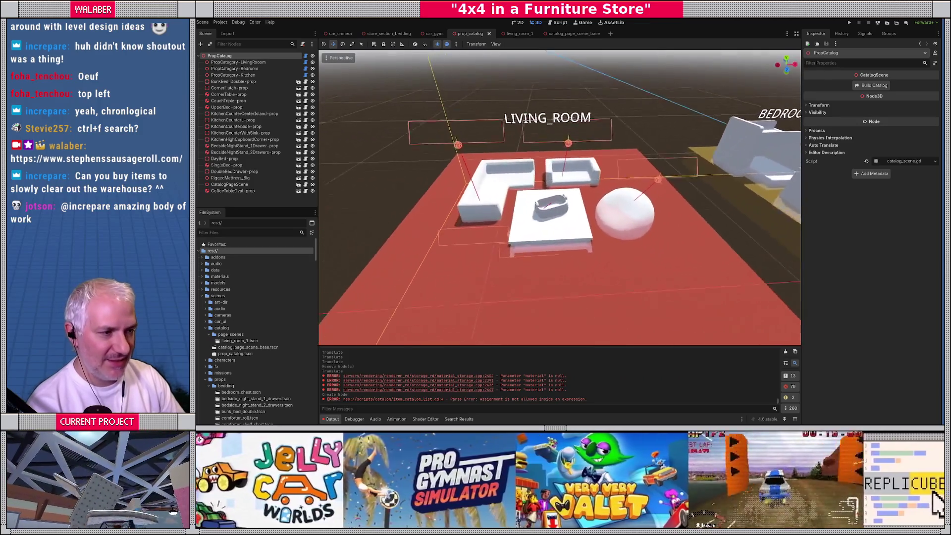
pyautogui.scroll(2, 557, 201)
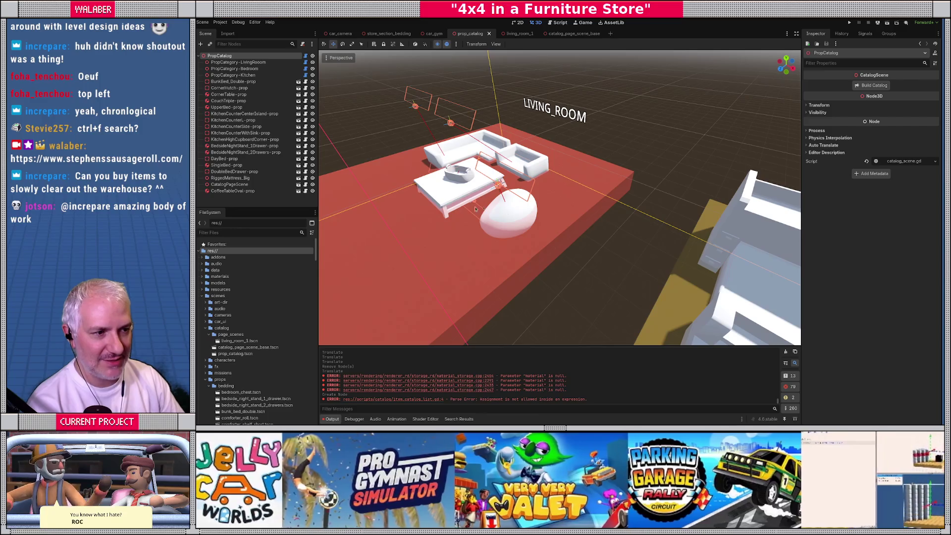
pyautogui.scroll(-5, 483, 207)
pyautogui.scroll(-3, 483, 207)
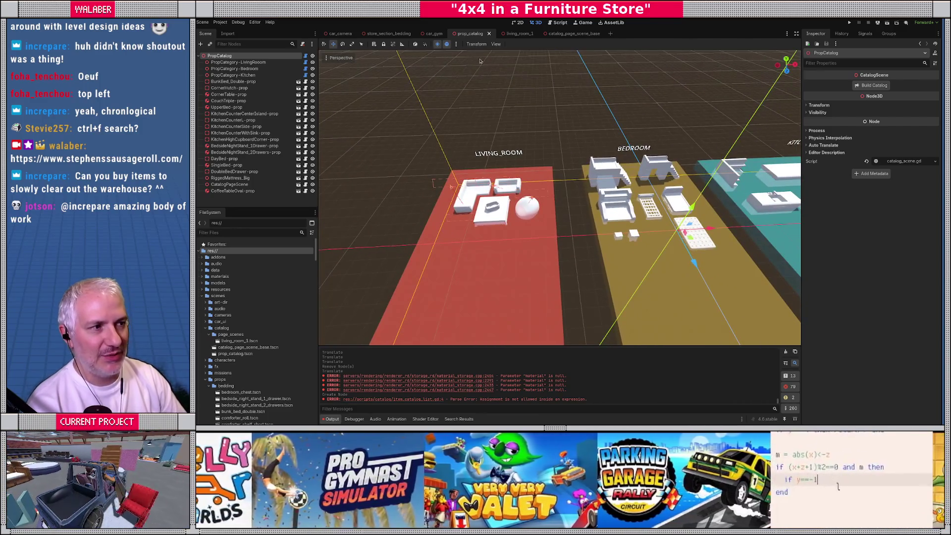
pyautogui.click(559, 23)
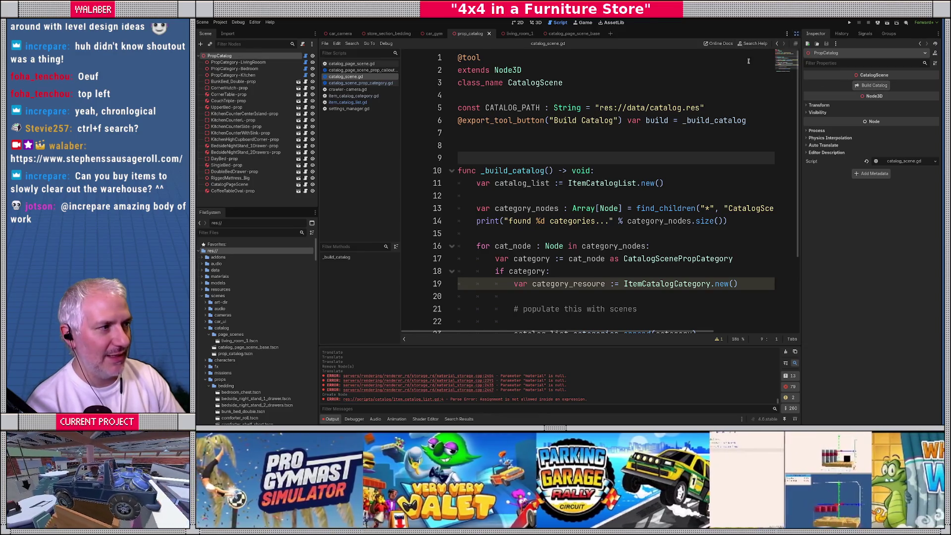
# Inside the loop add 'var category_resoure := ItemCatalogCategory.new()' and a '# populate this with scenes' comment
pyautogui.hotkey('ctrl', 'shift', 'F11')
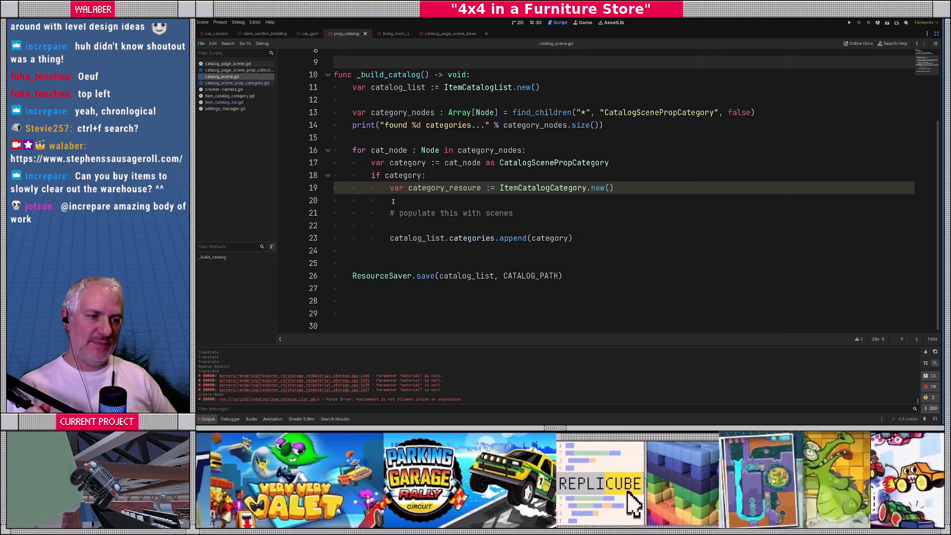
pyautogui.click(393, 201)
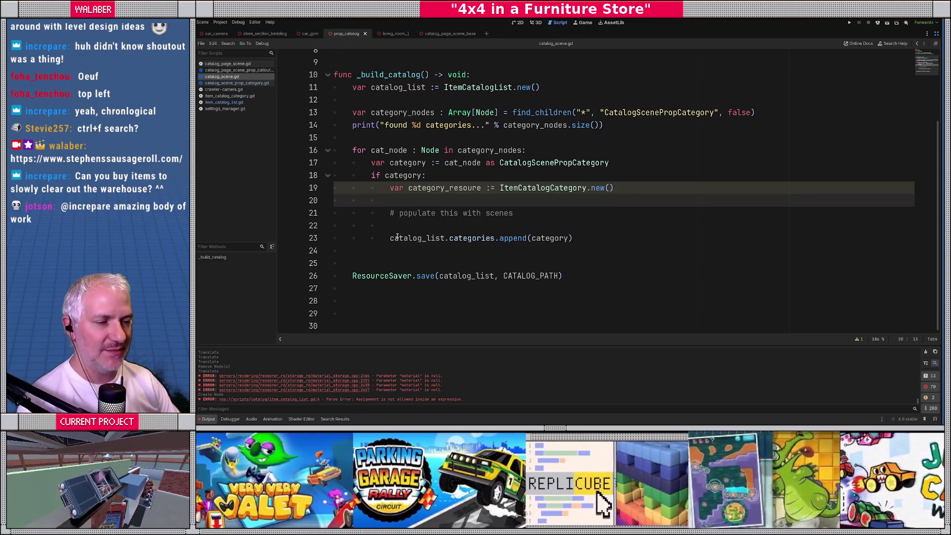
pyautogui.click(395, 250)
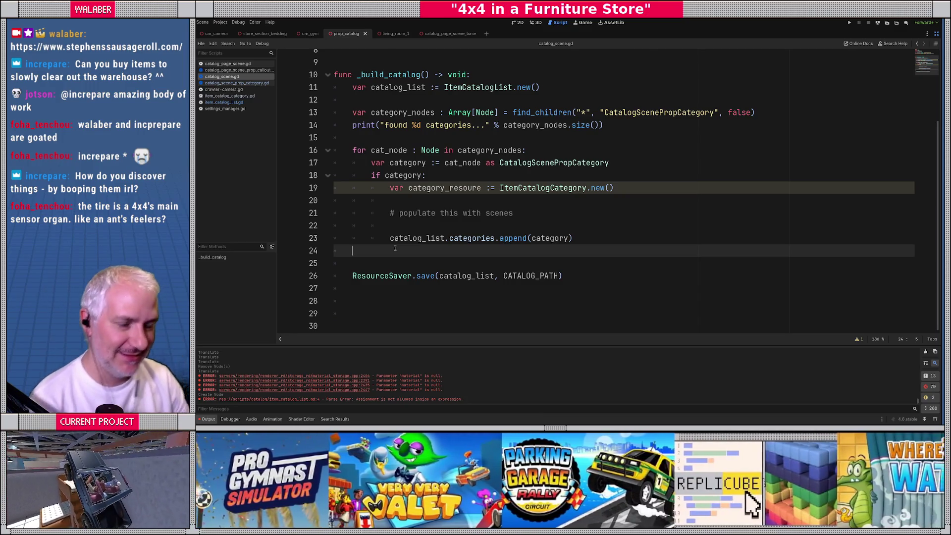
pyautogui.click(404, 213)
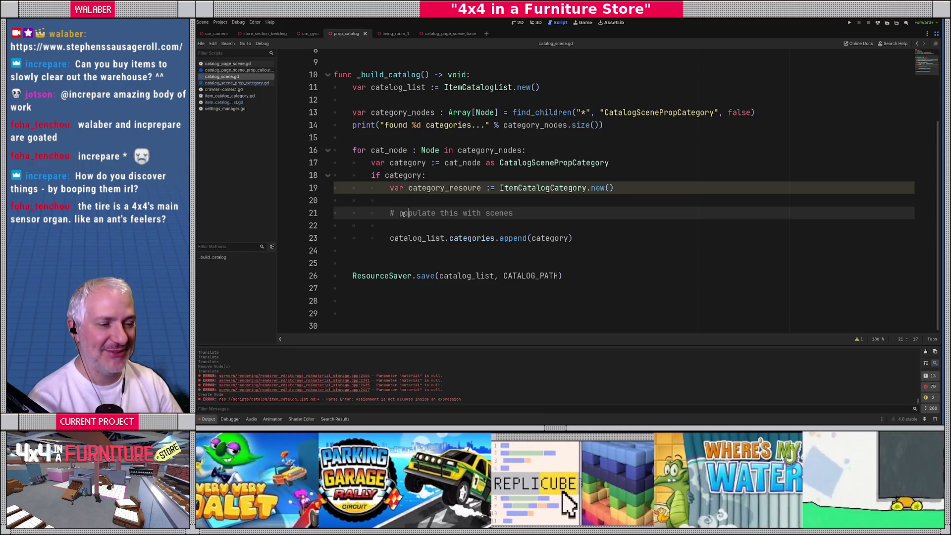
pyautogui.click(396, 227)
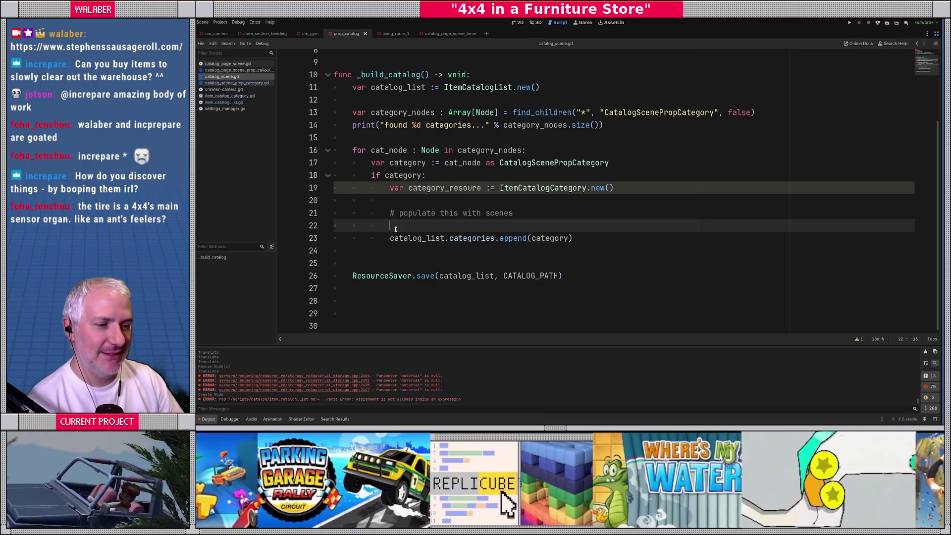
pyautogui.scroll(3, 393, 227)
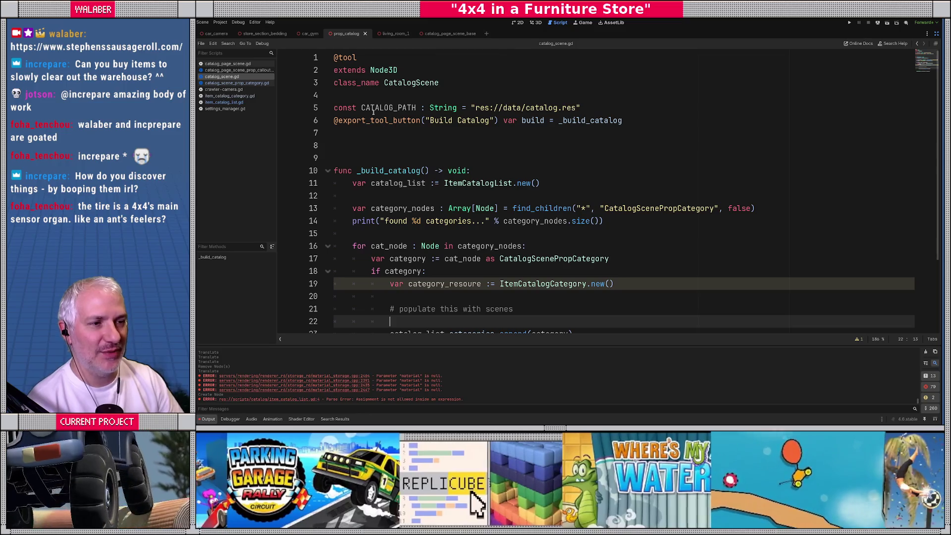
pyautogui.scroll(-1, 368, 157)
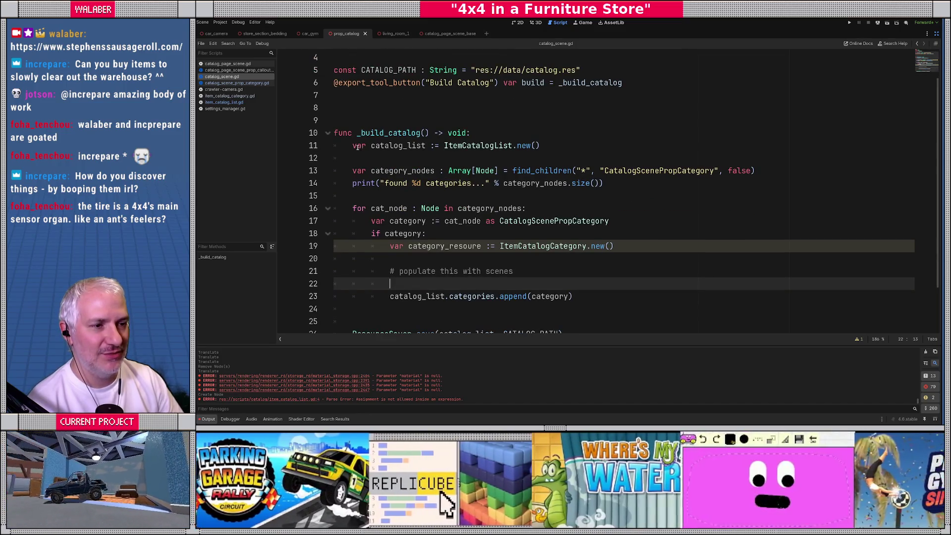
pyautogui.moveTo(352, 146); pyautogui.dragTo(540, 146)
pyautogui.scroll(-1, 540, 145)
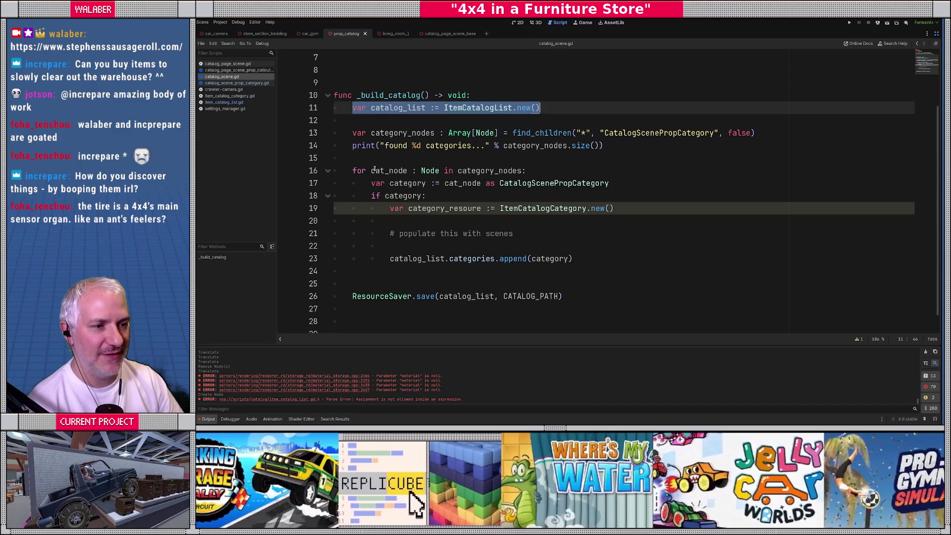
# Review the category append and catalog save lines, then switch to item_catalog_category.gd
pyautogui.moveTo(352, 170); pyautogui.dragTo(609, 183)
pyautogui.click(409, 258)
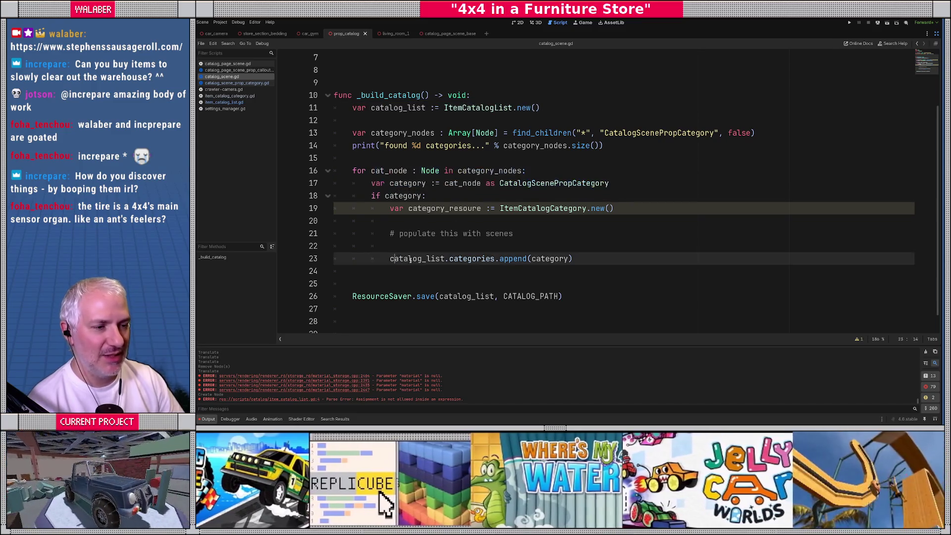
pyautogui.moveTo(391, 258); pyautogui.dragTo(564, 258)
pyautogui.moveTo(353, 296); pyautogui.dragTo(540, 296)
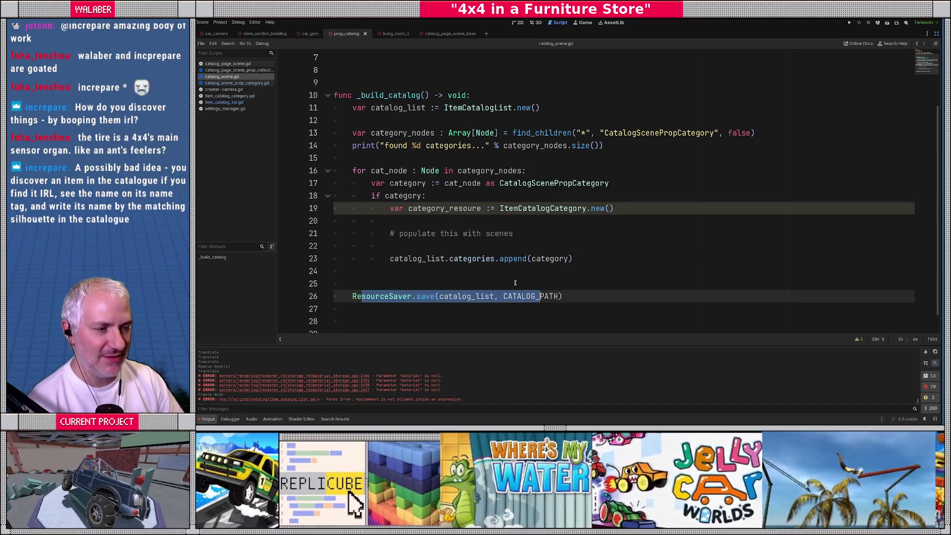
pyautogui.click(515, 283)
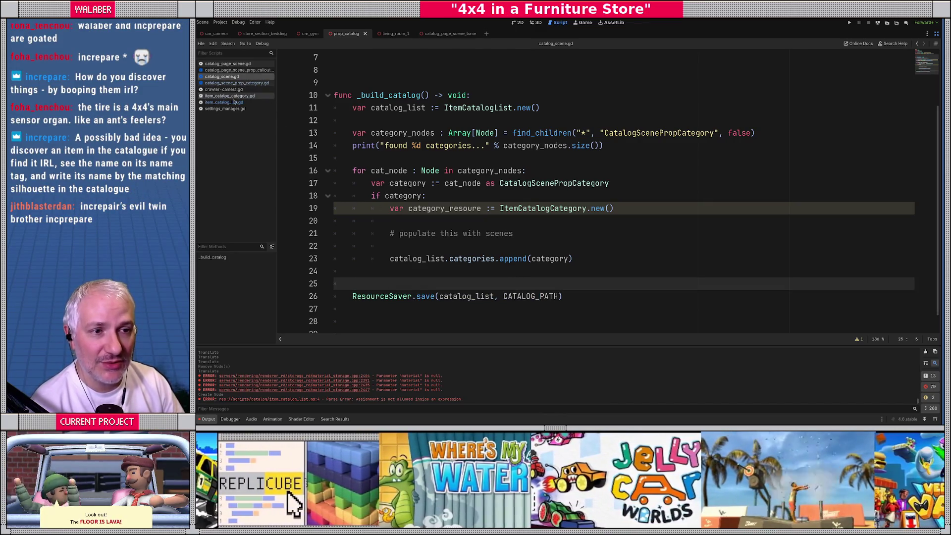
pyautogui.click(231, 95)
pyautogui.click(333, 94)
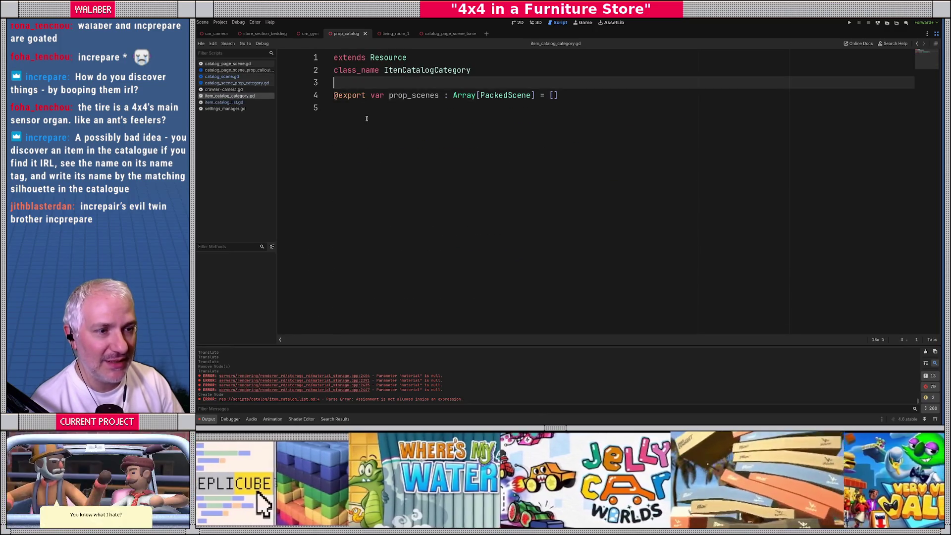
pyautogui.press('Return')
pyautogui.press('Up')
pyautogui.write('@rex')
pyautogui.press('BackSpace')
pyautogui.press('BackSpace')
pyautogui.press('BackSpace')
pyautogui.write('export')
pyautogui.write(' var')
pyautogui.write(' tavb')
pyautogui.press('BackSpace')
pyautogui.write('category_name : String = "')
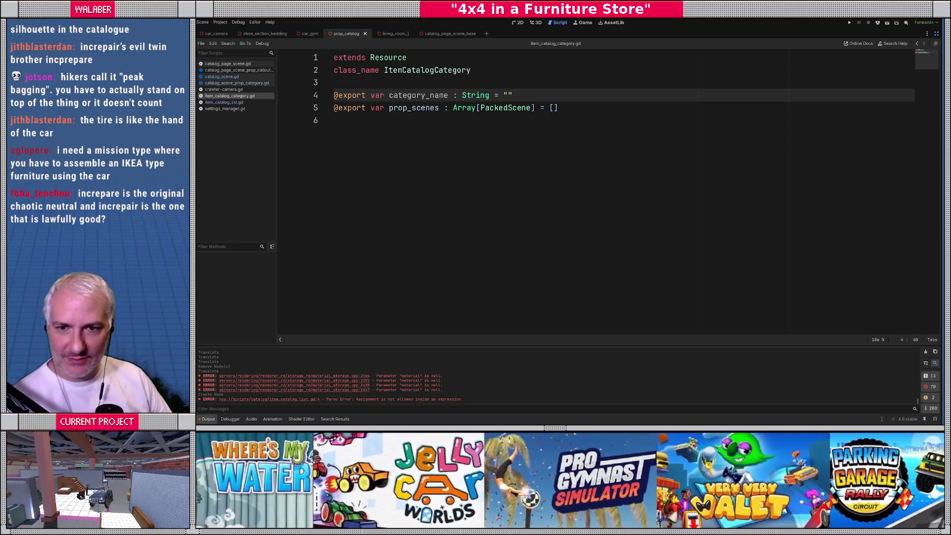
# Return to catalog_scene.gd at the populate-scenes placeholder
pyautogui.click(415, 123)
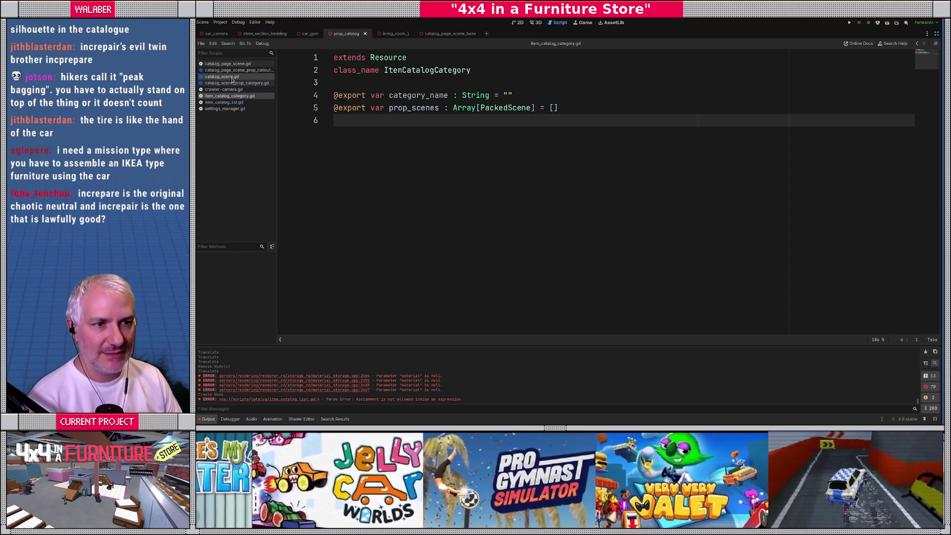
pyautogui.click(221, 76)
pyautogui.click(455, 232)
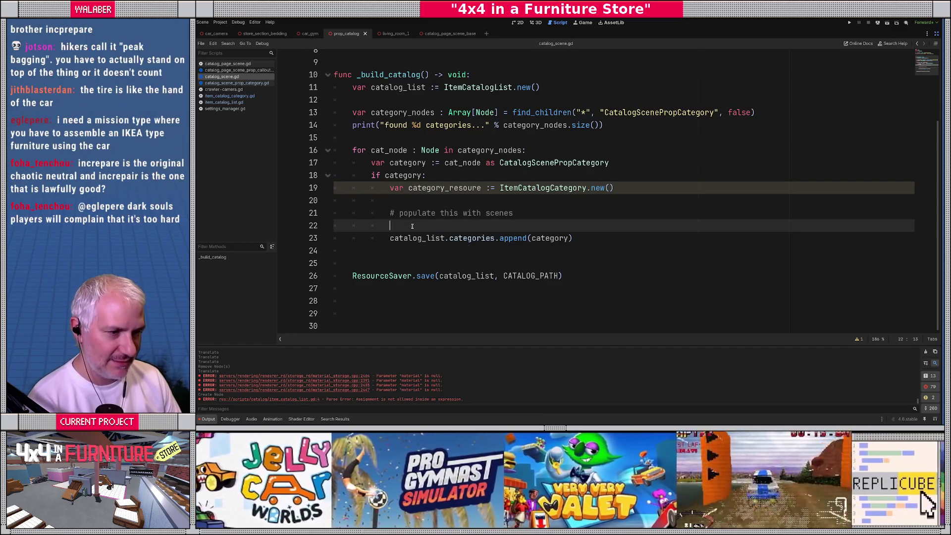
# Add 'category_resoure.category_name = category.category_name' above the populate comment
pyautogui.click(446, 205)
pyautogui.press('Return')
pyautogui.write('cat')
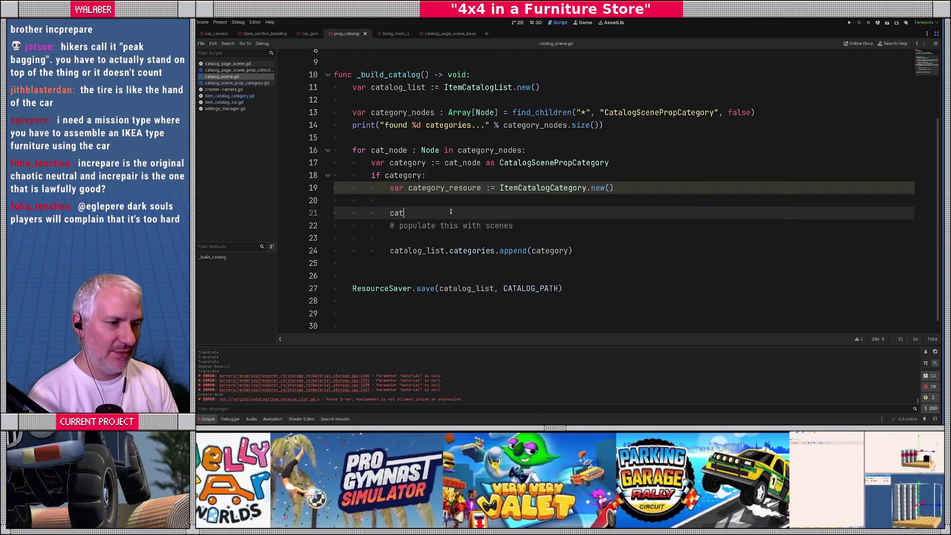
pyautogui.press('Tab')
pyautogui.write('.ca')
pyautogui.press('Tab')
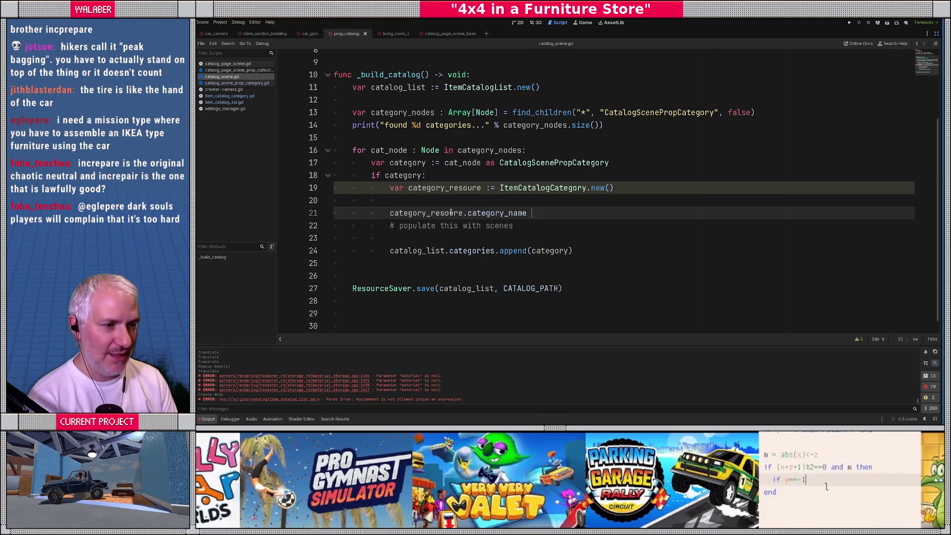
pyautogui.write('ca')
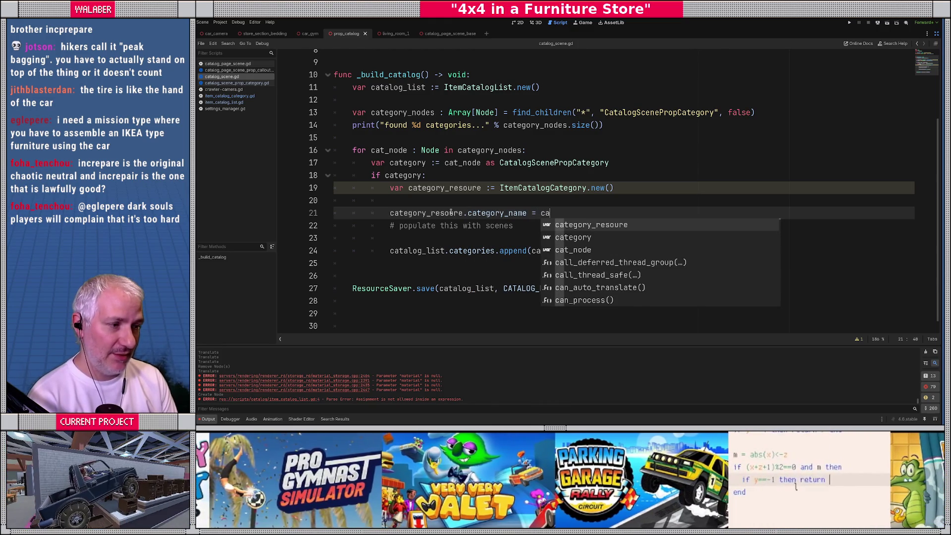
pyautogui.press('Down')
pyautogui.press('Tab')
pyautogui.write('.')
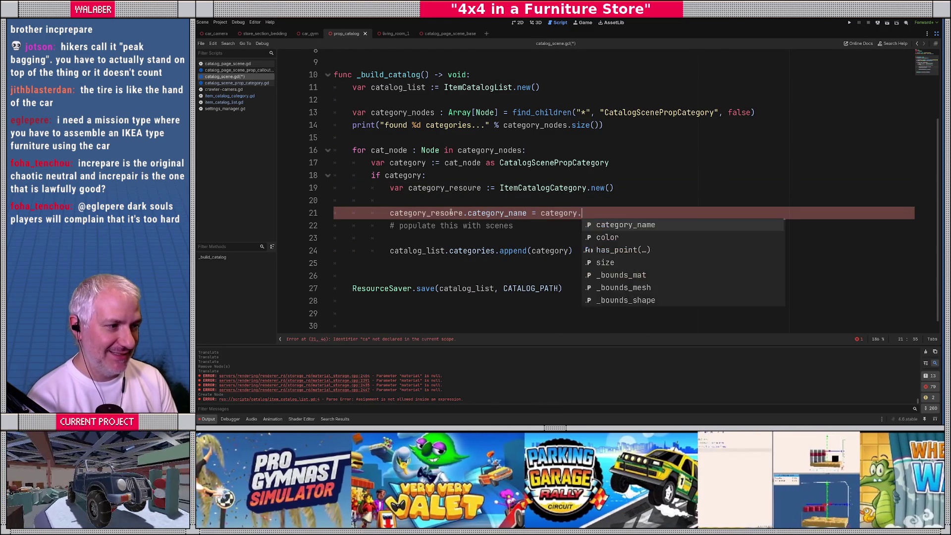
pyautogui.press('Tab')
pyautogui.press('Return')
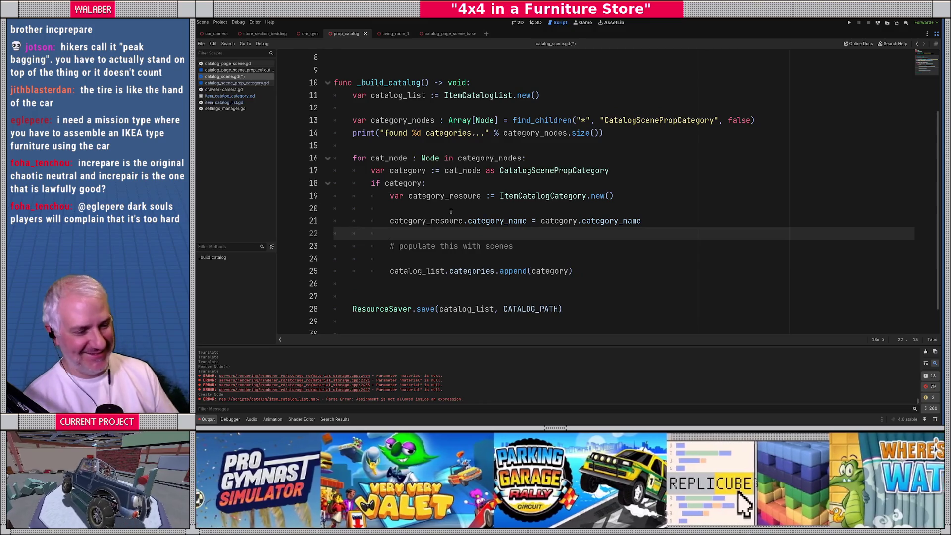
# Add blank lines below the comment, restore the full layout and show the 3D scene
pyautogui.press('Down')
pyautogui.press('End')
pyautogui.press('Return')
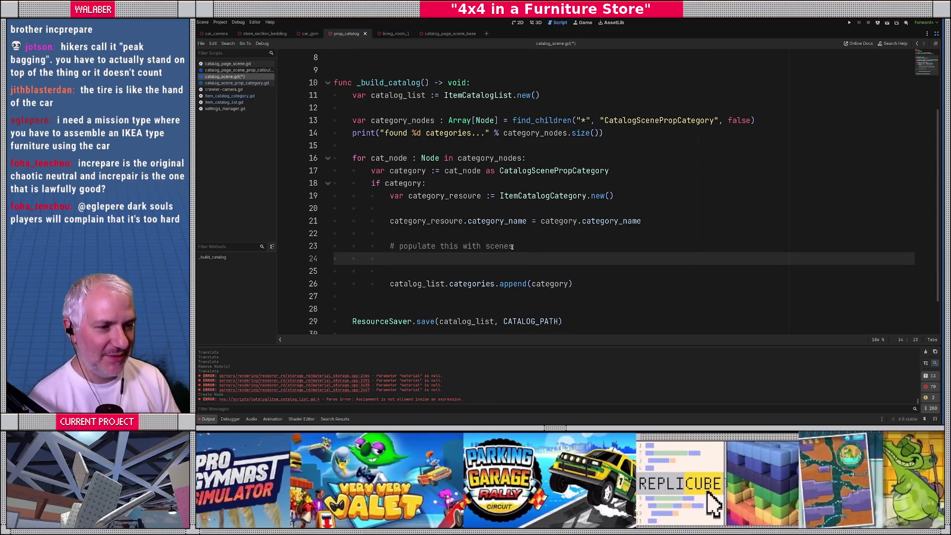
pyautogui.press('Return')
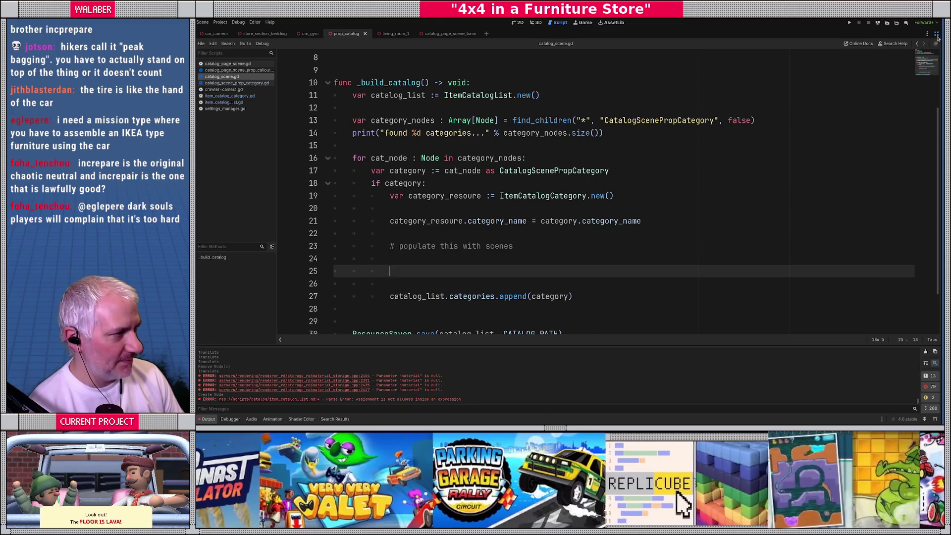
pyautogui.click(935, 33)
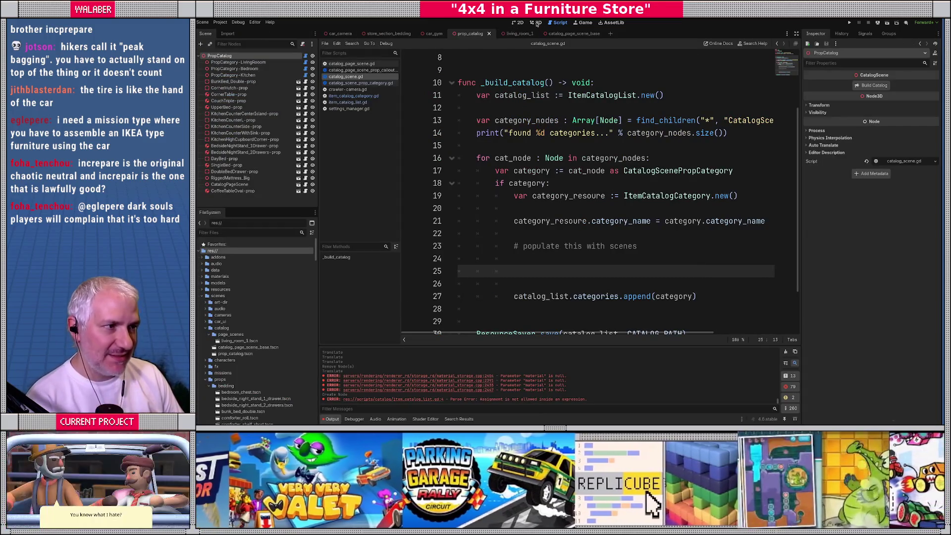
pyautogui.click(543, 23)
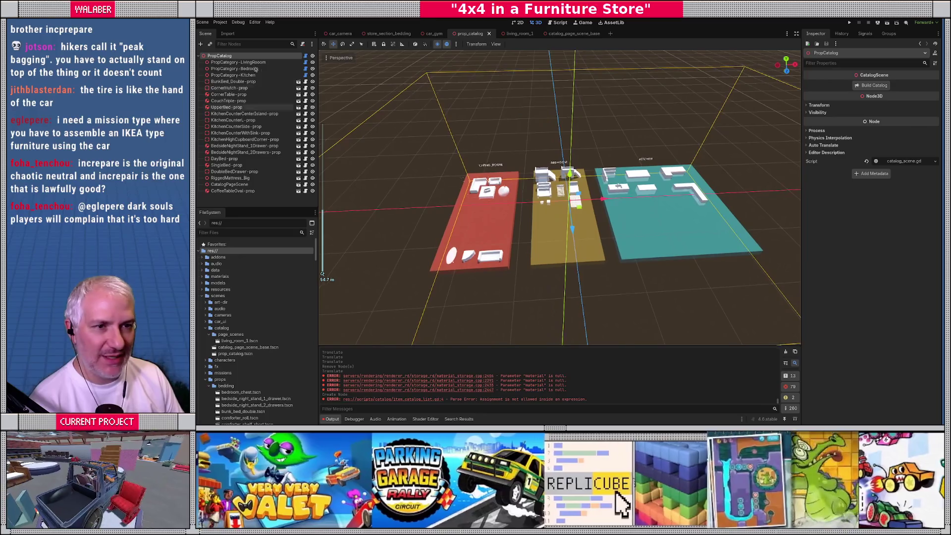
# Build the catalog, then replace 'category' with category_resoure in the append call
pyautogui.click(874, 85)
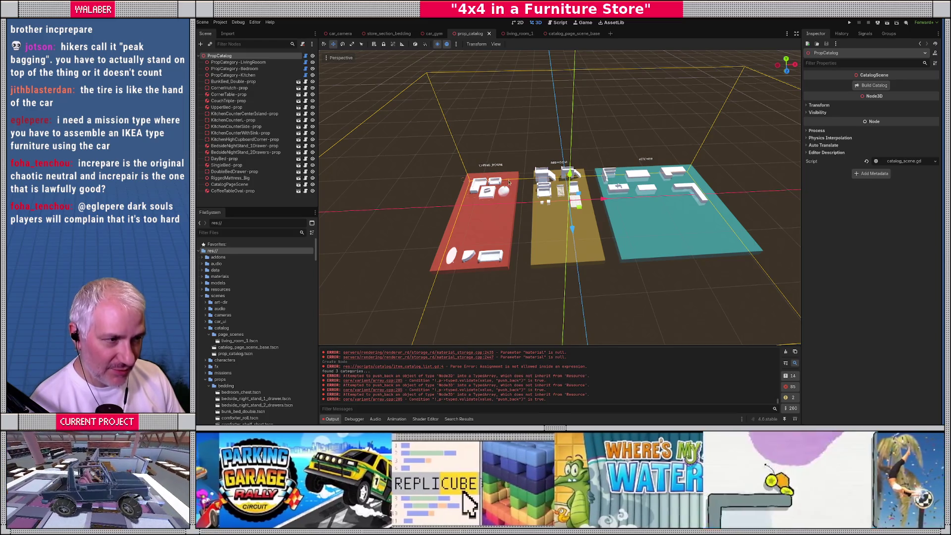
pyautogui.click(560, 23)
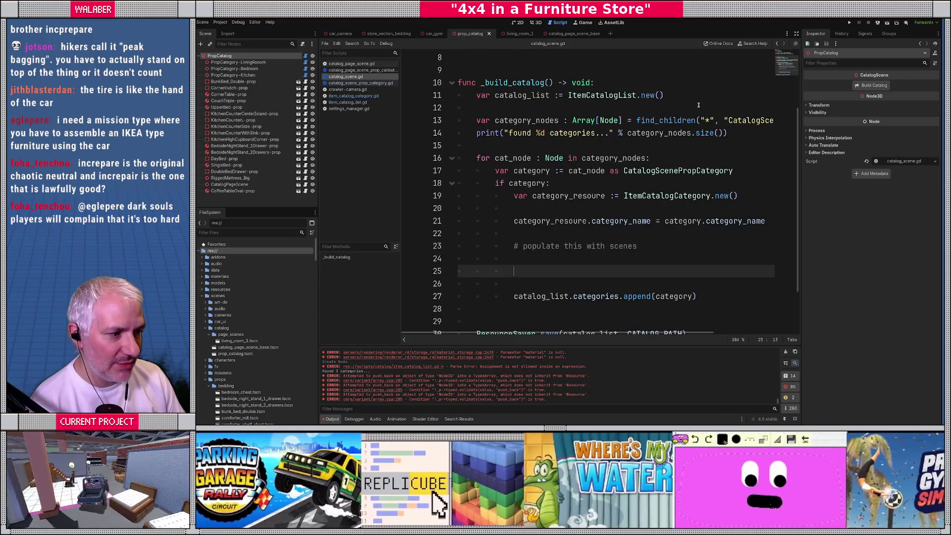
pyautogui.click(557, 220)
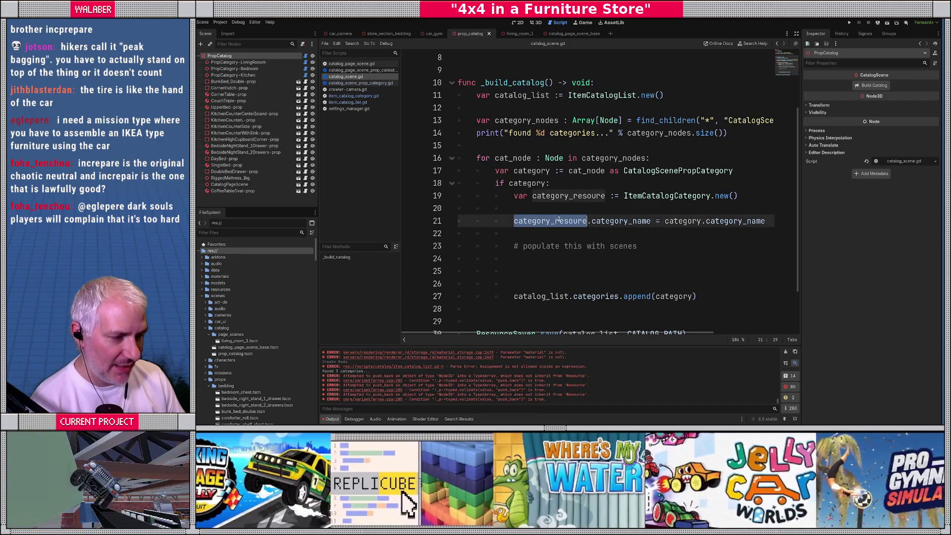
pyautogui.doubleClick(674, 296)
pyautogui.write('category_resoure')
# Rebuild the catalog from the 3D scene so it reports three categories
pyautogui.click(538, 22)
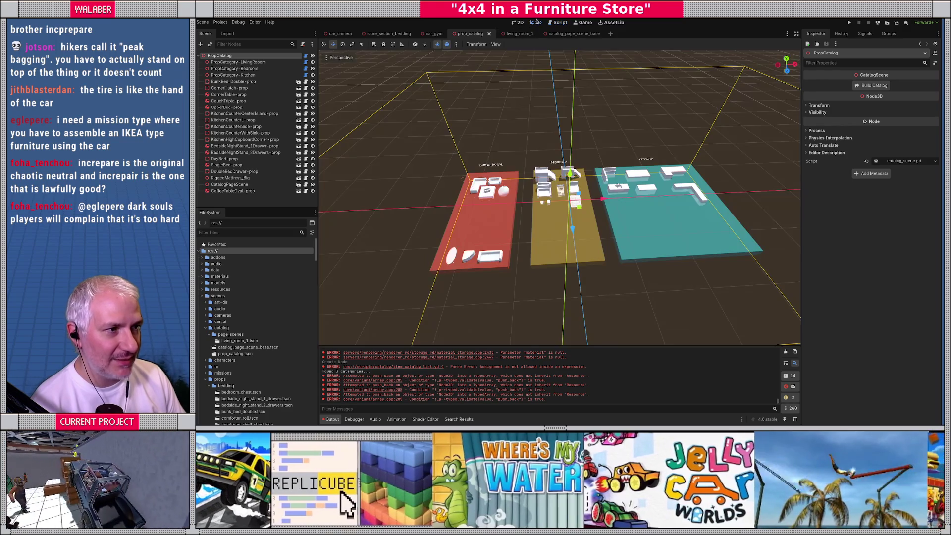
pyautogui.click(870, 86)
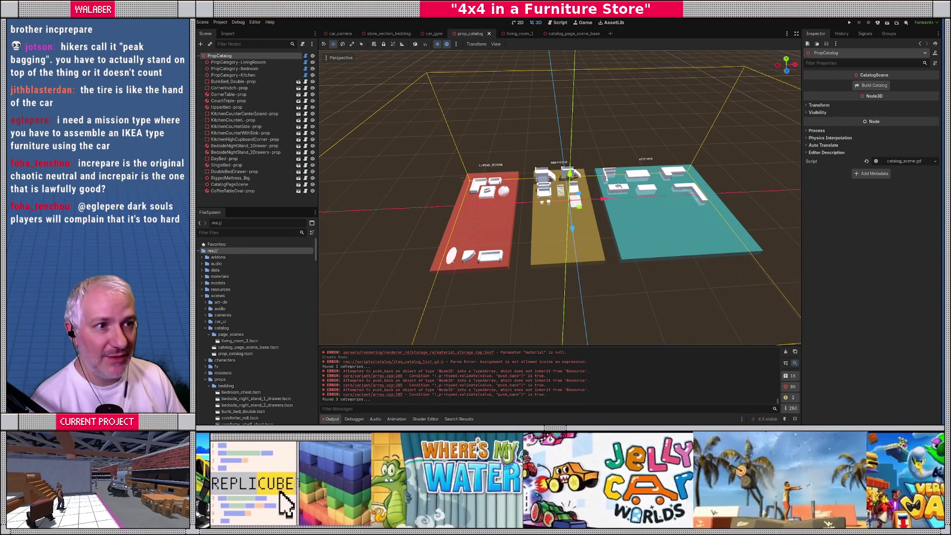
# Open data/catalog.res and expand its Categories to confirm LIVING_ROOM, BEDROOM and KITCHEN
pyautogui.click(207, 270)
pyautogui.doubleClick(227, 283)
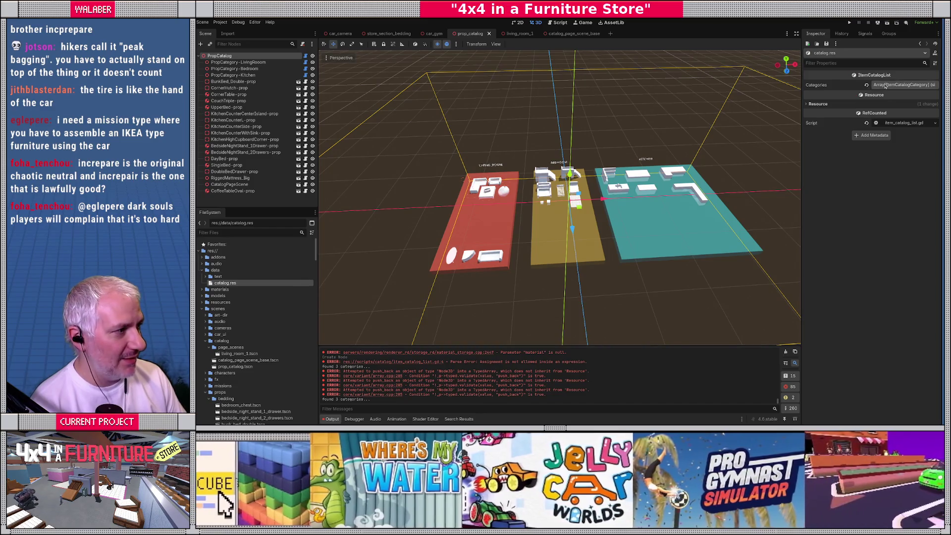
pyautogui.click(897, 85)
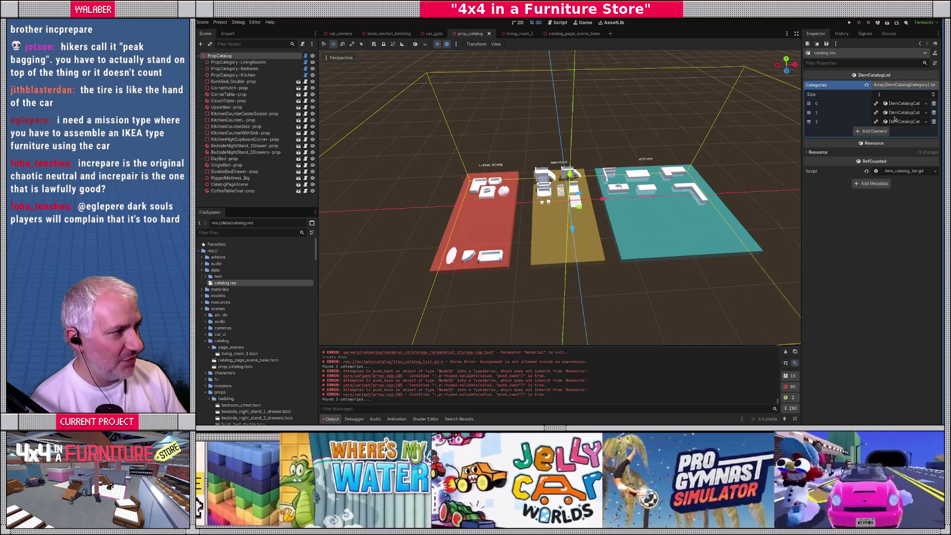
pyautogui.click(902, 122)
pyautogui.click(903, 103)
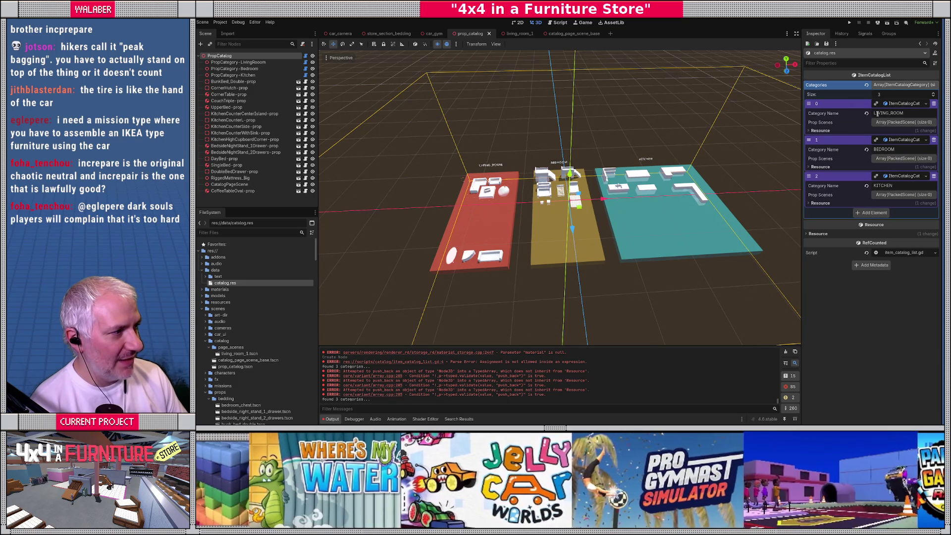
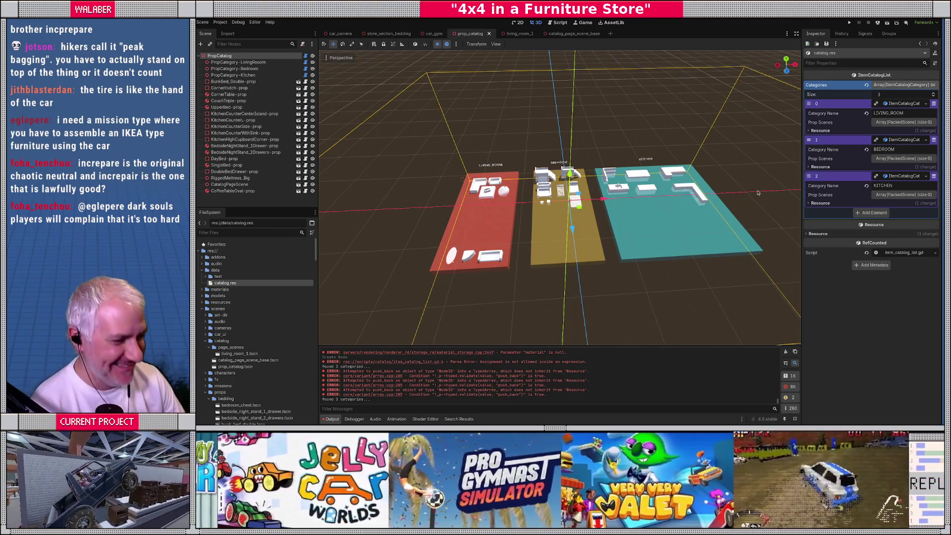
# Resize the docks around the 3D viewport and switch to editing catalog_scene.gd
pyautogui.moveTo(758, 193); pyautogui.dragTo(573, 233)
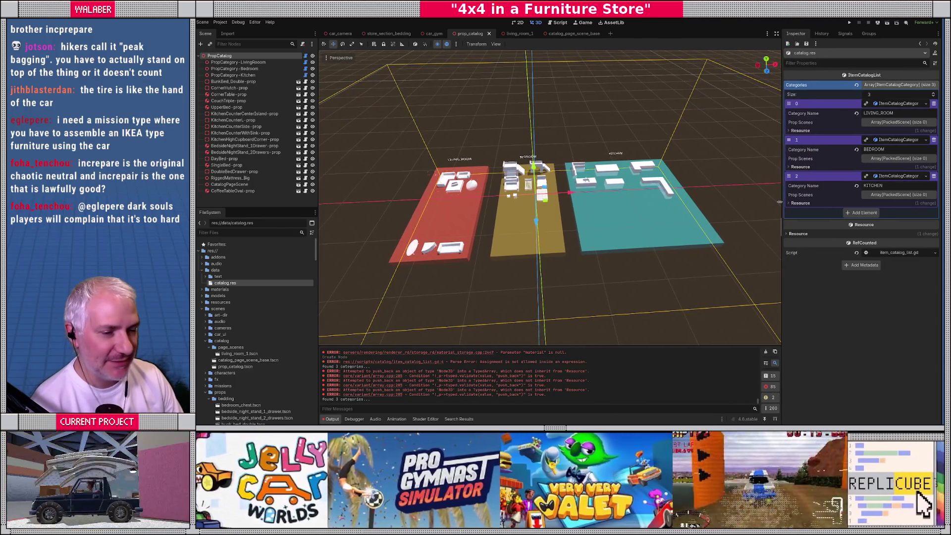
pyautogui.moveTo(800, 198); pyautogui.dragTo(781, 202)
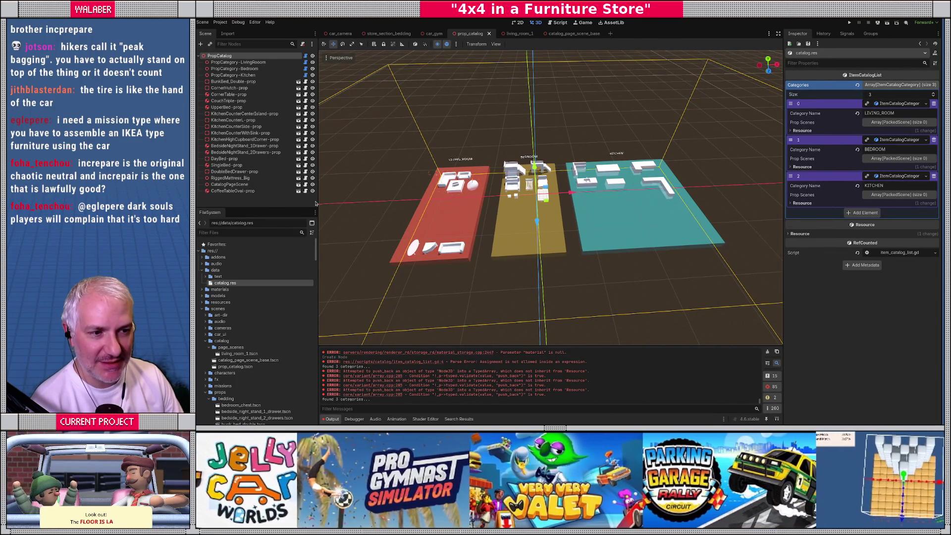
pyautogui.moveTo(318, 202); pyautogui.dragTo(338, 203)
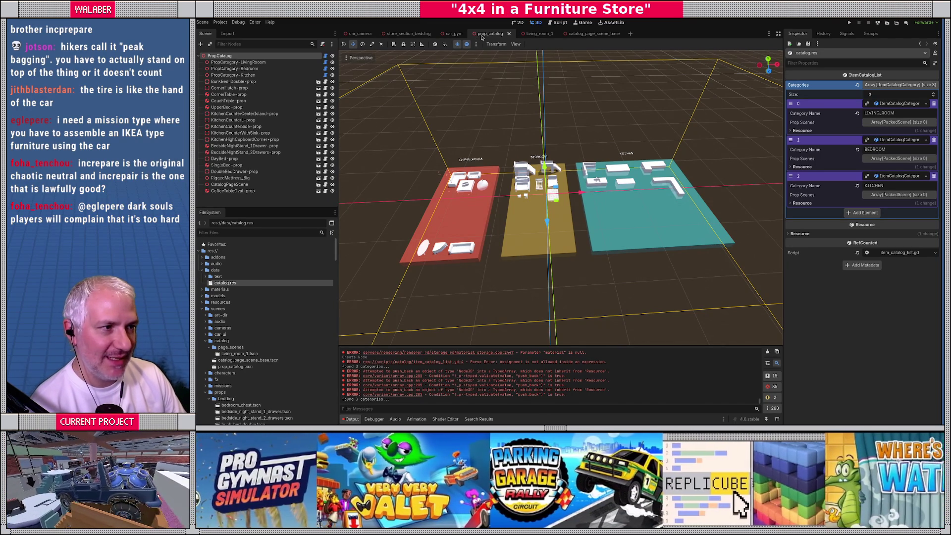
pyautogui.click(559, 22)
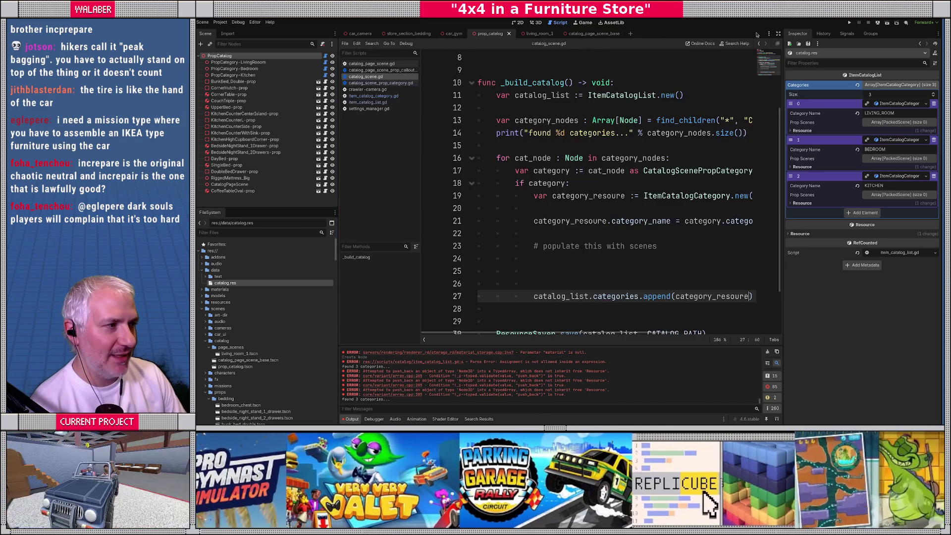
# In distraction-free mode, start a new line after the categories print in _build_catalog
pyautogui.click(778, 35)
pyautogui.click(466, 256)
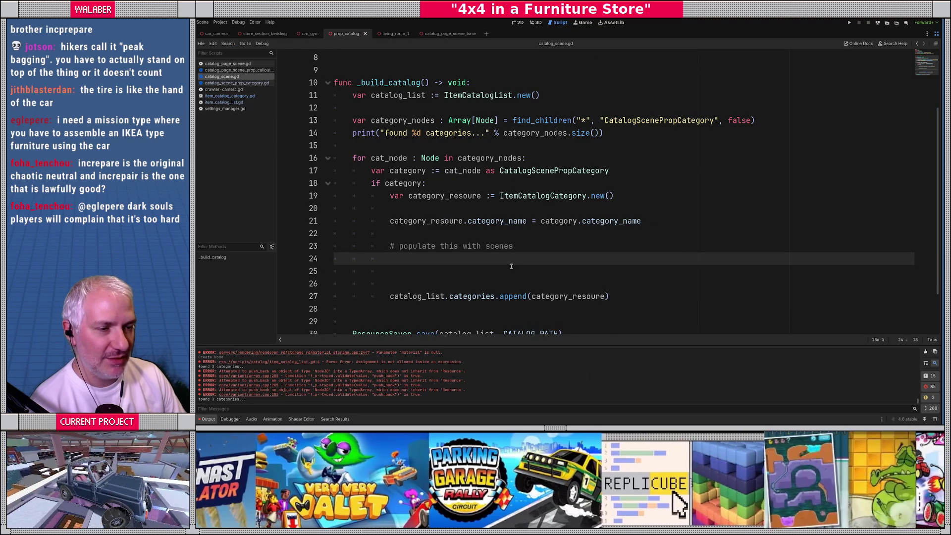
pyautogui.click(631, 133)
pyautogui.press('Return')
pyautogui.press('Return')
pyautogui.write('var')
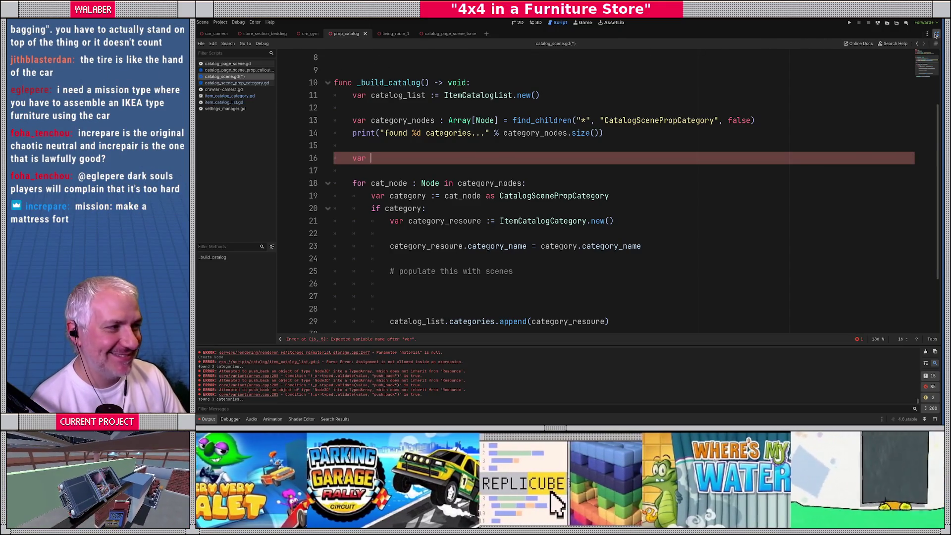
# Briefly inspect the CatalogPageScene node, then begin 'var page_scenes : Array[catalogp'
pyautogui.click(936, 33)
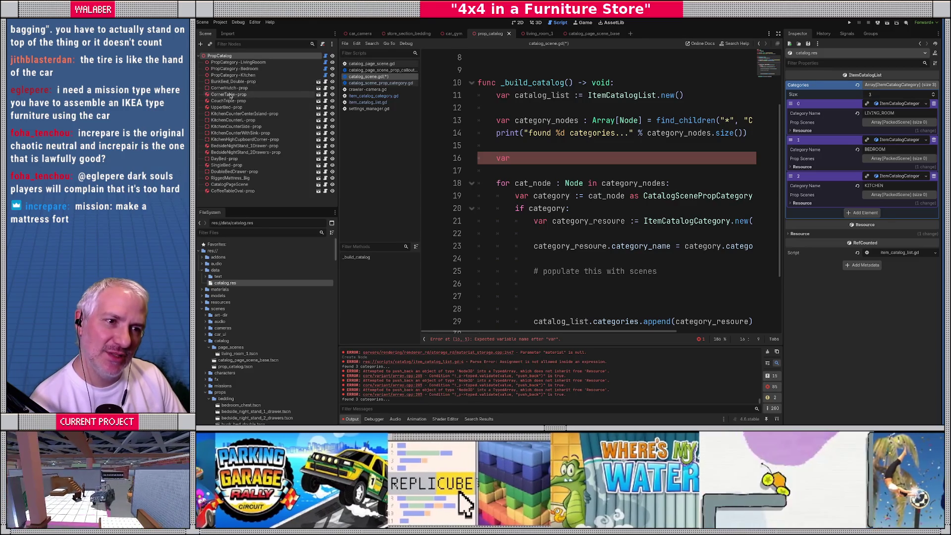
pyautogui.click(235, 185)
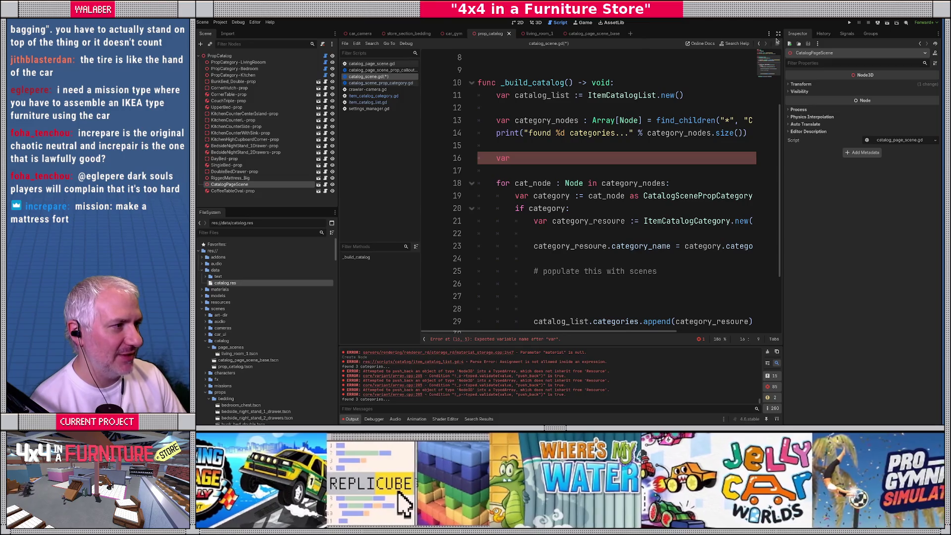
pyautogui.click(778, 35)
pyautogui.write('page_scenes : Array[')
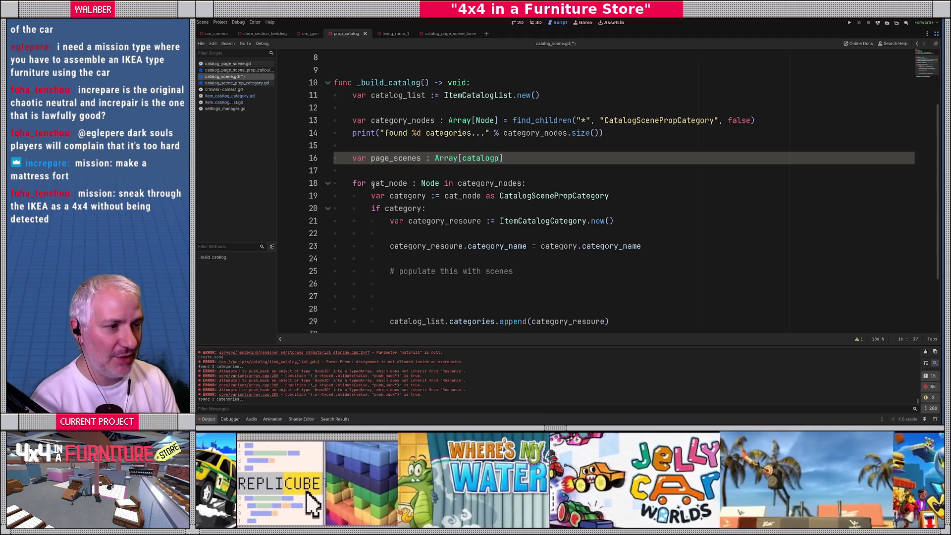
pyautogui.write('catalogpa')
# Type the array as CatalogPageScene, accept find_child, and copy the exact class name from catalog_page_scene.gd
pyautogui.press('Tab')
pyautogui.press('End')
pyautogui.write('= find_ch')
pyautogui.press('Tab')
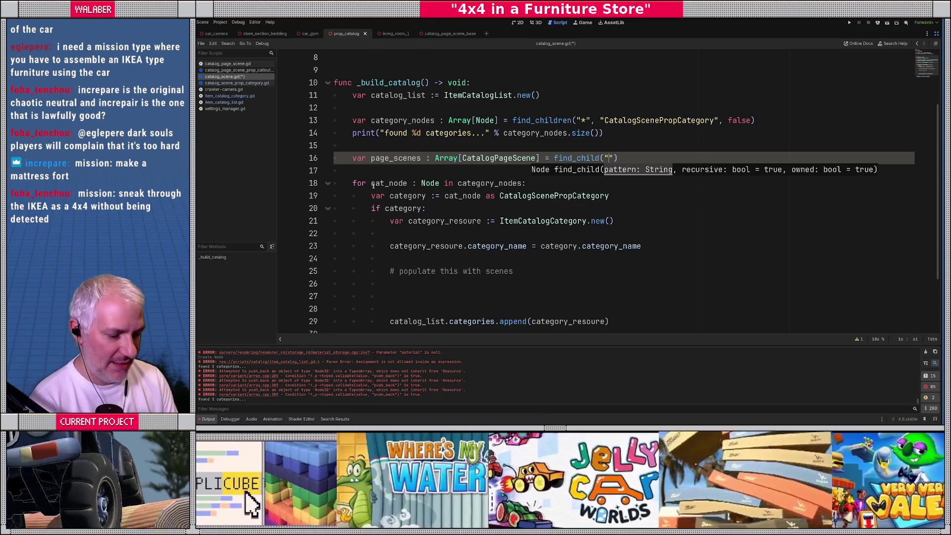
pyautogui.write('"*')
pyautogui.write('", "CatalogPage')
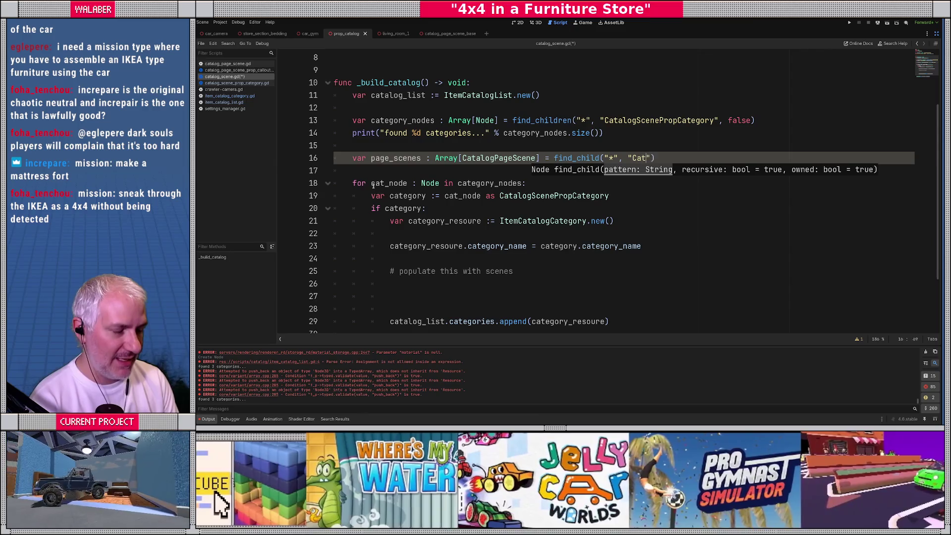
pyautogui.write('Scene')
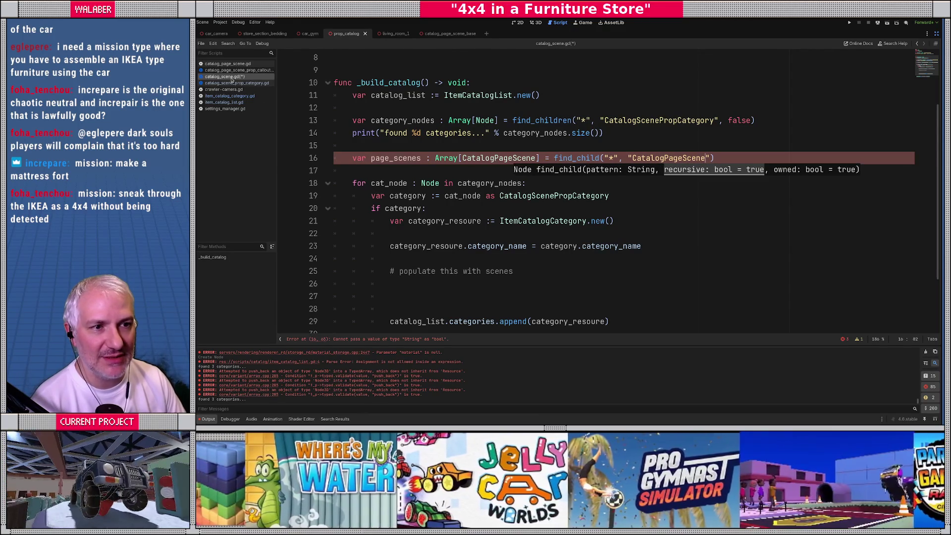
pyautogui.click(226, 63)
pyautogui.doubleClick(401, 70)
pyautogui.hotkey('ctrl', 'c')
pyautogui.hotkey('alt', 'Left')
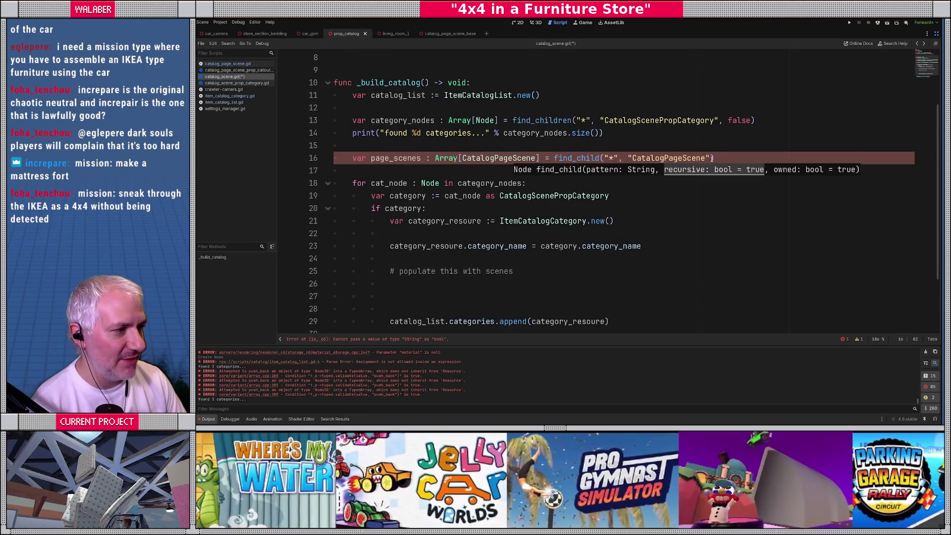
pyautogui.write(', false')
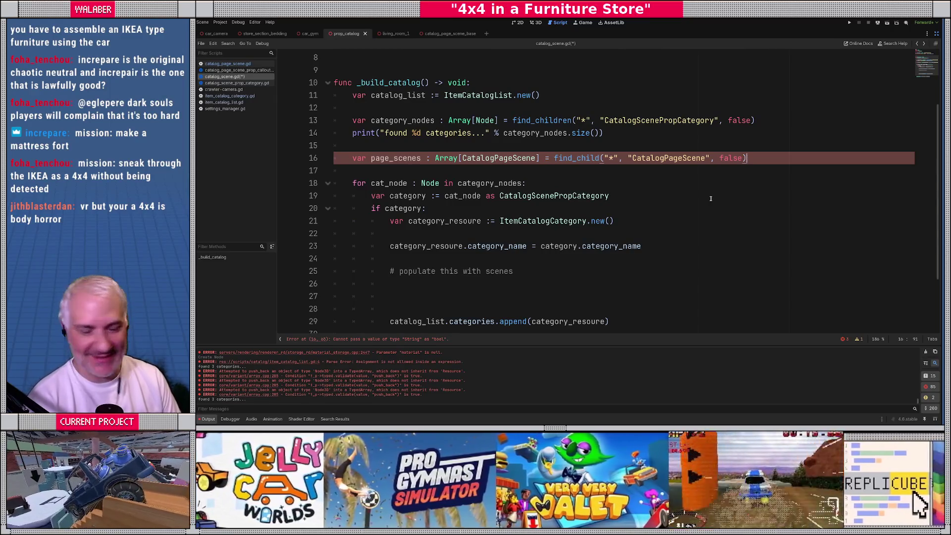
# Finish the line as Array[Node] = find_children("*", "CatalogPageScene", false)
pyautogui.press('Return')
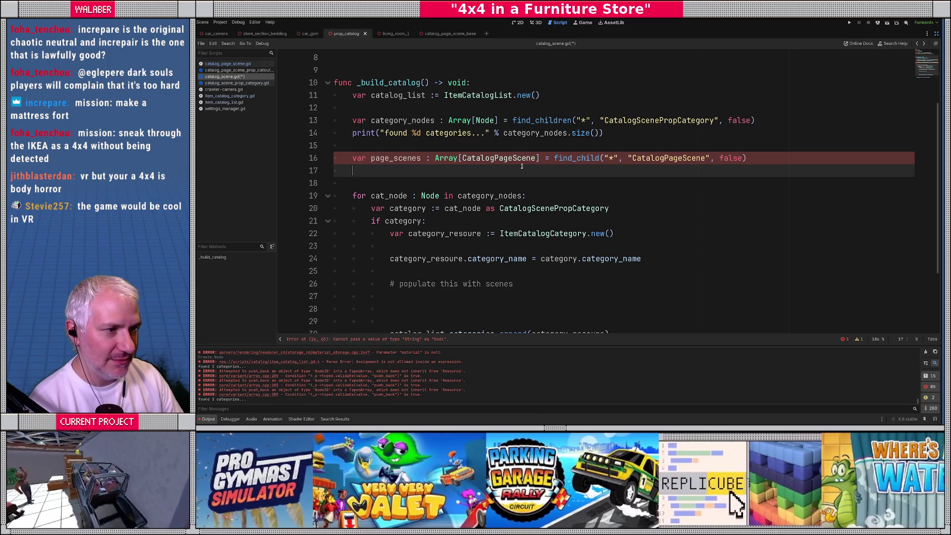
pyautogui.doubleClick(498, 158)
pyautogui.write('Node')
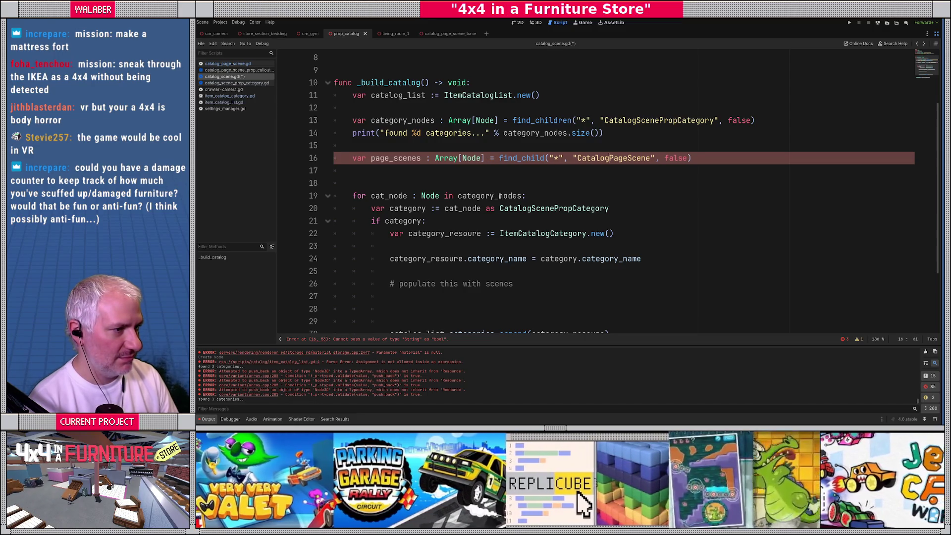
pyautogui.write('ren')
pyautogui.press('Down')
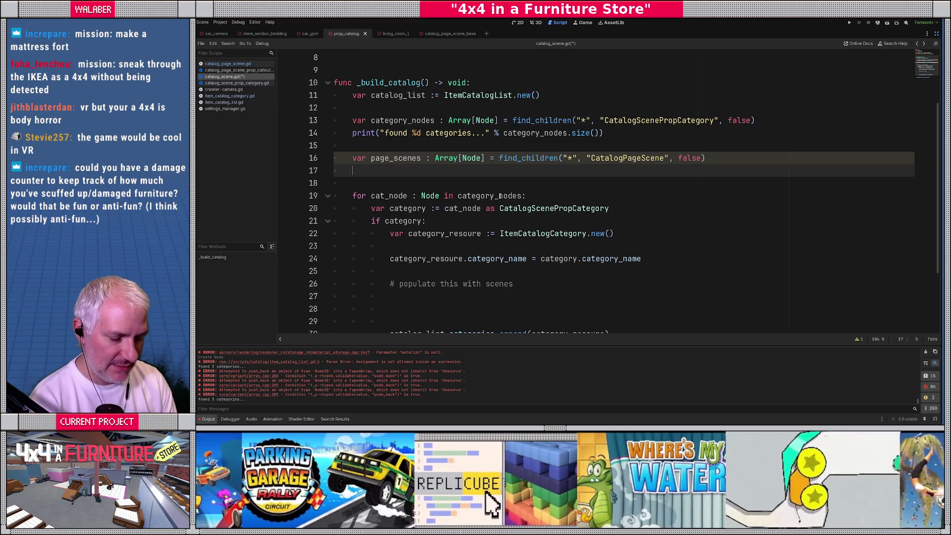
pyautogui.press('Up')
pyautogui.press('Up')
# Move the print below page_scenes and report '%d categories and %d page scenes' with both sizes
pyautogui.hotkey('alt', 'Down')
pyautogui.hotkey('alt', 'Down')
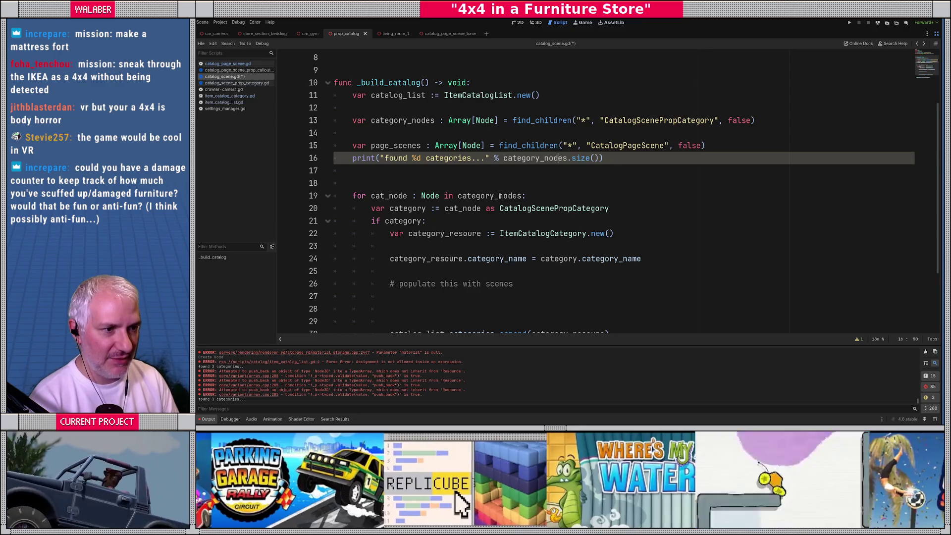
pyautogui.press('Up')
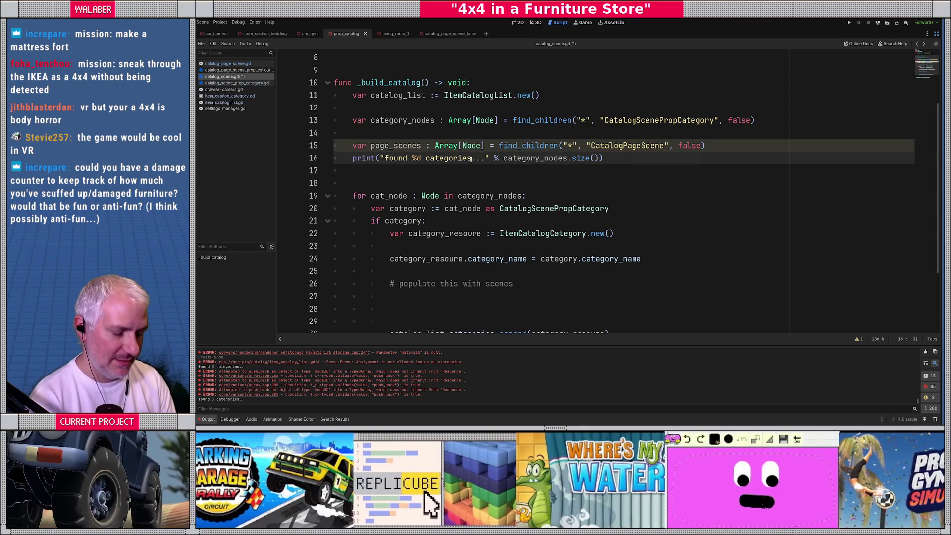
pyautogui.write('and %')
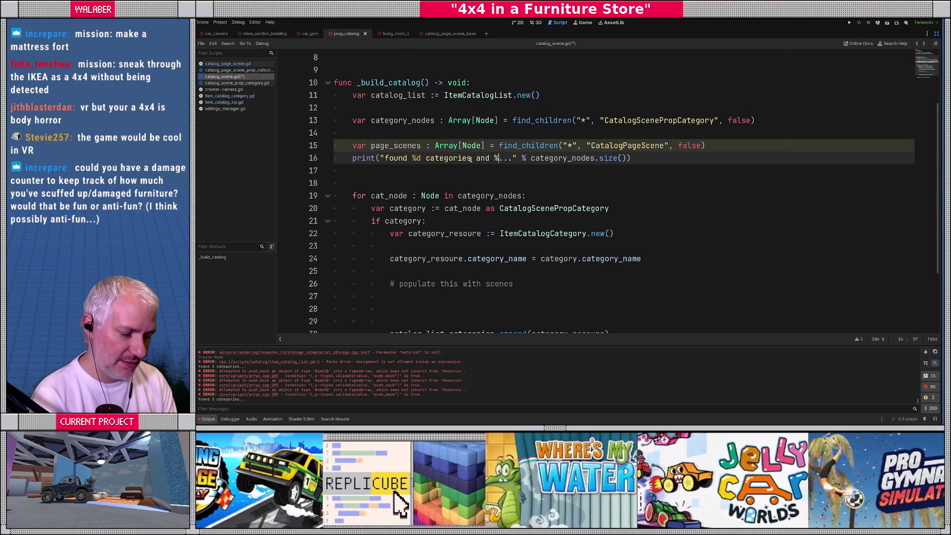
pyautogui.write('d page scenes')
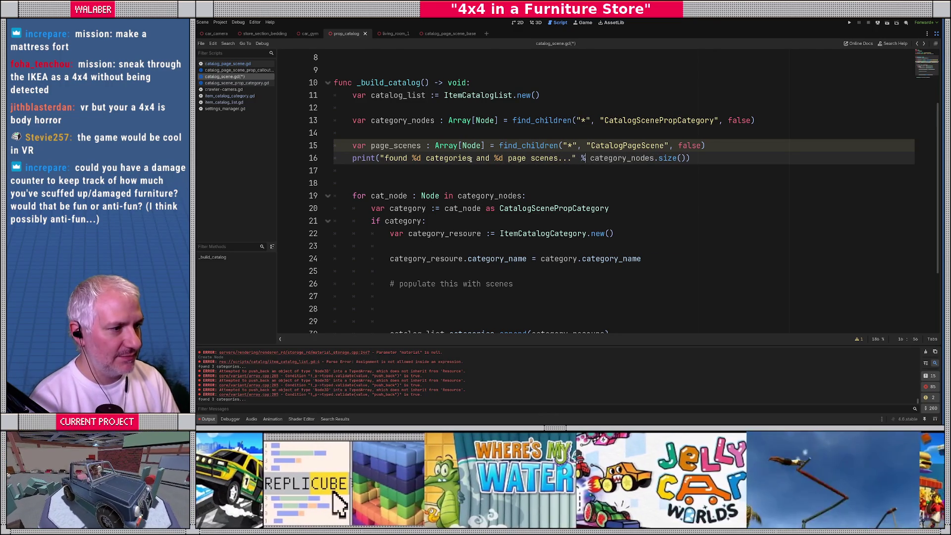
pyautogui.write('[')
pyautogui.write(',]')
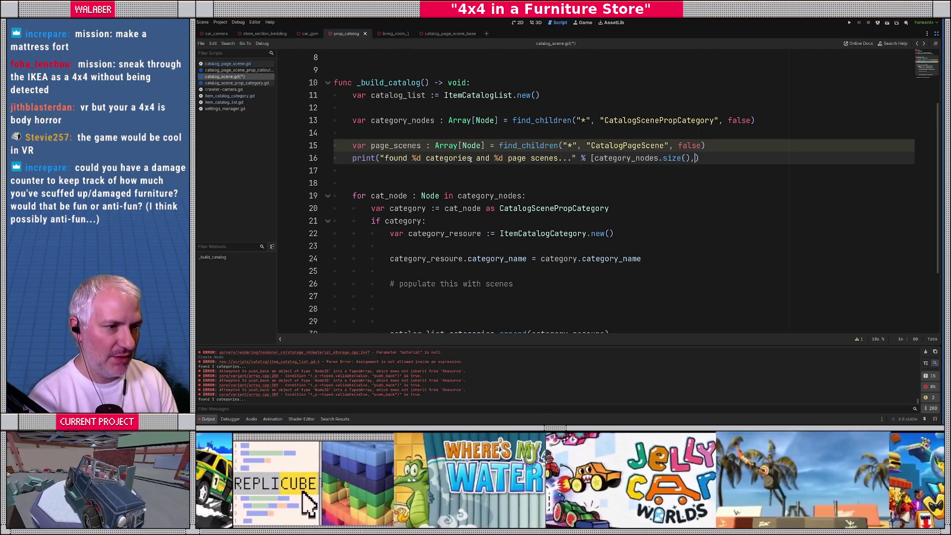
pyautogui.write(' page_scenes.size')
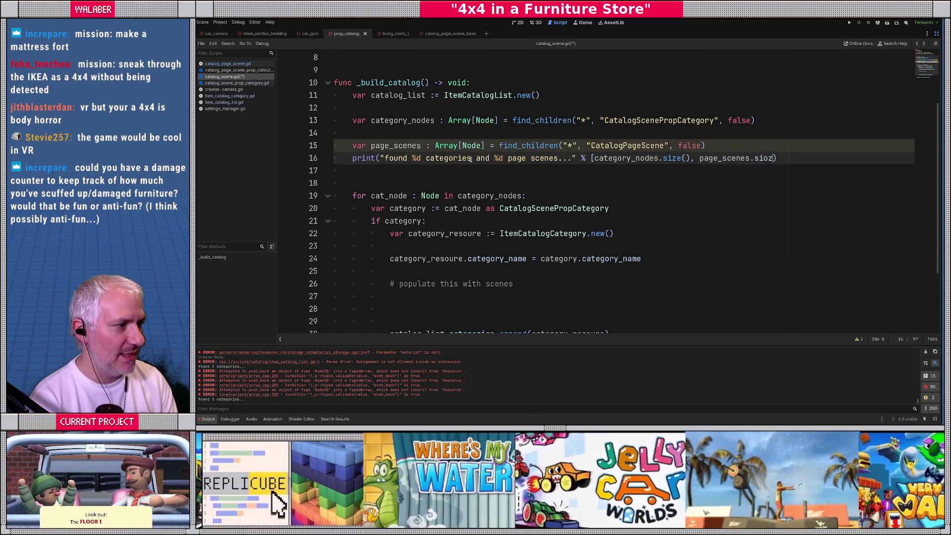
pyautogui.write('ze()')
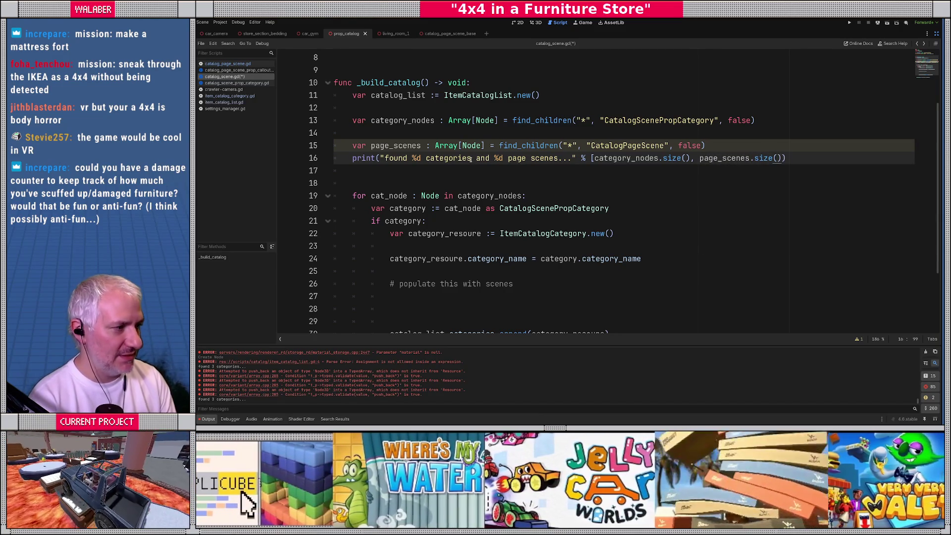
pyautogui.press('Down')
pyautogui.press('Down')
pyautogui.scroll(-2, 382, 190)
pyautogui.click(414, 204)
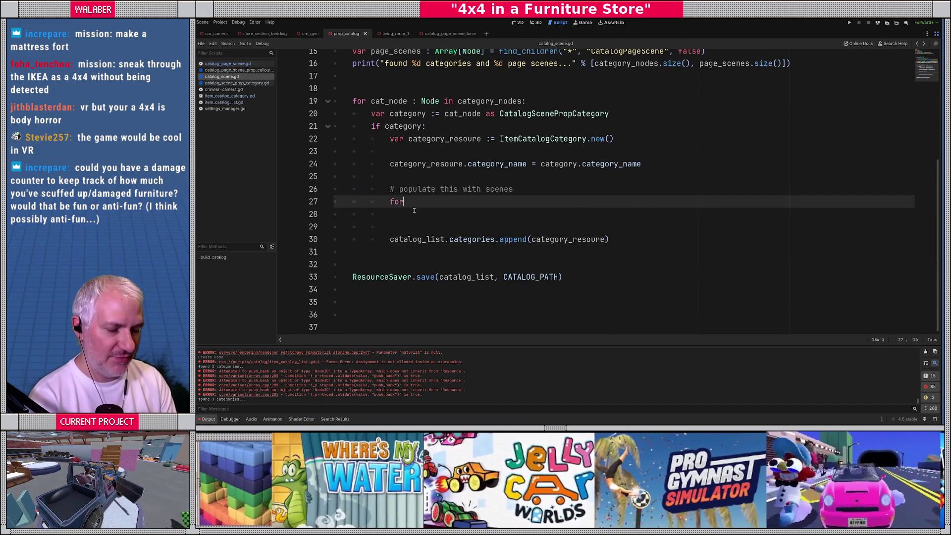
pyautogui.write('page : Node')
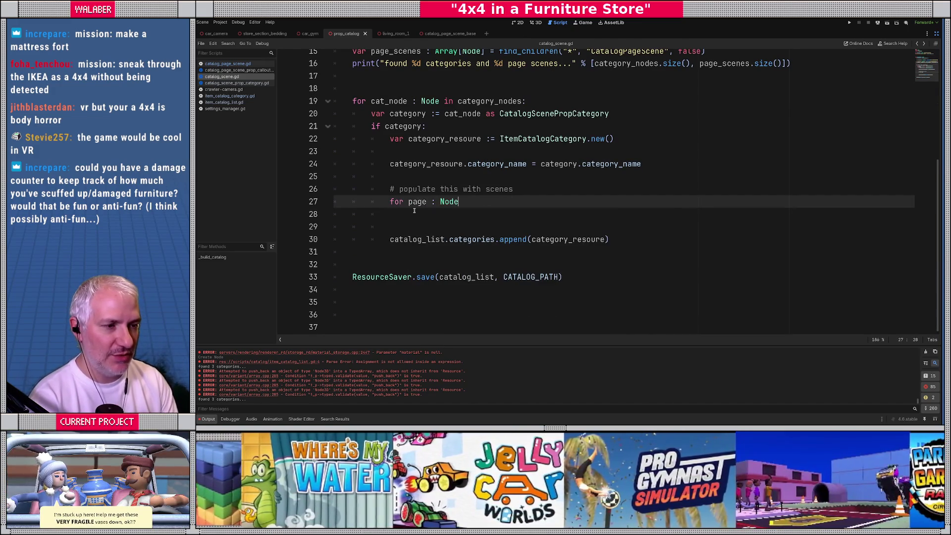
pyautogui.write(' in av')
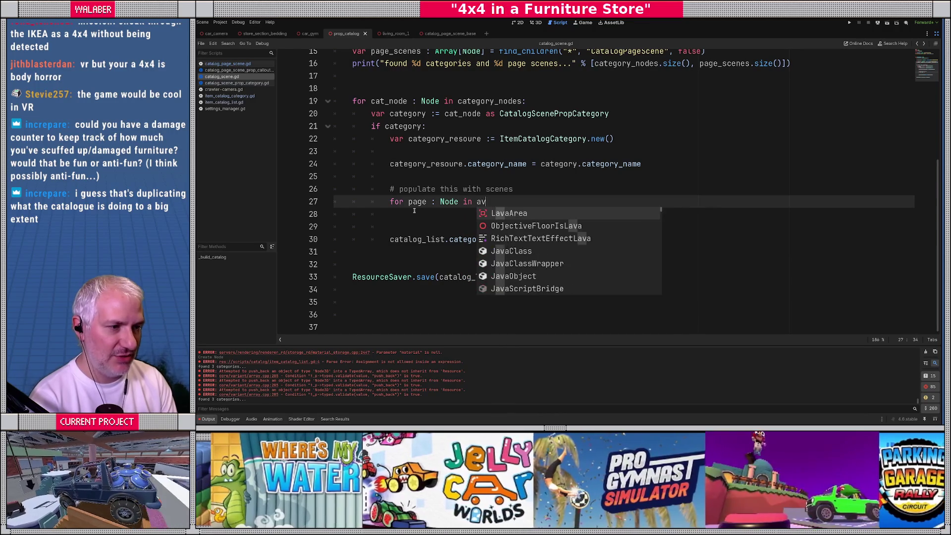
# Write 'for page in page_scenes:' with 'var page_scene := page as CatalogPageScene' and 'if page_scene:'
pyautogui.press('BackSpace')
pyautogui.press('BackSpace')
pyautogui.write('pave_s')
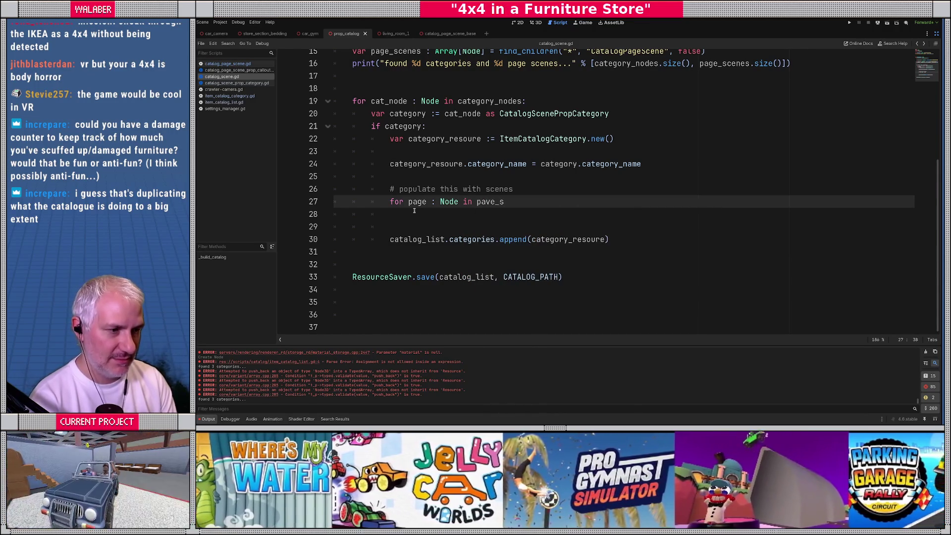
pyautogui.write('cenes')
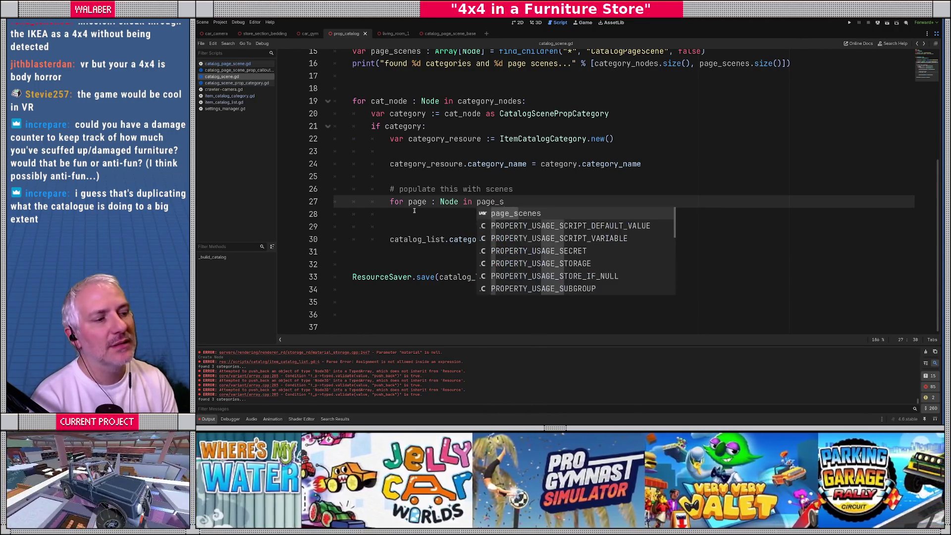
pyautogui.write(':')
pyautogui.press('Return')
pyautogui.write('va')
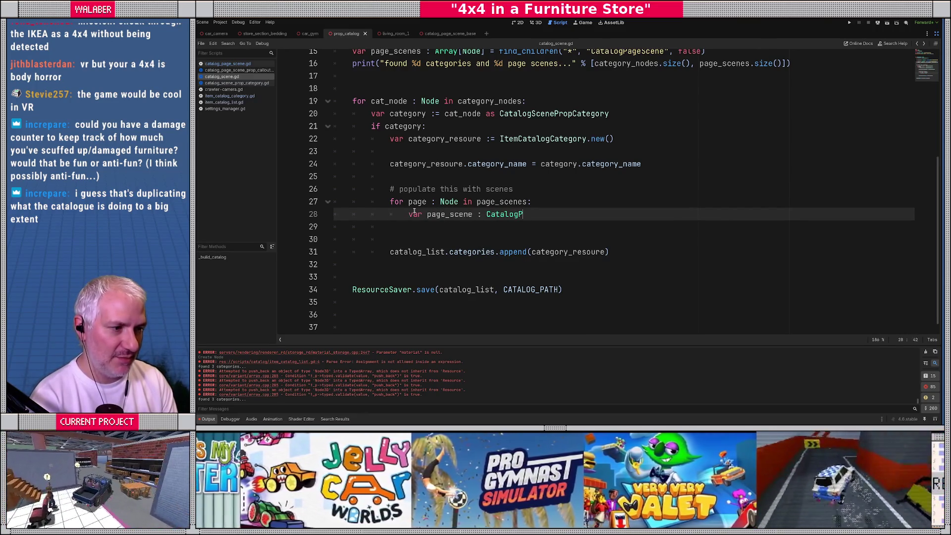
pyautogui.press('Tab')
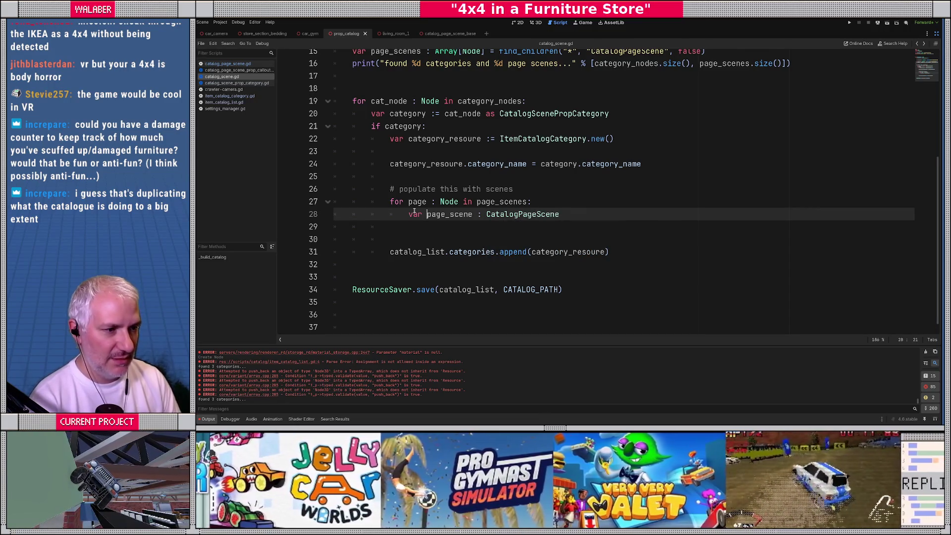
pyautogui.scroll(1, 413, 213)
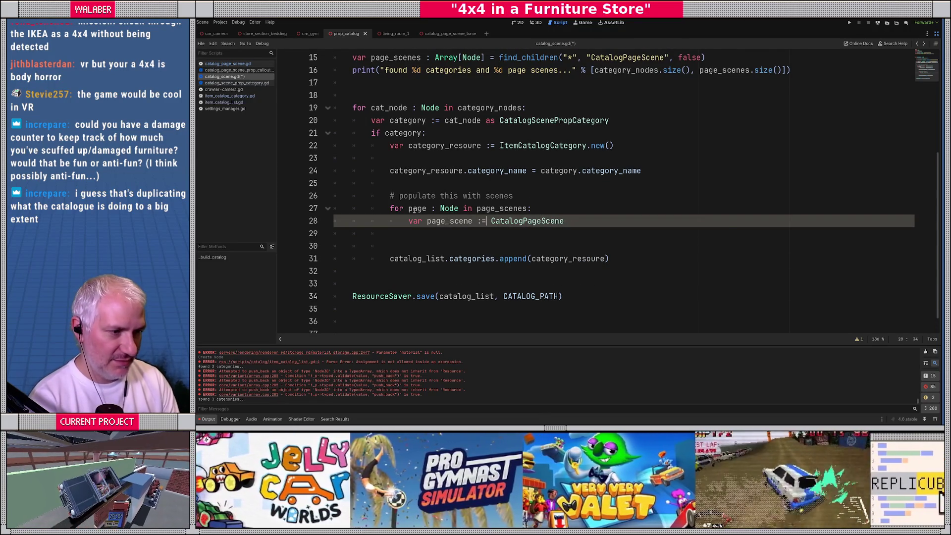
pyautogui.write('= pagse')
pyautogui.press('BackSpace')
pyautogui.press('BackSpace')
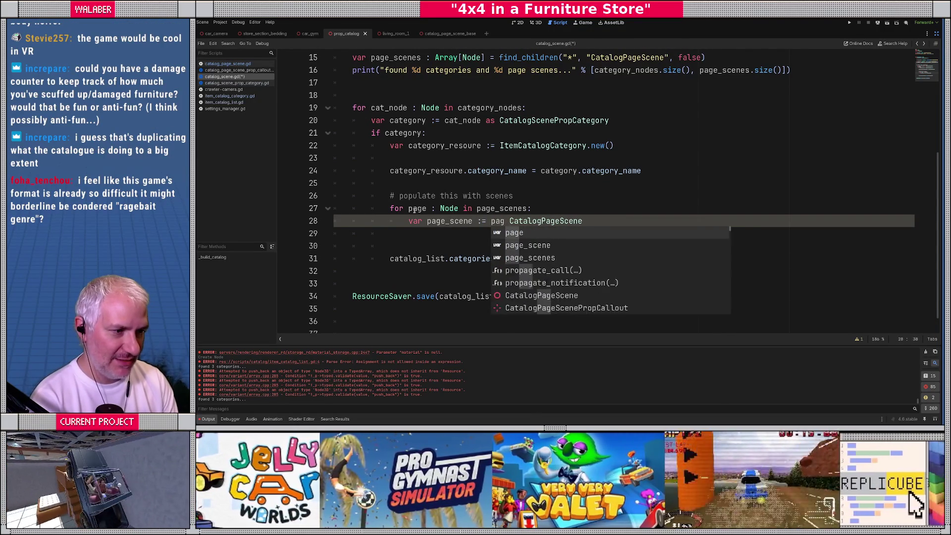
pyautogui.write('e as')
pyautogui.press('End')
pyautogui.press('Return')
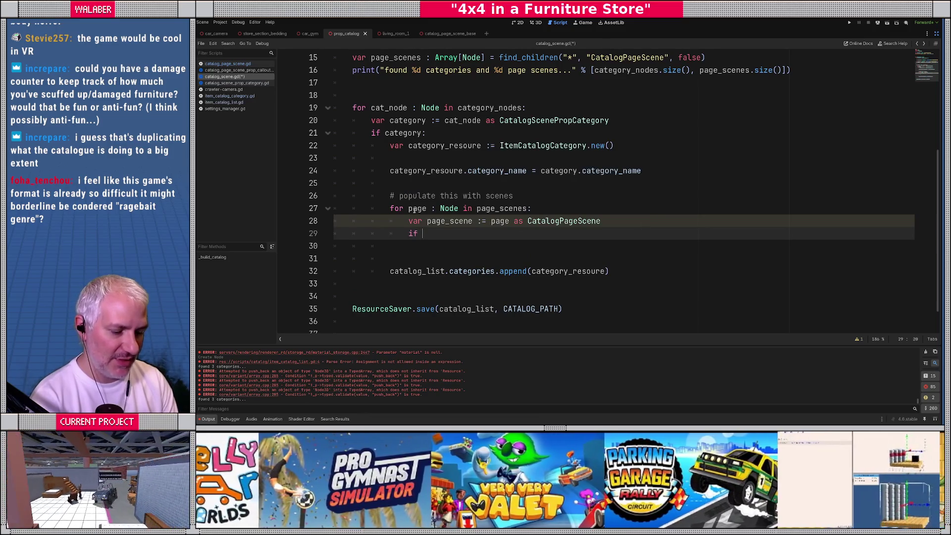
pyautogui.write('scene:')
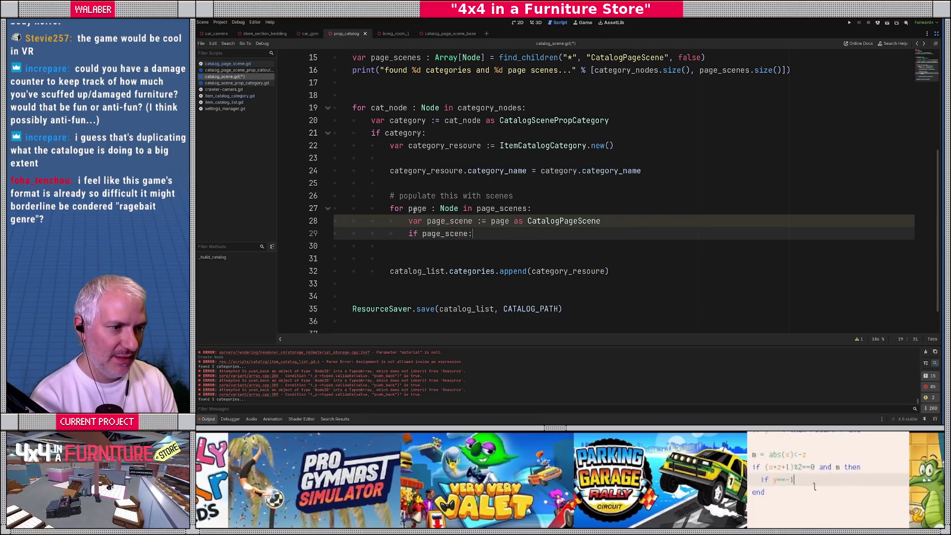
pyautogui.press('Return')
pyautogui.write('page_Scene')
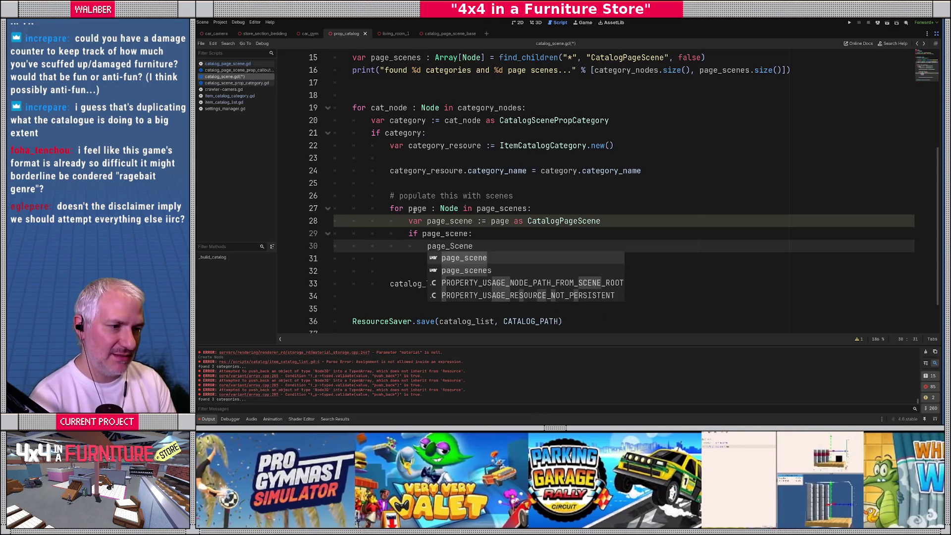
# Try completions for a page_scene property, discard them, and start a project-wide search for 'inherited'
pyautogui.press('Tab')
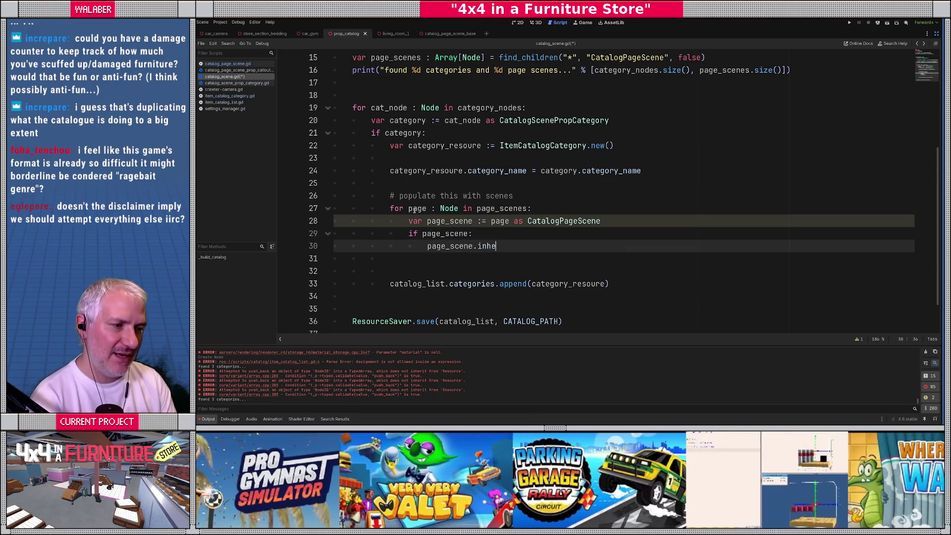
pyautogui.write('.inhe')
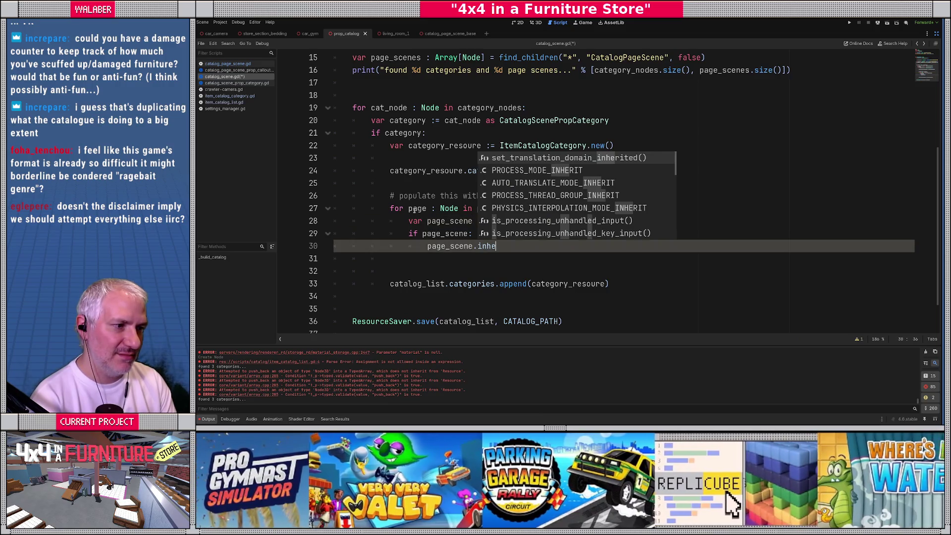
pyautogui.write('ri')
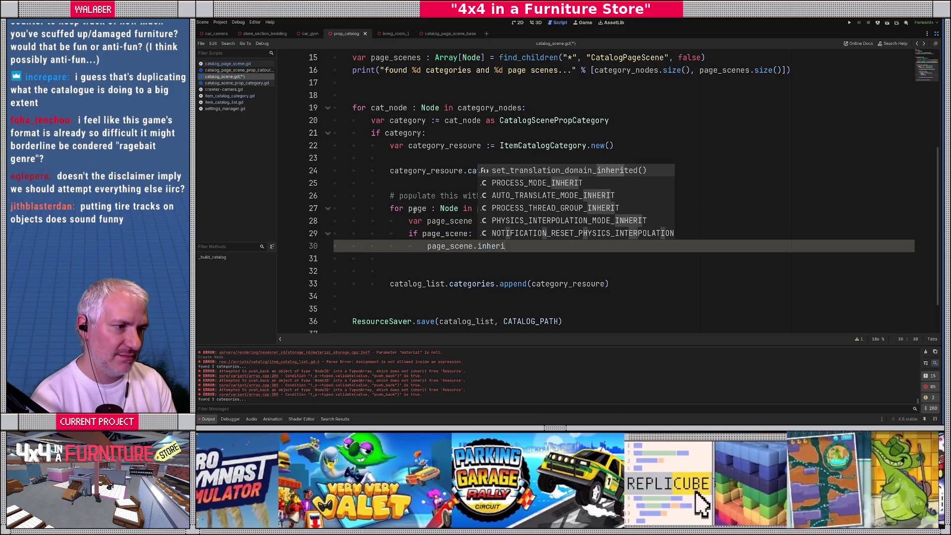
pyautogui.press('BackSpace')
pyautogui.press('BackSpace')
pyautogui.press('BackSpace')
pyautogui.write('sce')
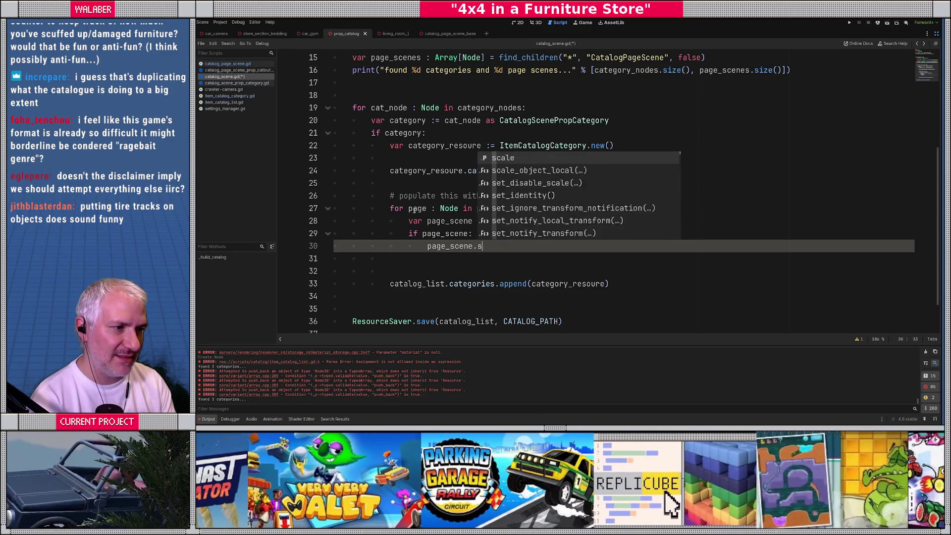
pyautogui.write('n')
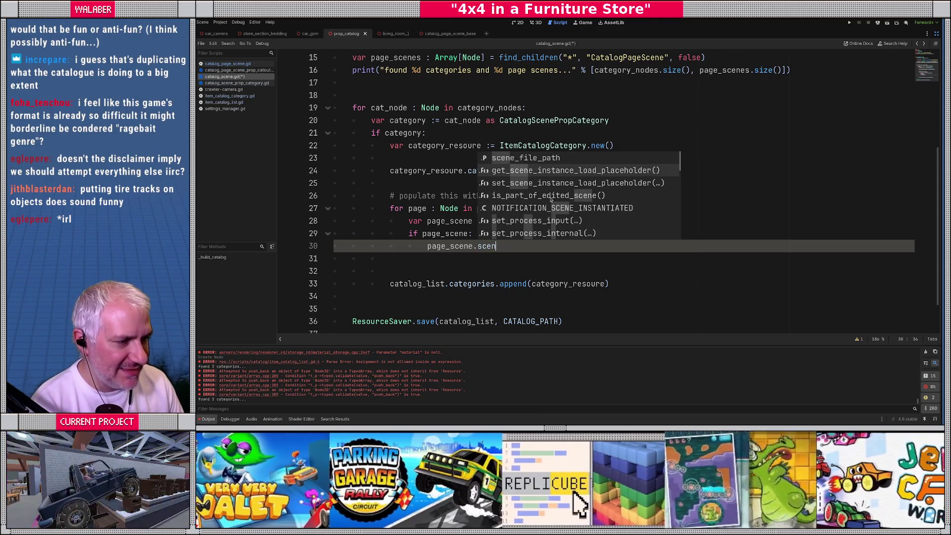
pyautogui.press('Down')
pyautogui.press('Down')
pyautogui.press('Down')
pyautogui.press('Down')
pyautogui.press('Down')
pyautogui.press('Down')
pyautogui.press('Down')
pyautogui.press('Down')
pyautogui.press('Down')
pyautogui.press('Down')
pyautogui.press('Down')
pyautogui.press('Down')
pyautogui.press('Down')
pyautogui.press('Down')
pyautogui.press('Down')
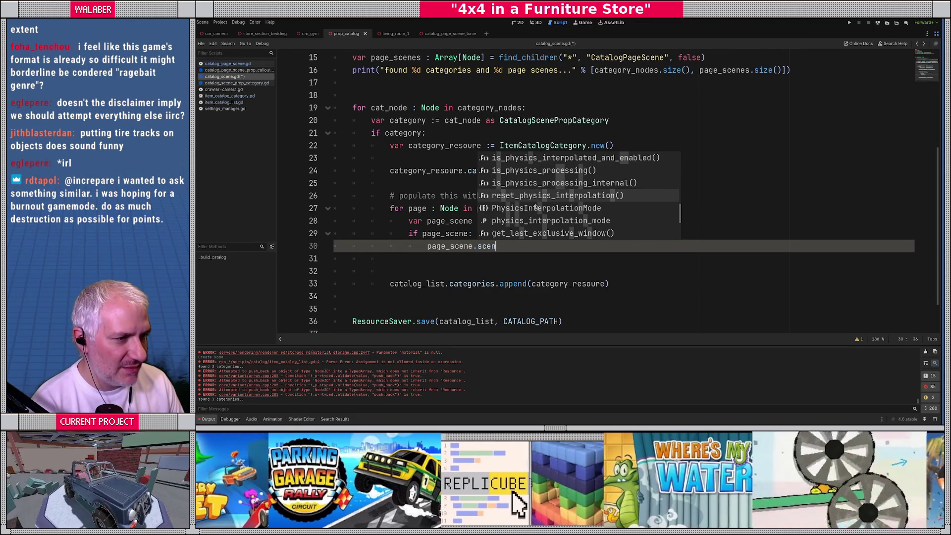
pyautogui.press('Down')
pyautogui.press('Down')
pyautogui.press('Down')
pyautogui.press('Down')
pyautogui.press('Down')
pyautogui.press('Down')
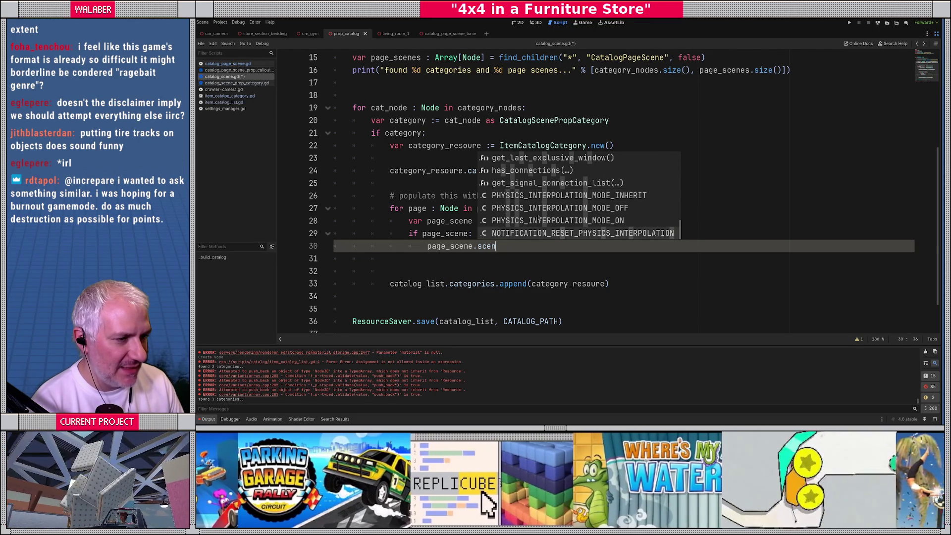
pyautogui.press('BackSpace')
pyautogui.press('BackSpace')
pyautogui.press('BackSpace')
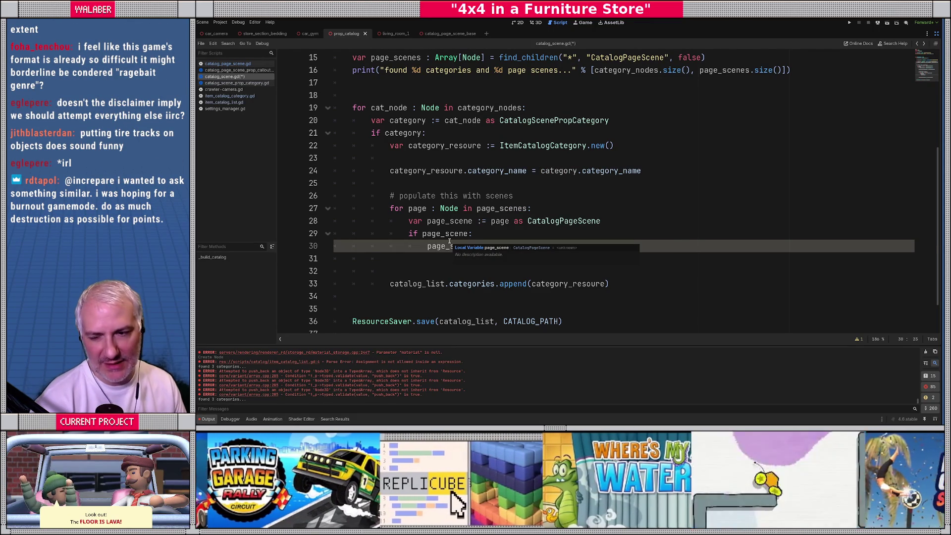
pyautogui.write('scene.scen')
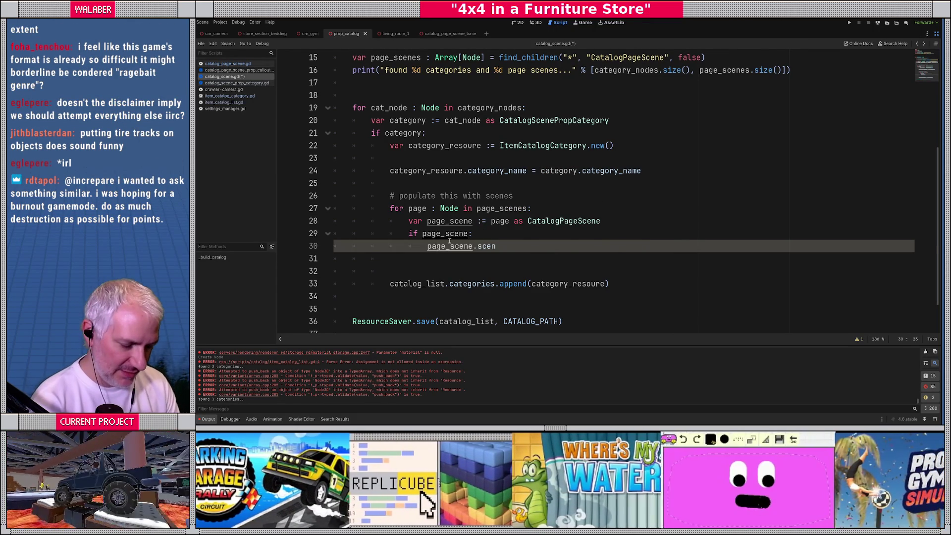
pyautogui.hotkey('ctrl', 'shift', 'f')
pyautogui.write('inherited')
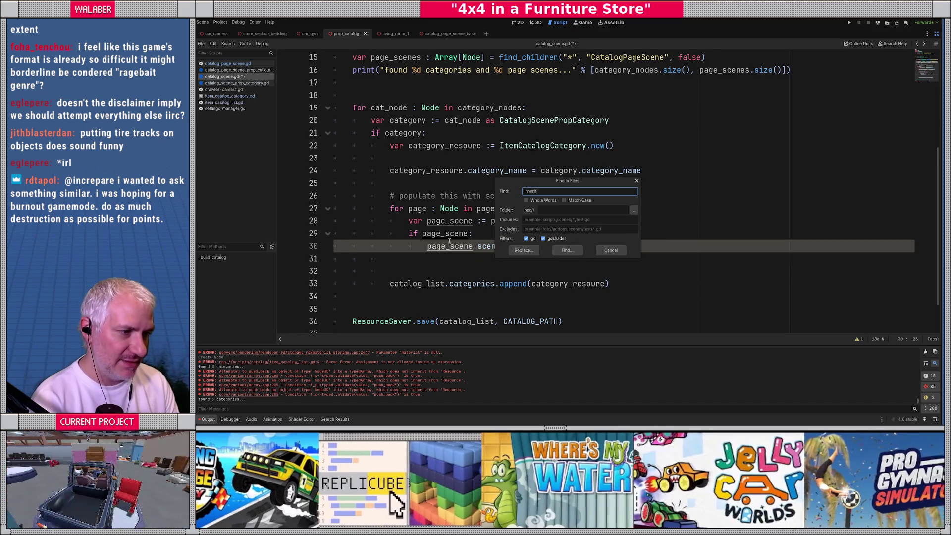
# List all matches for 'inherited' and examine master_prop_import.gd's loaded_packed instantiate and PackedScene line
pyautogui.press('Return')
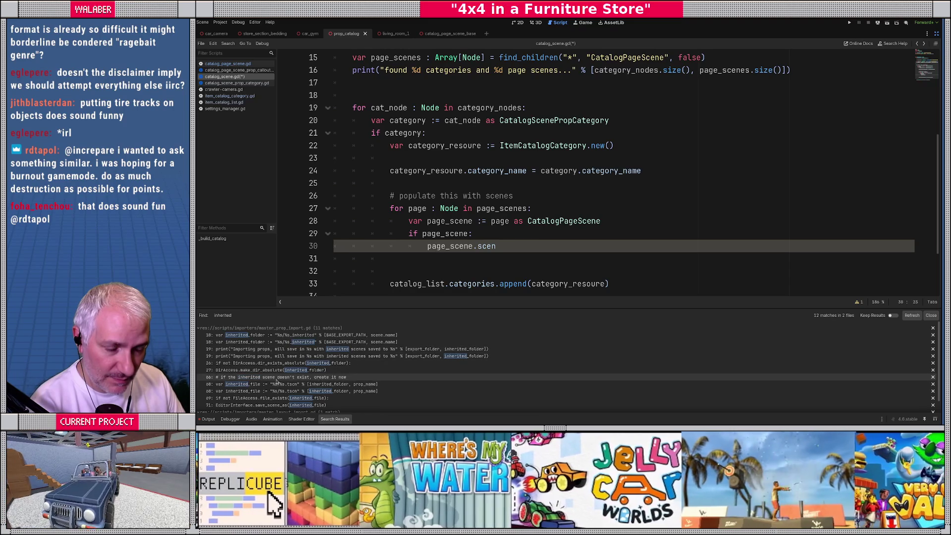
pyautogui.scroll(-1, 275, 381)
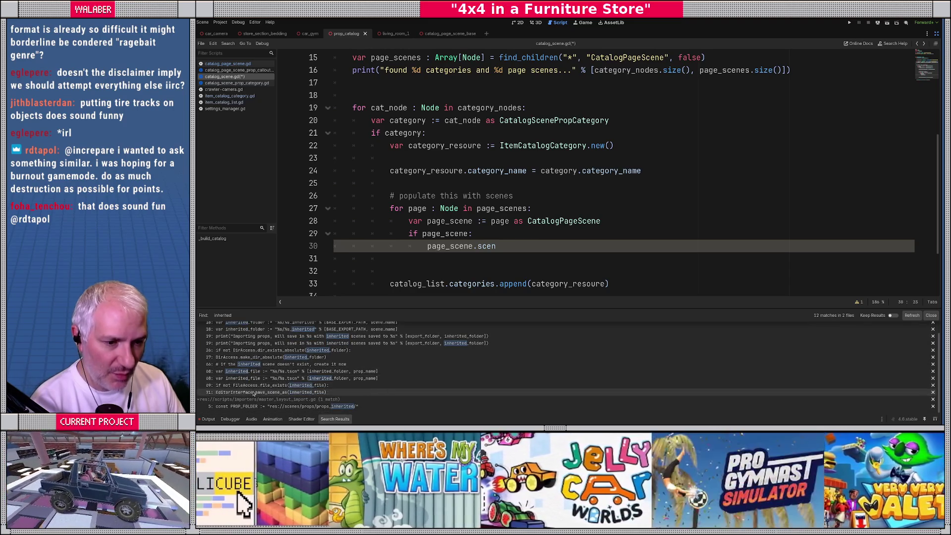
pyautogui.doubleClick(256, 378)
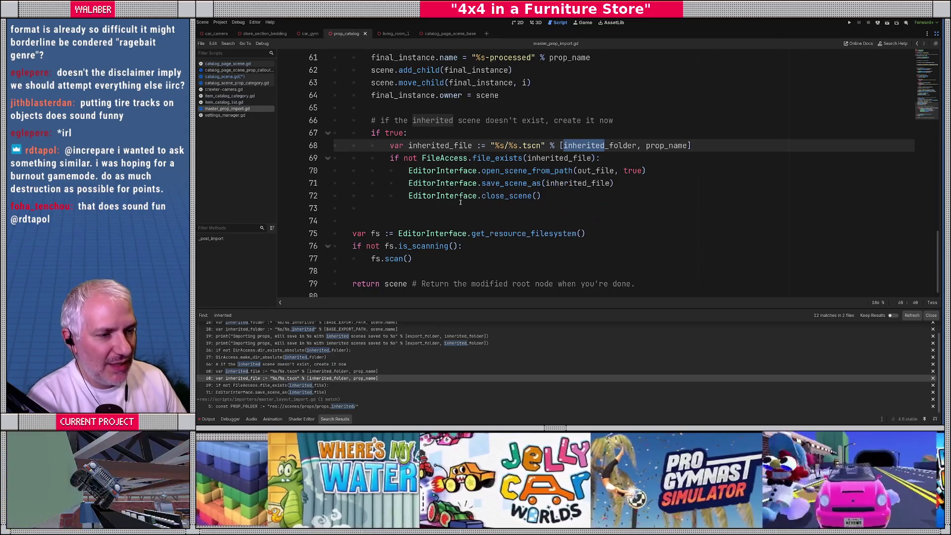
pyautogui.scroll(3, 461, 201)
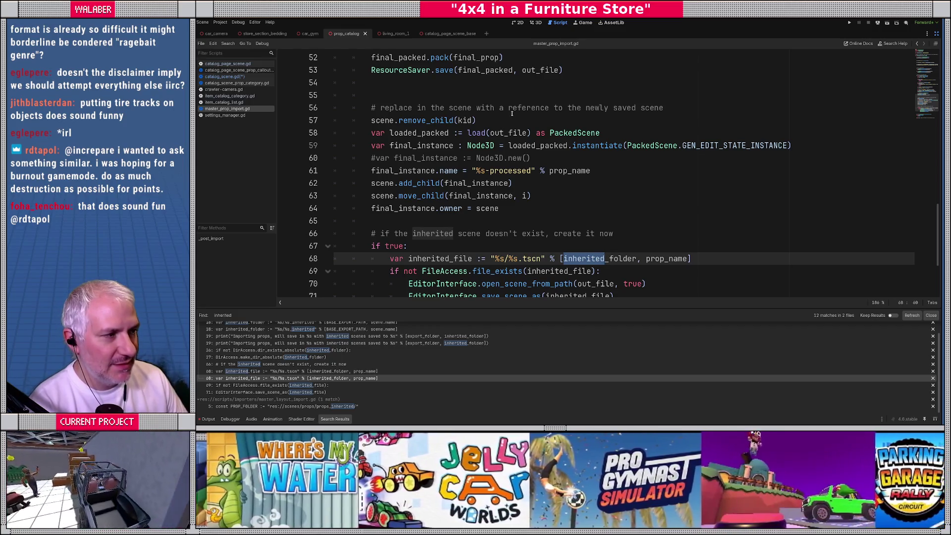
pyautogui.moveTo(509, 145); pyautogui.dragTo(592, 145)
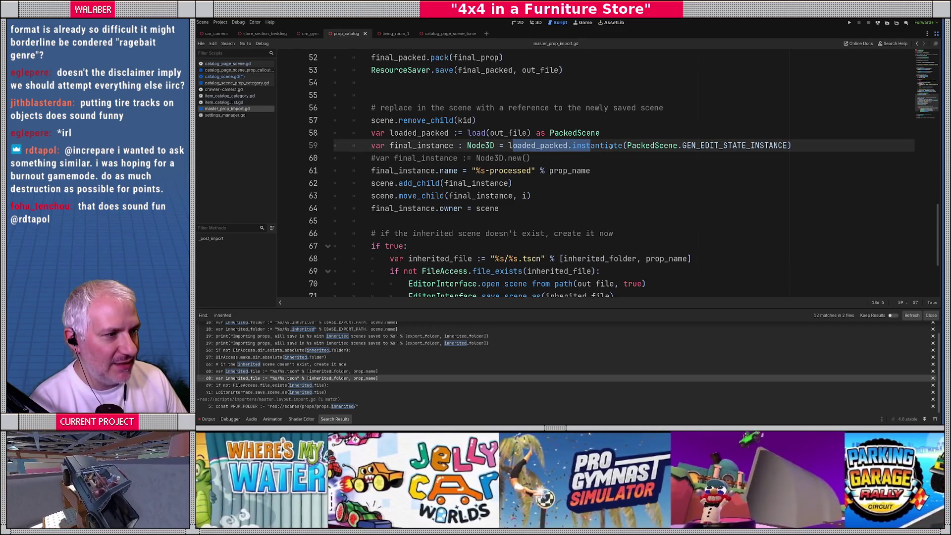
pyautogui.doubleClick(660, 145)
# Dismiss the PackedScene tooltip and return to catalog_scene.gd
pyautogui.click(548, 158)
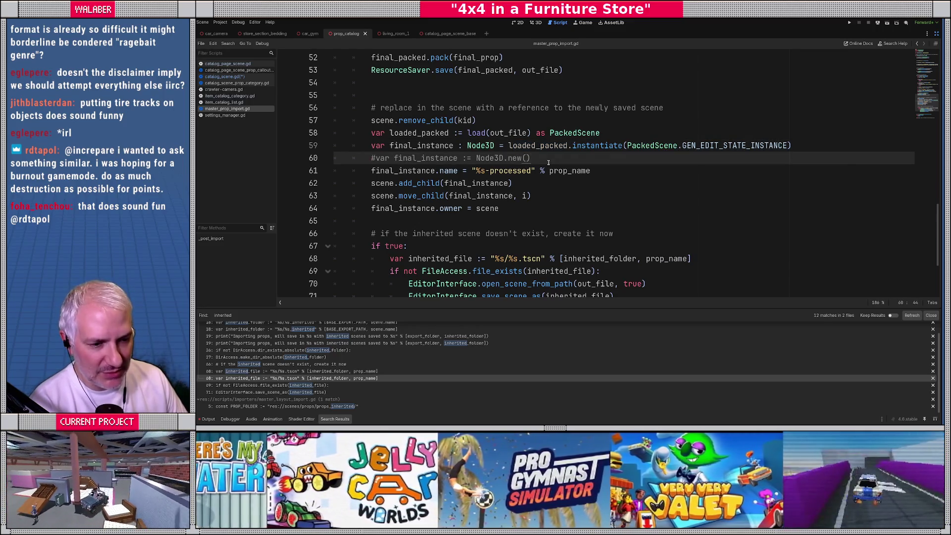
pyautogui.hotkey('ctrl', 'Home')
pyautogui.hotkey('ctrl', 'Tab')
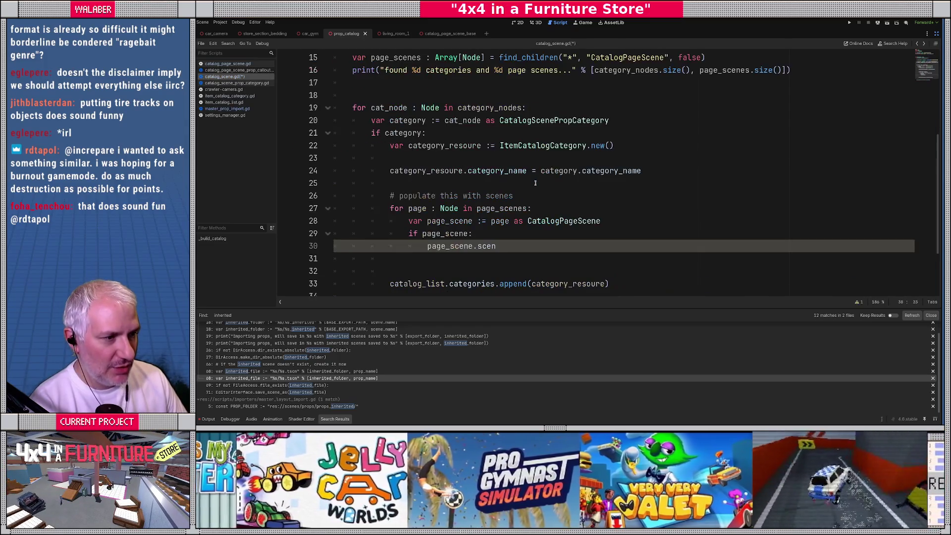
# Complete page_scene.scene_file_path on line 30 and check its documentation
pyautogui.press('BackSpace')
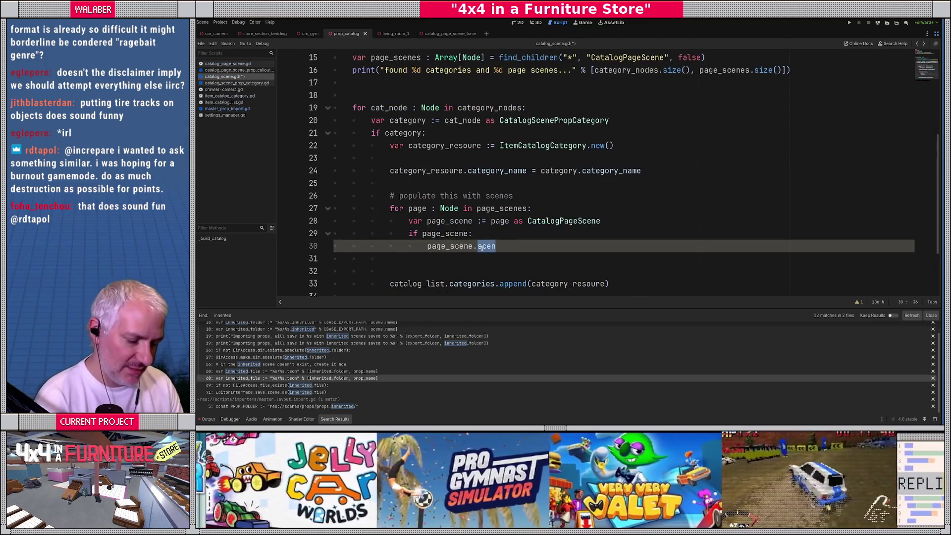
pyautogui.write('ne')
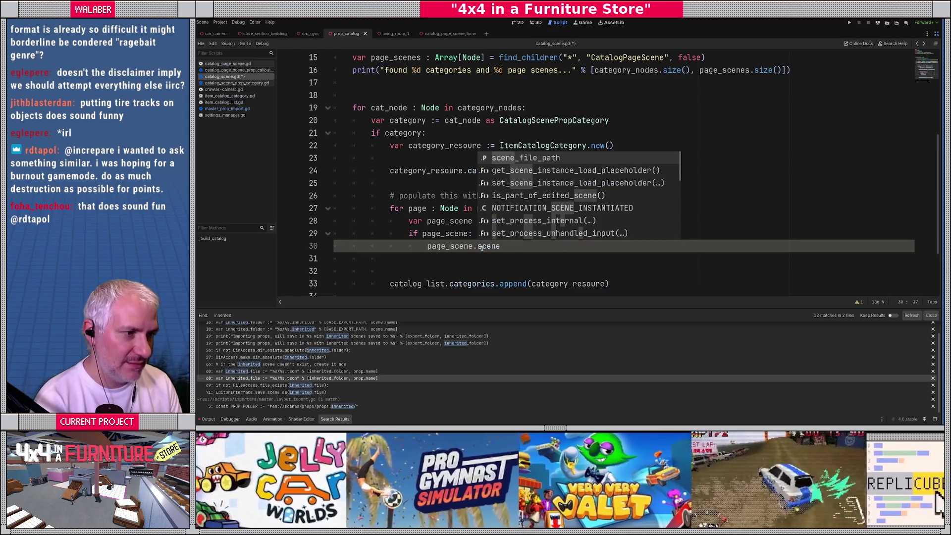
pyautogui.press('Tab')
pyautogui.keyDown('ctrl'); pyautogui.click(491, 246); pyautogui.keyUp('ctrl')
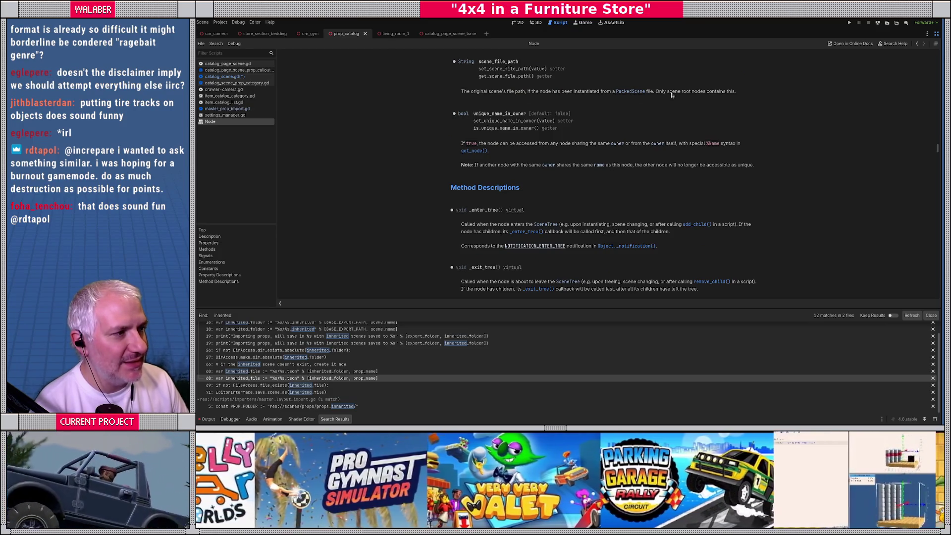
pyautogui.hotkey('alt', 'Left')
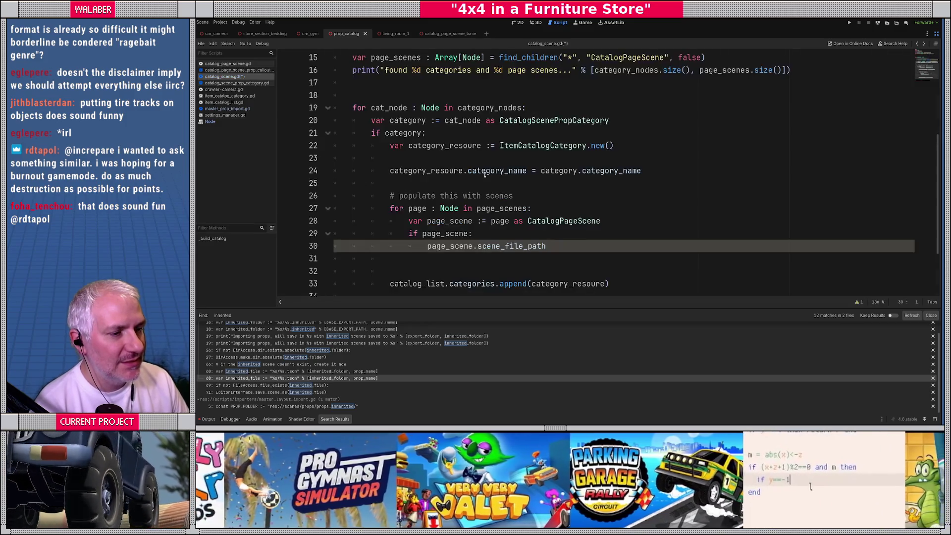
# Make line 30 'if not page_scene.scene_file_path.is_empty():' with a 'pass' body, then show the docks again
pyautogui.press('Home')
pyautogui.write('if not')
pyautogui.press('End')
pyautogui.write('.empt')
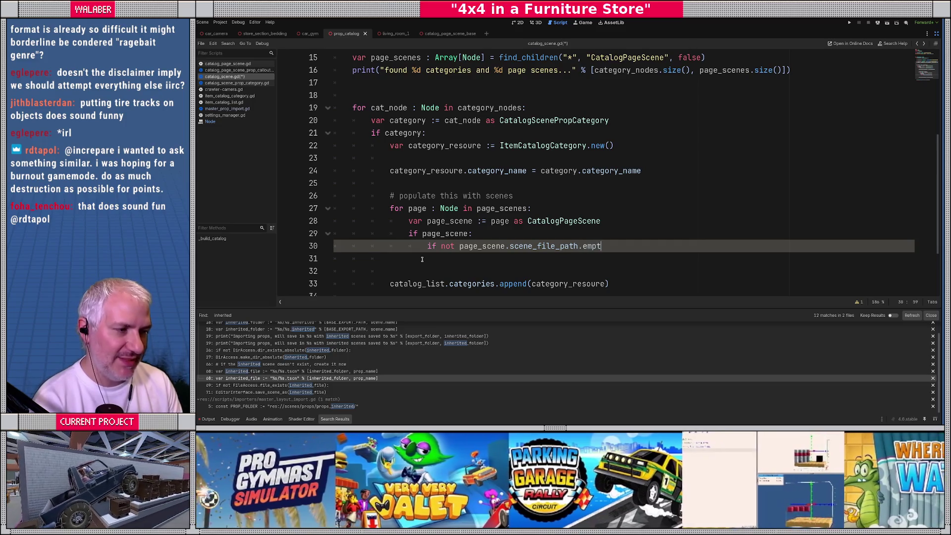
pyautogui.write('y():')
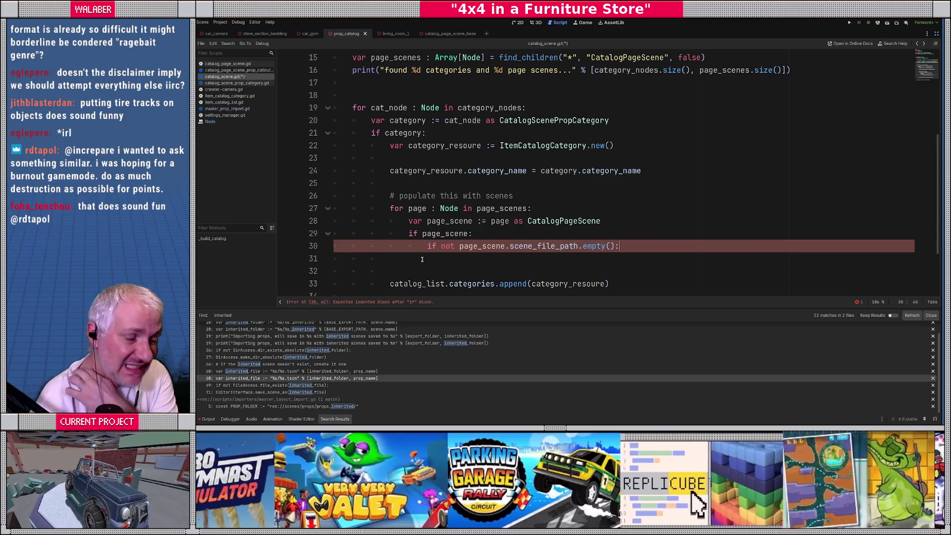
pyautogui.press('Return')
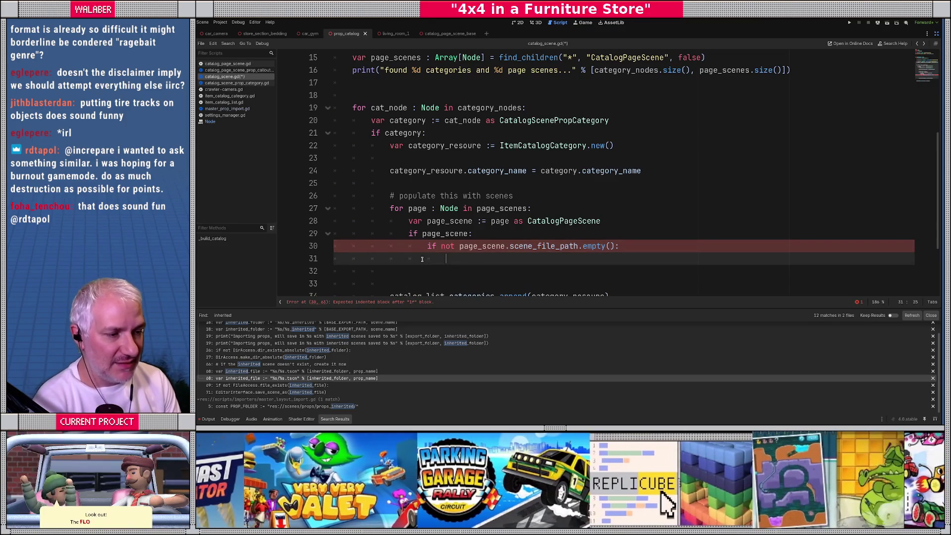
pyautogui.scroll(-2, 422, 259)
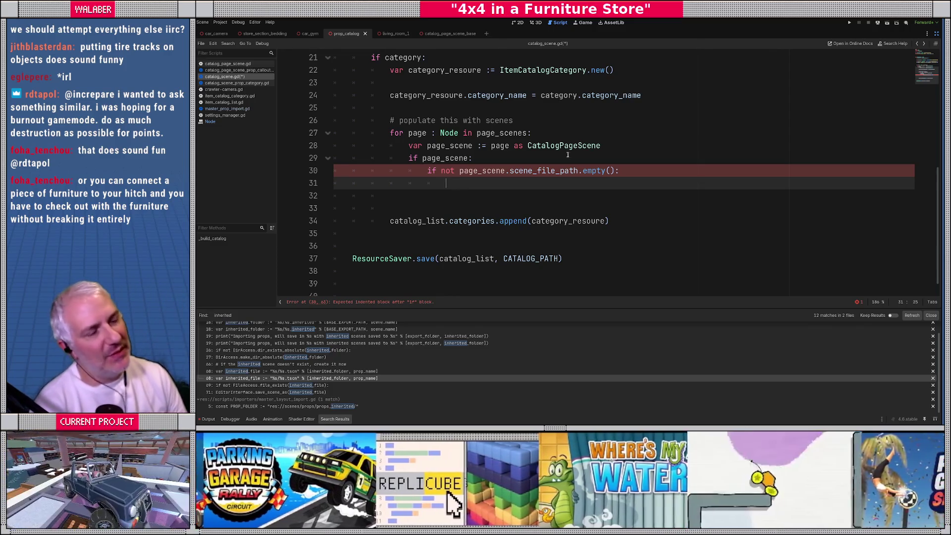
pyautogui.write('pass')
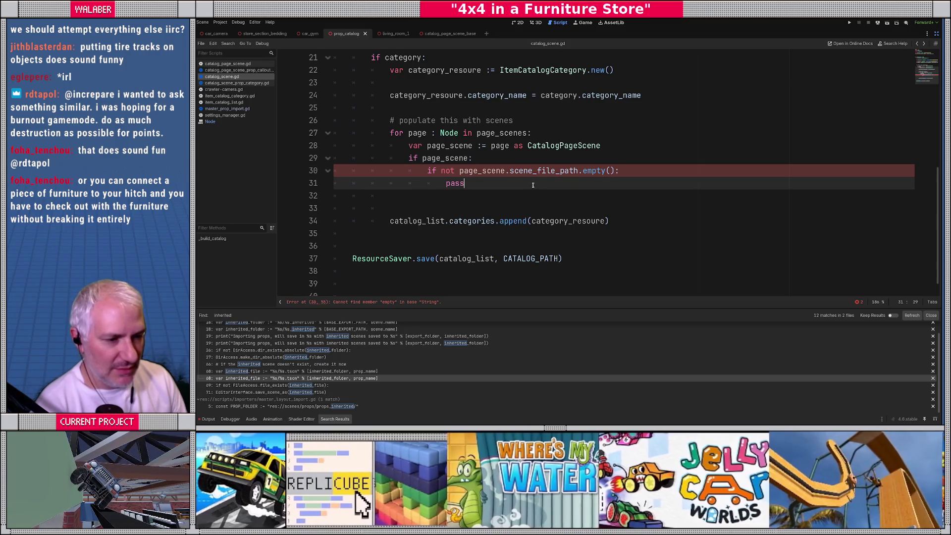
pyautogui.click(580, 171)
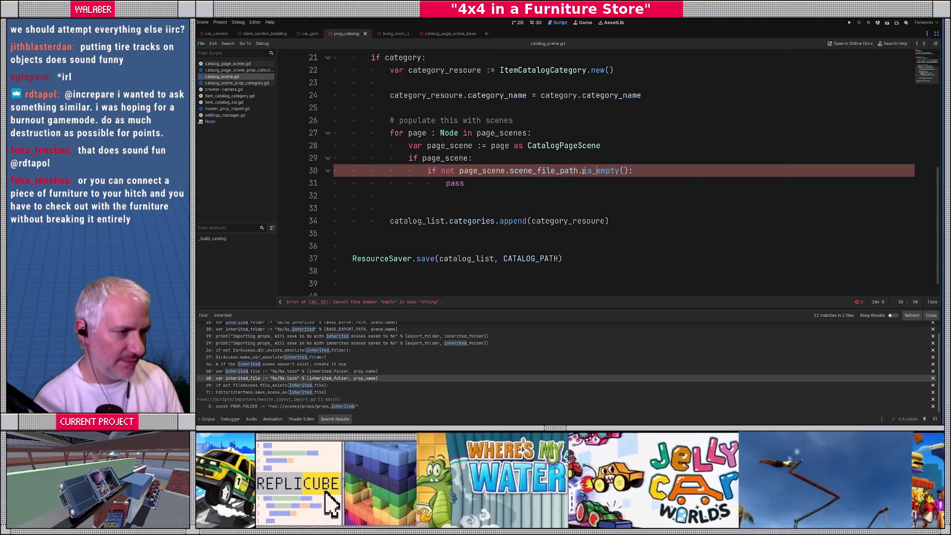
pyautogui.write('is_')
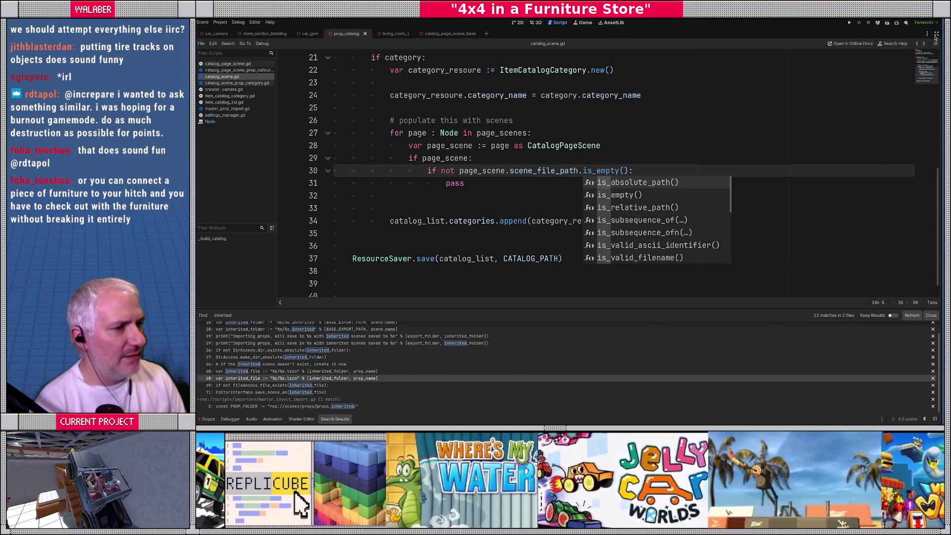
pyautogui.click(937, 35)
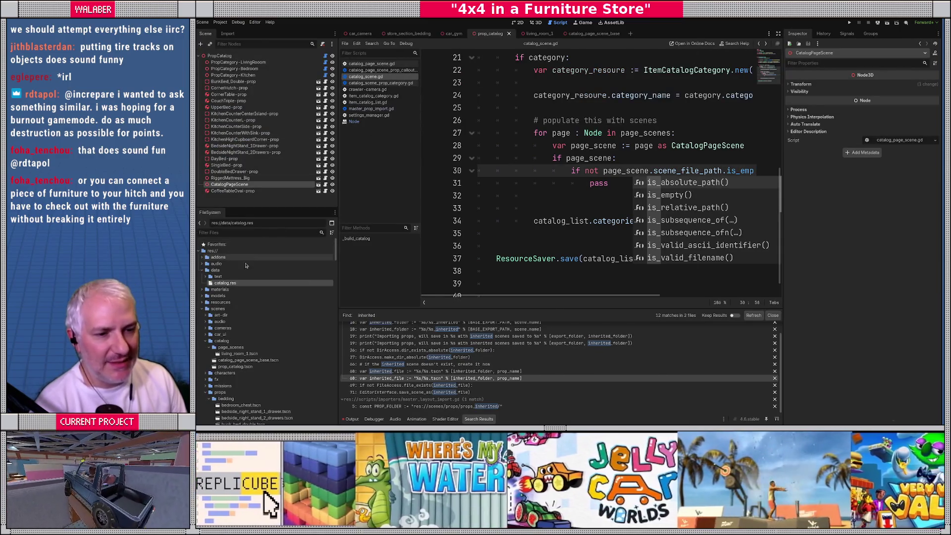
# Expand the KITCHEN category's Prop Scenes list in catalog.res and add an empty slot
pyautogui.doubleClick(230, 283)
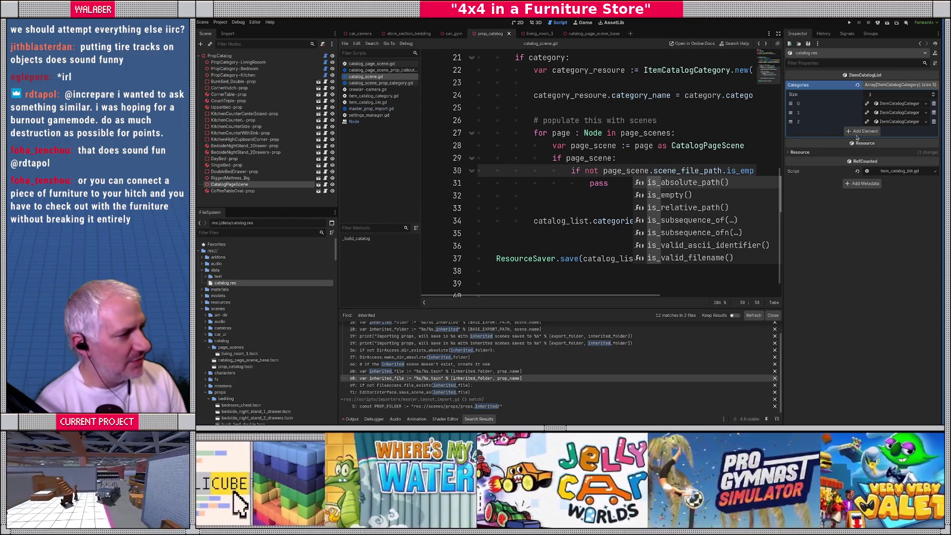
pyautogui.click(900, 120)
pyautogui.click(886, 141)
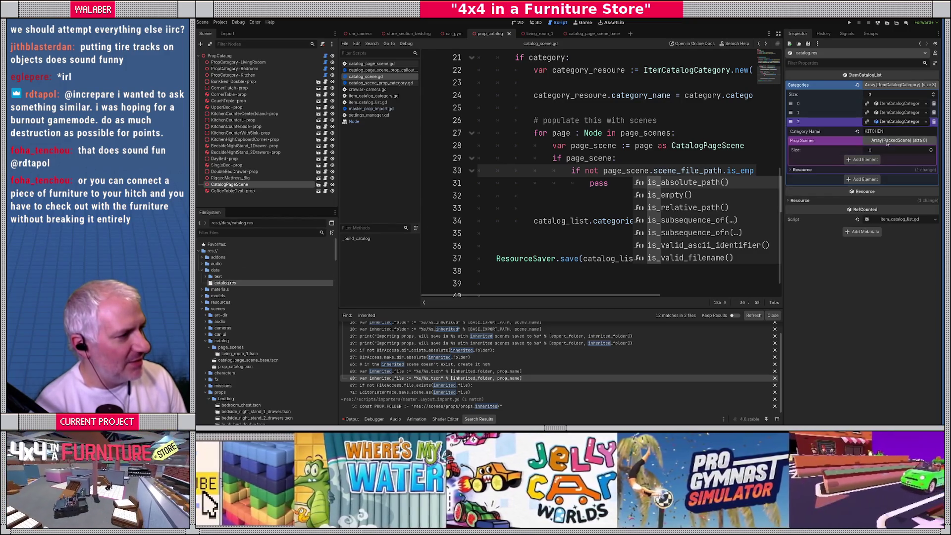
pyautogui.click(862, 158)
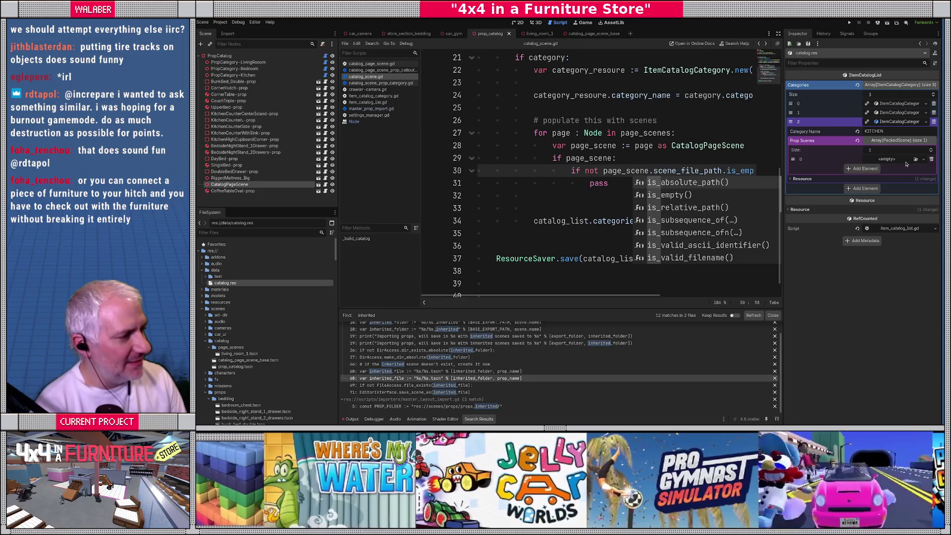
# Browse the Select Scene picker, cancel it, and return to distraction-free script editing
pyautogui.click(915, 159)
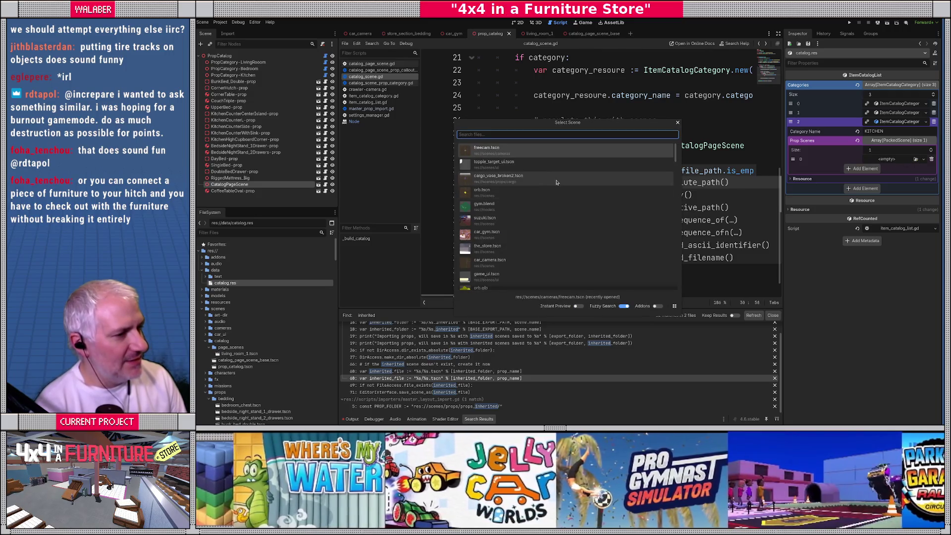
pyautogui.click(678, 122)
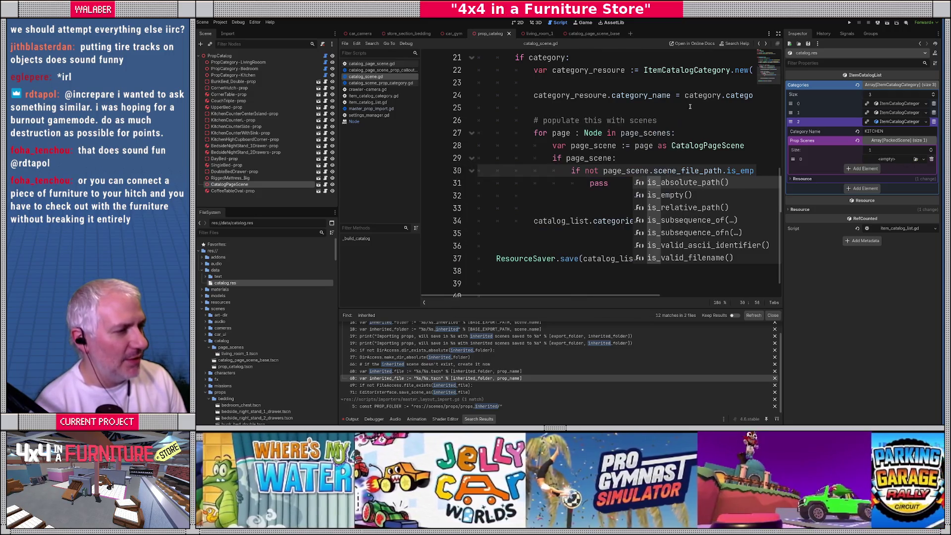
pyautogui.click(777, 34)
pyautogui.click(549, 146)
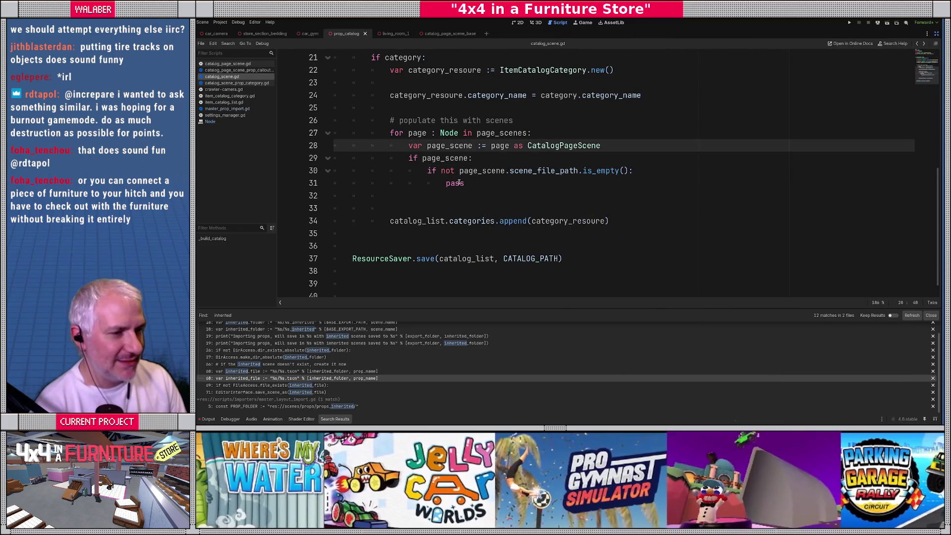
# Replace pass with 'var packed_page_scene : PackedScene = load(page_scene.scene_file_path)'
pyautogui.doubleClick(449, 183)
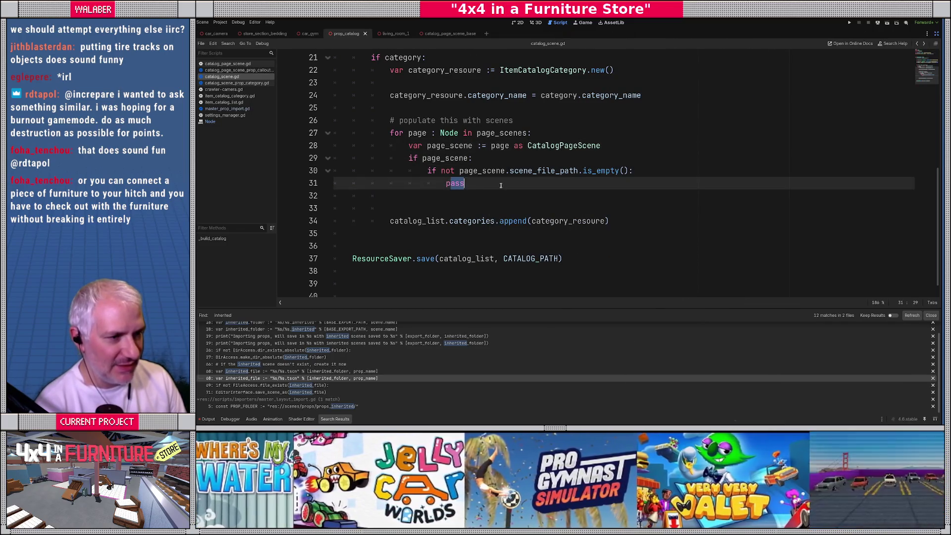
pyautogui.press('BackSpace')
pyautogui.write('var')
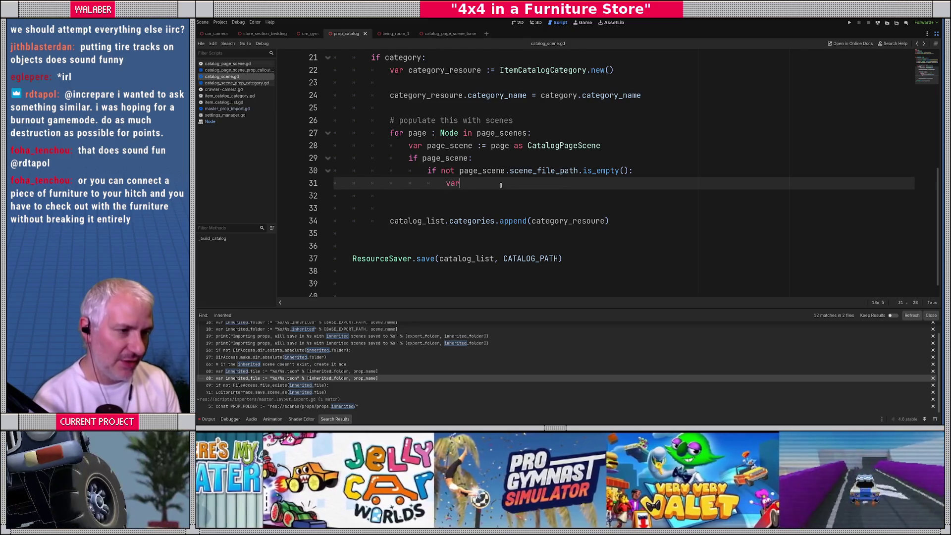
pyautogui.write(' packed_p')
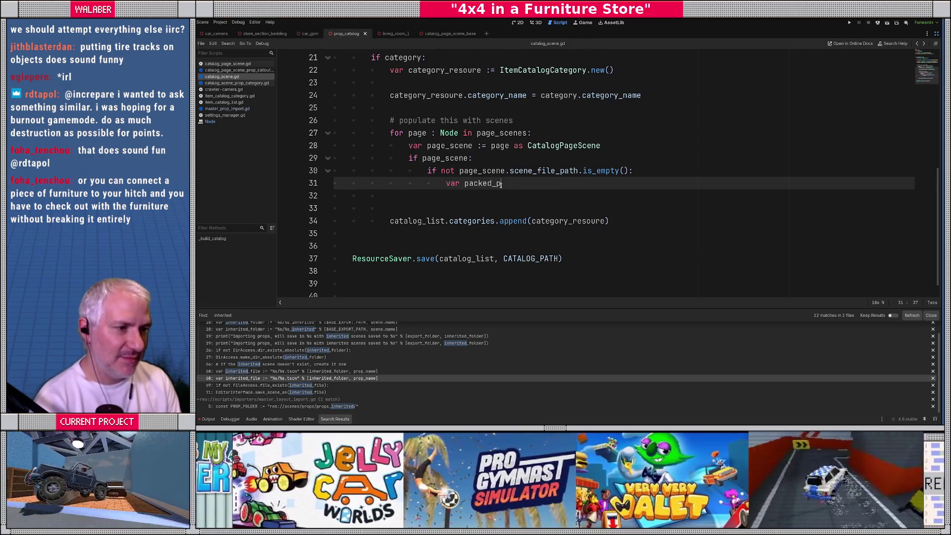
pyautogui.write('age_scene : Pa')
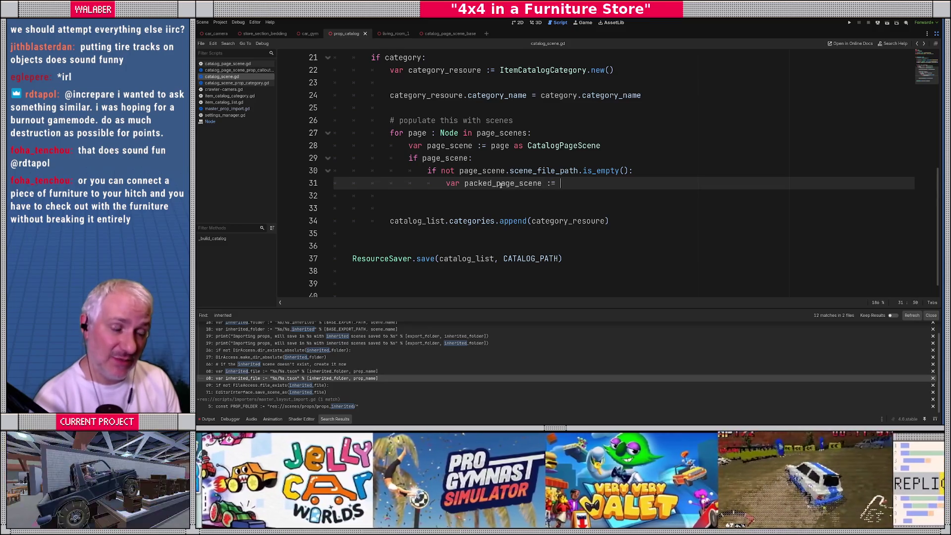
pyautogui.write('ckedS')
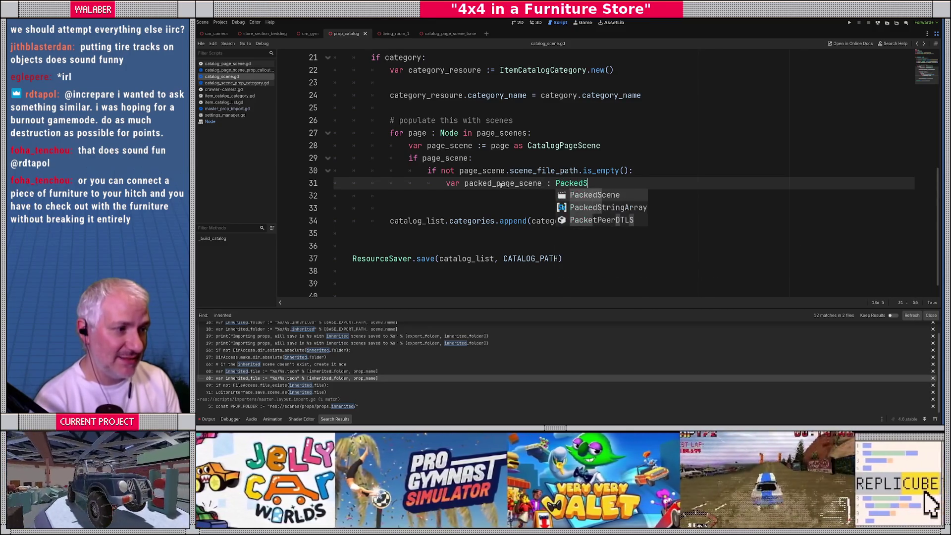
pyautogui.press('Tab')
pyautogui.write('= ')
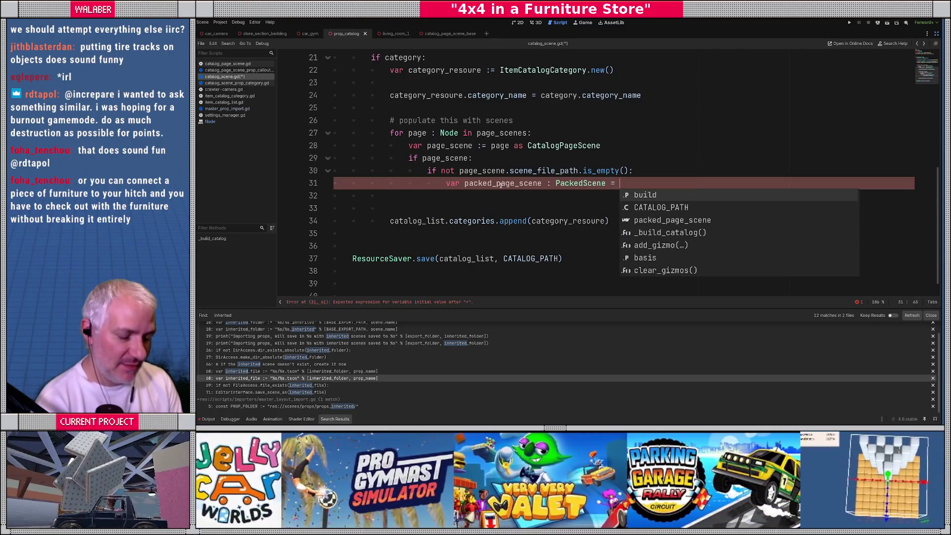
pyautogui.write('load(')
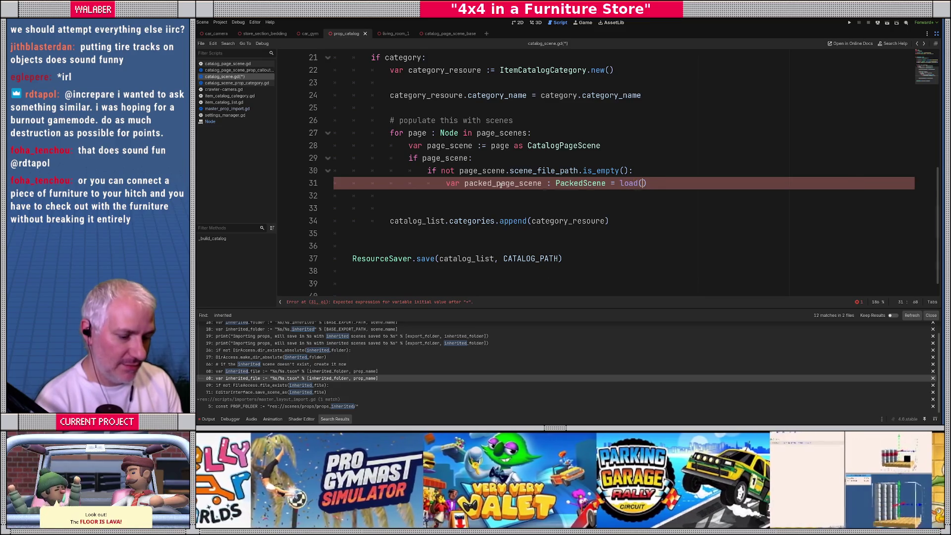
pyautogui.write('page_scene')
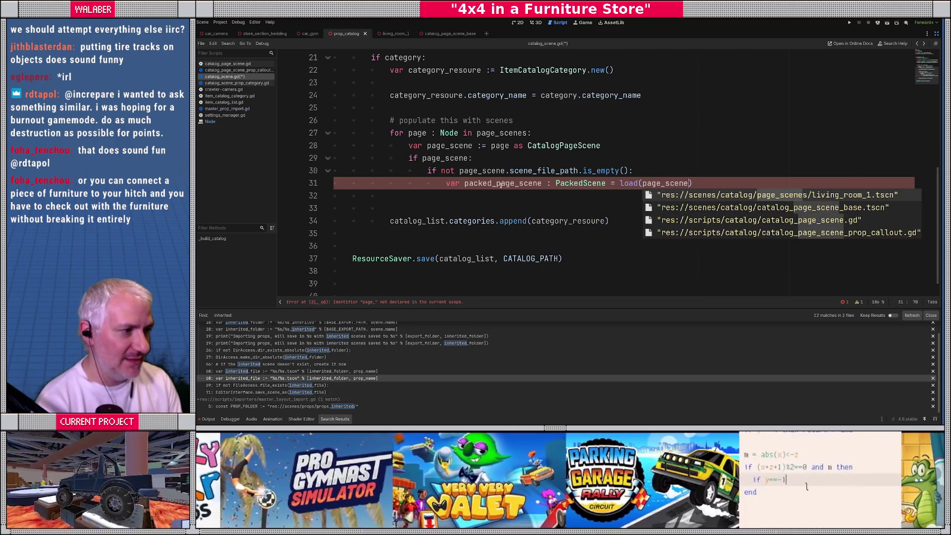
pyautogui.write('.scnee')
pyautogui.press('BackSpace')
pyautogui.press('BackSpace')
pyautogui.press('BackSpace')
pyautogui.write('ene_fil')
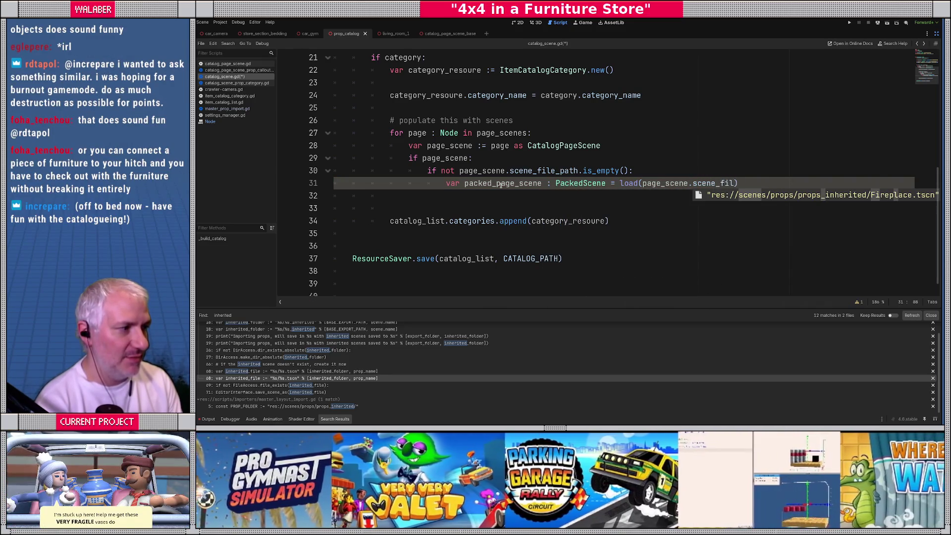
pyautogui.write('e_path)')
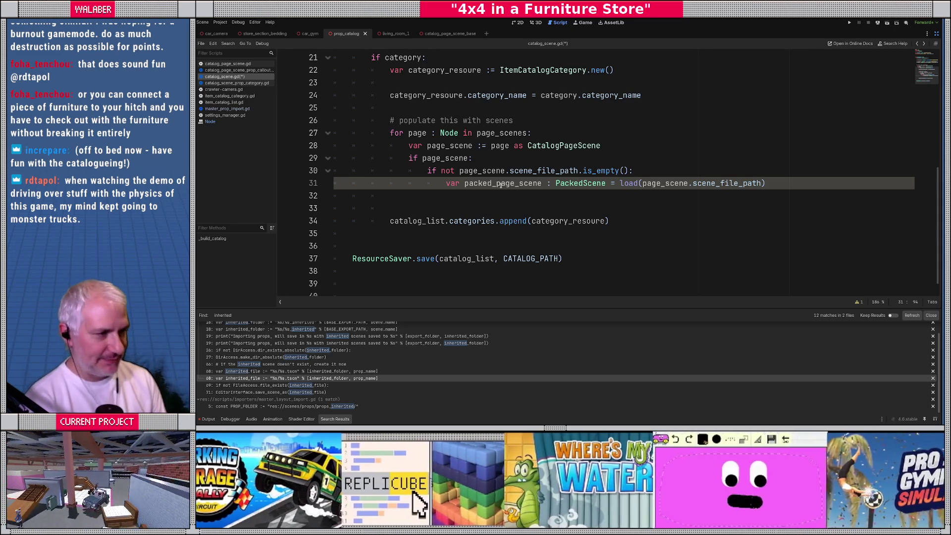
pyautogui.press('Return')
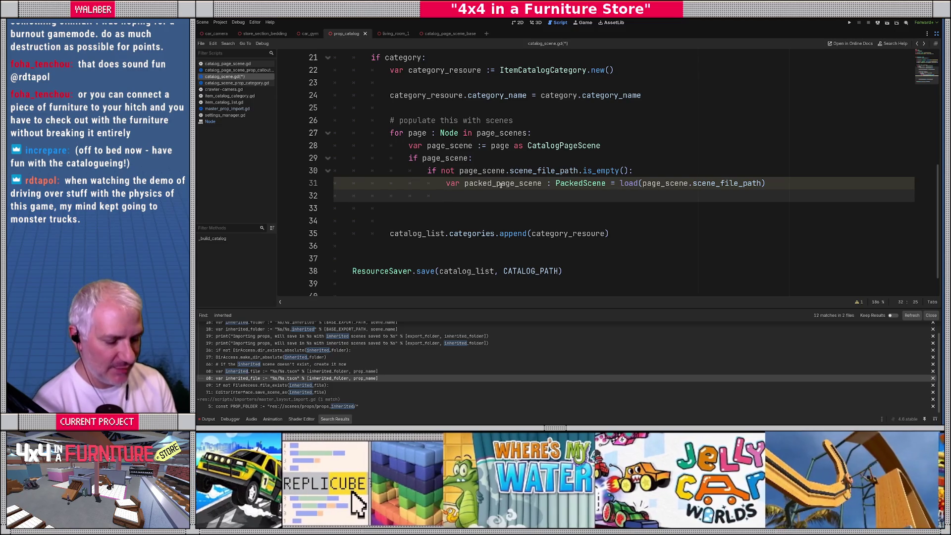
pyautogui.write('g')
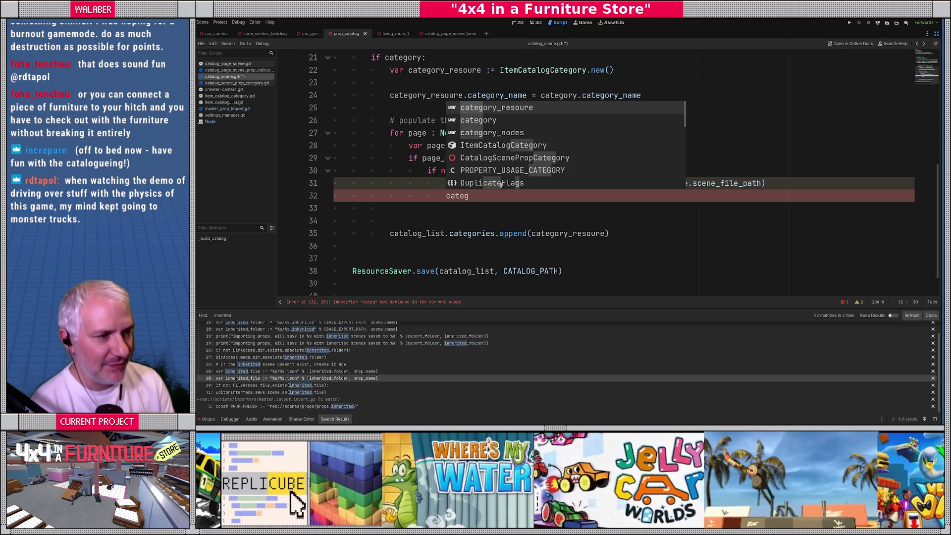
# Add 'category_resoure.prop_scenes.append(packed_page_scene)', show the docks and select the PropCatalog node
pyautogui.press('Tab')
pyautogui.write('.')
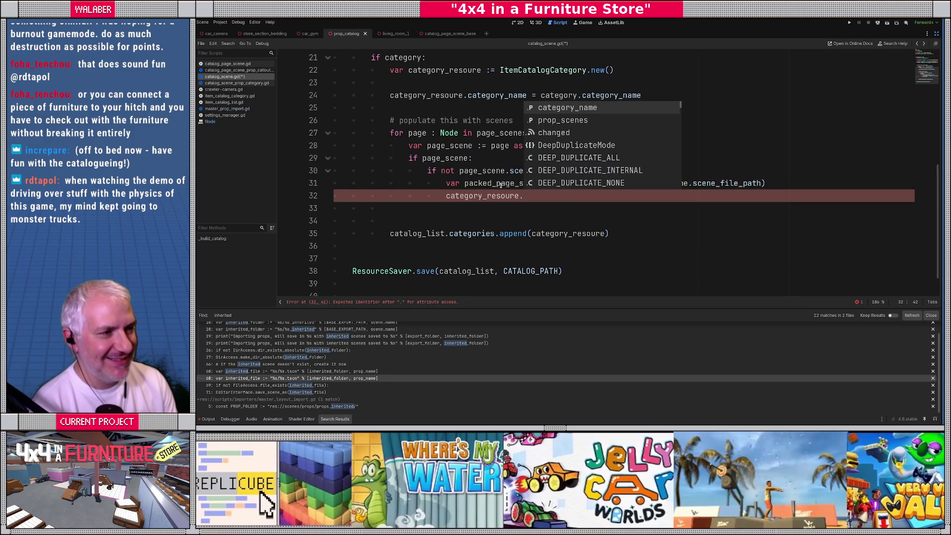
pyautogui.press('Down')
pyautogui.press('Tab')
pyautogui.write('.append(packed_p')
pyautogui.press('Tab')
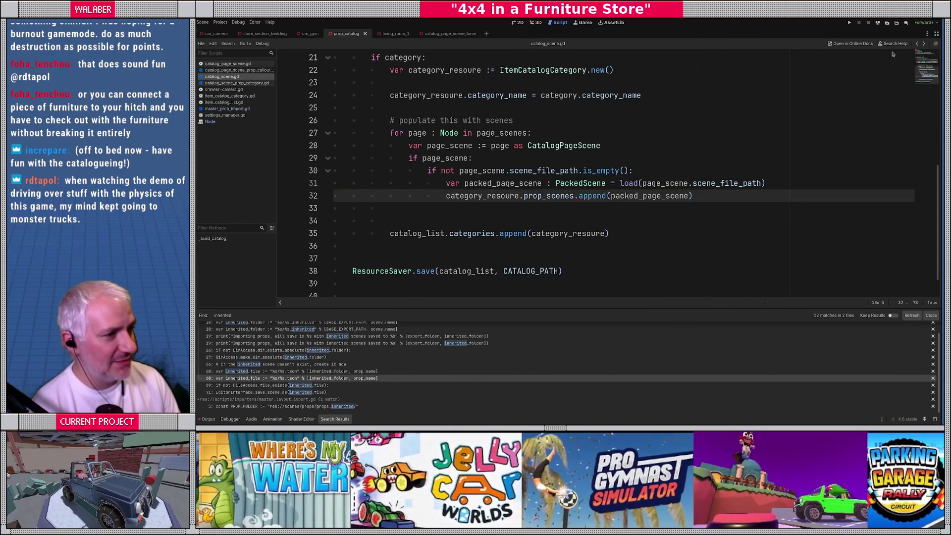
pyautogui.click(936, 35)
pyautogui.click(224, 58)
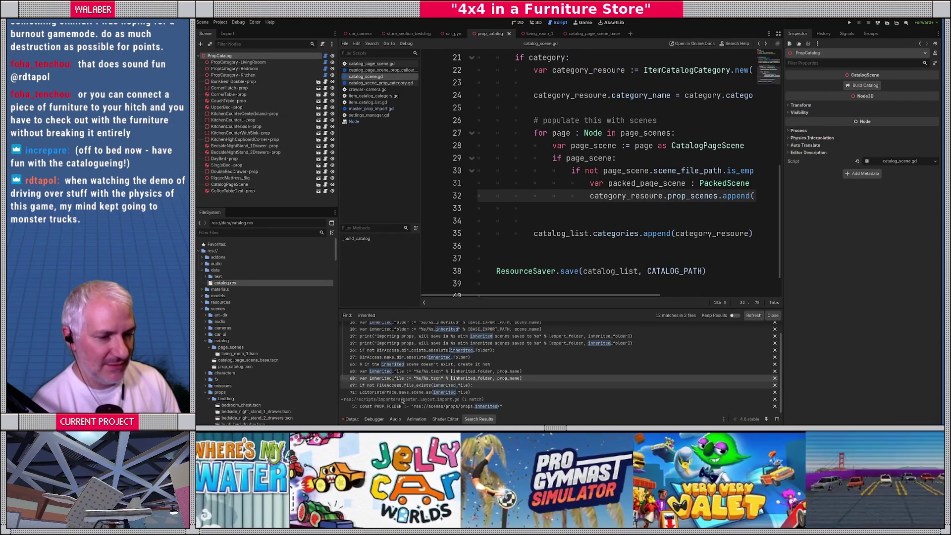
# Check the output log and remove the empty Prop Scenes element from catalog.res's categories
pyautogui.click(353, 420)
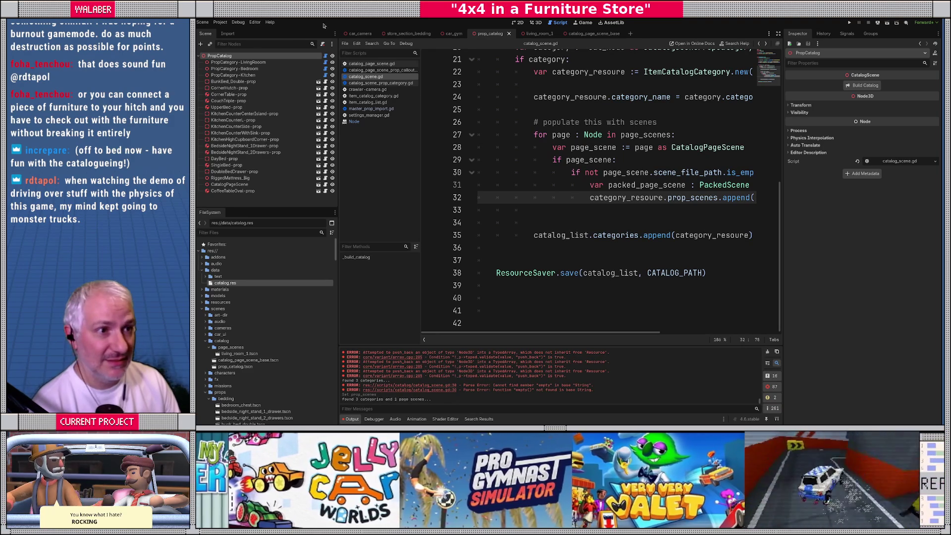
pyautogui.doubleClick(224, 283)
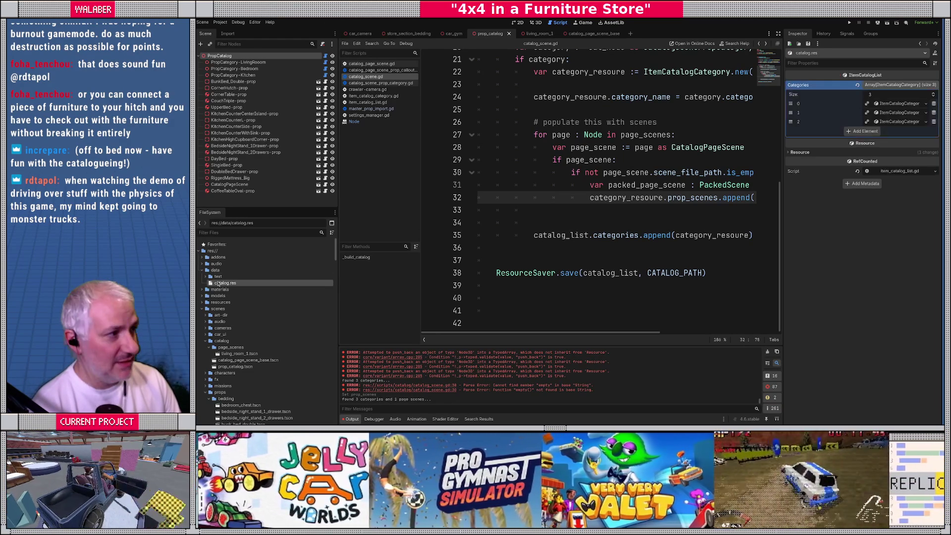
pyautogui.click(900, 121)
pyautogui.click(899, 104)
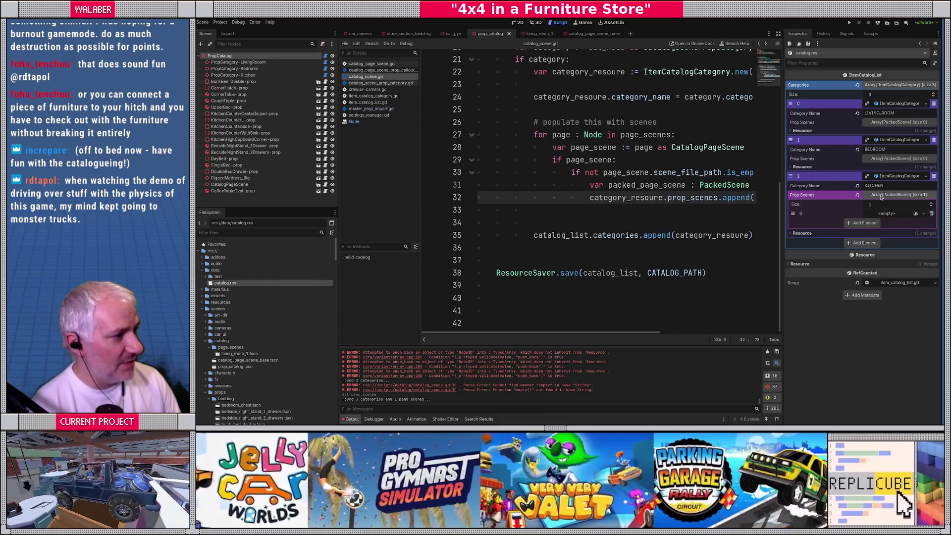
pyautogui.click(928, 214)
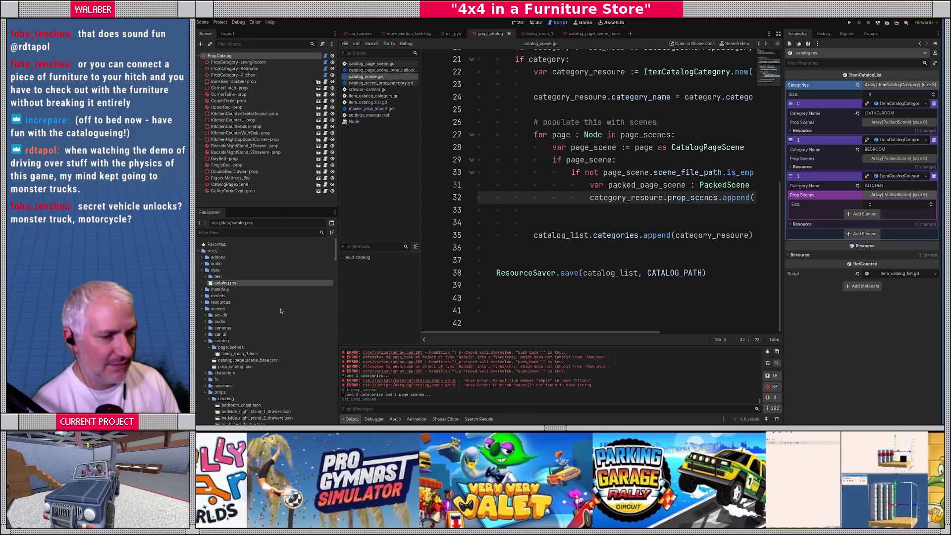
pyautogui.rightClick(226, 282)
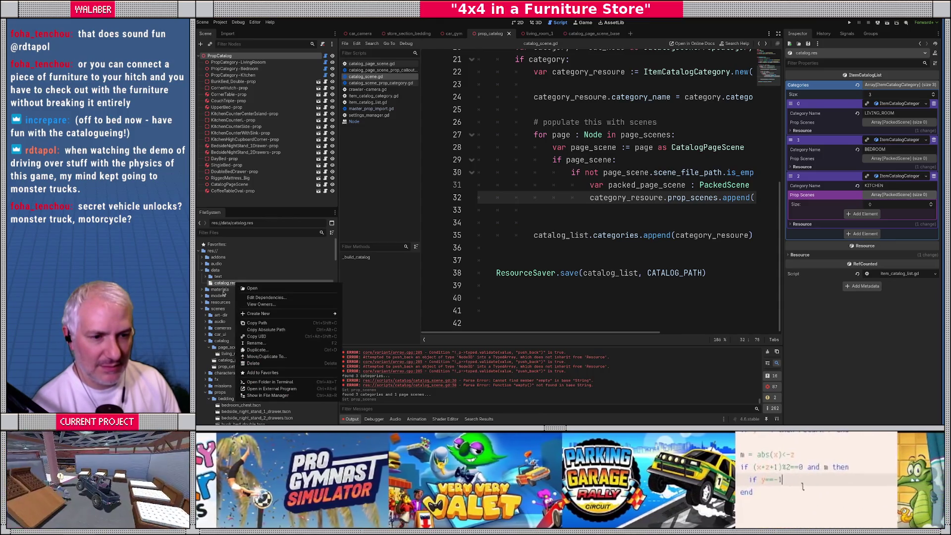
pyautogui.click(216, 283)
# Run Build Catalog twice on PropCatalog and confirm catalog.res's three categories still have no prop scenes
pyautogui.click(523, 209)
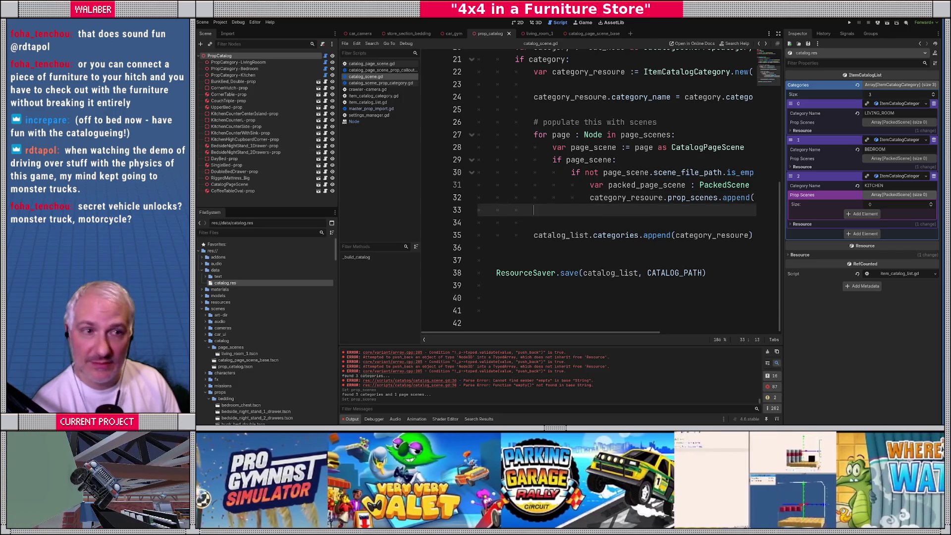
pyautogui.click(233, 69)
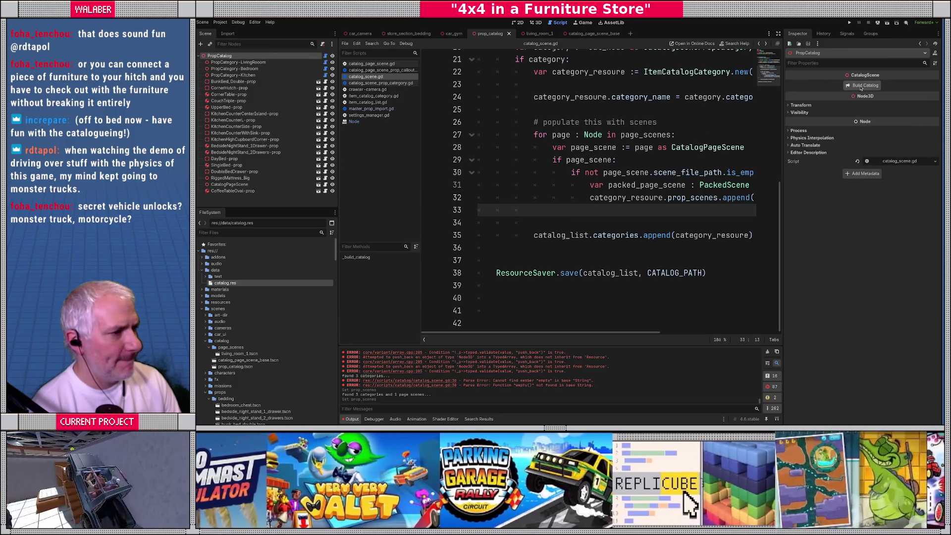
pyautogui.click(862, 85)
pyautogui.click(863, 85)
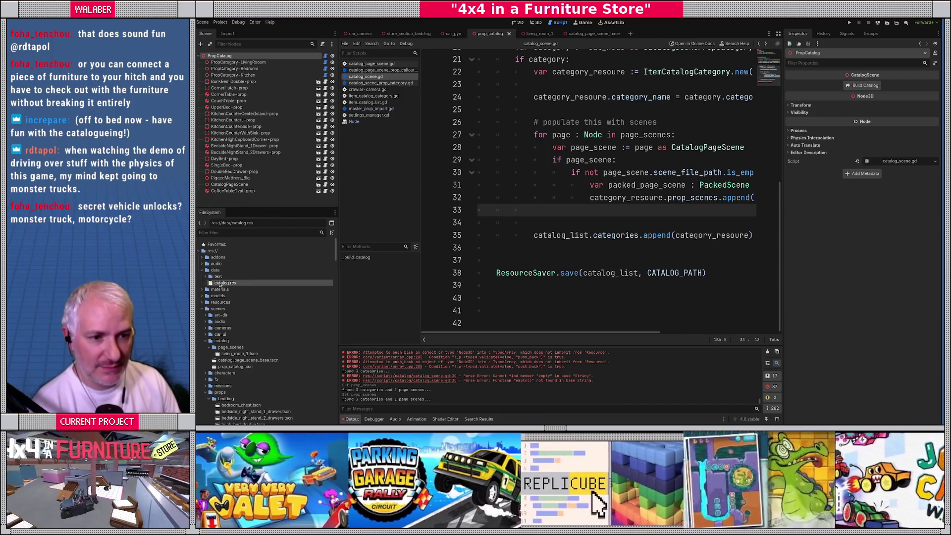
pyautogui.doubleClick(223, 283)
pyautogui.click(883, 121)
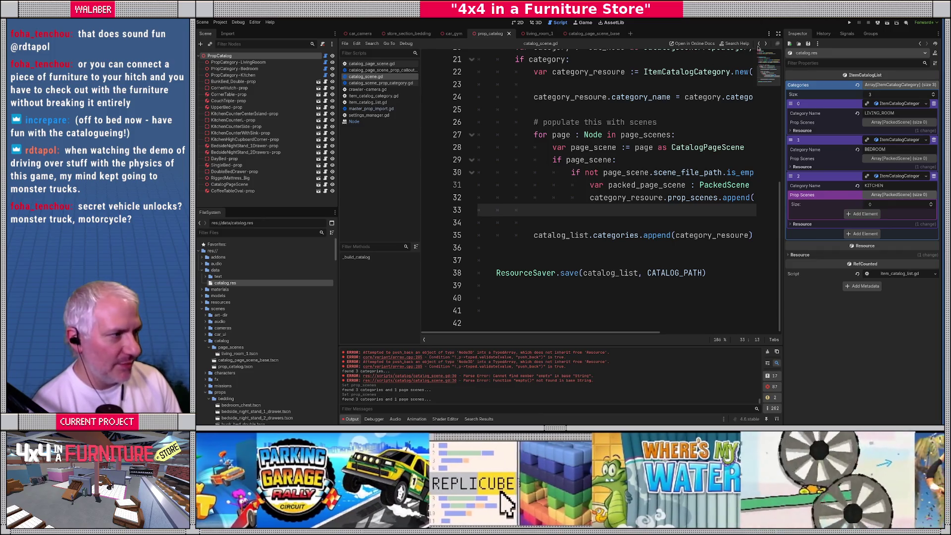
pyautogui.click(777, 33)
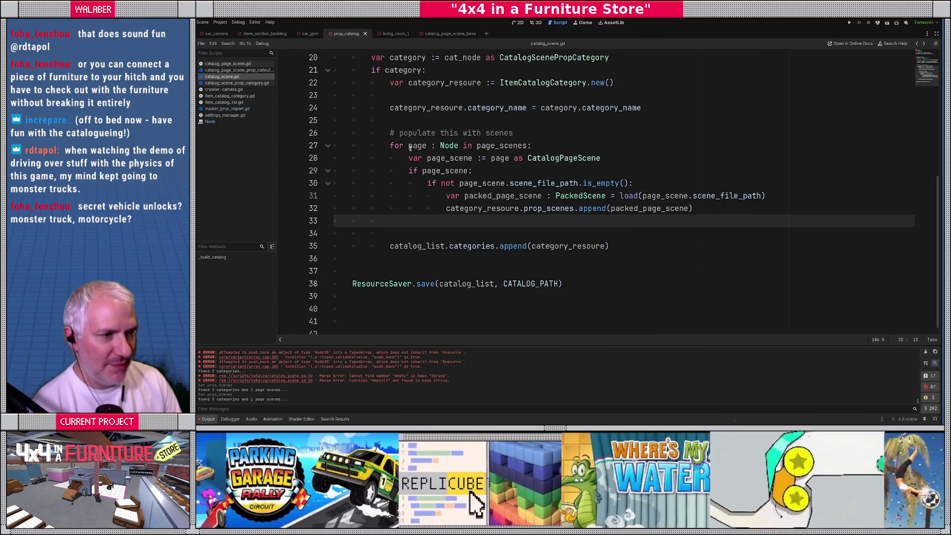
pyautogui.tripleClick(407, 158)
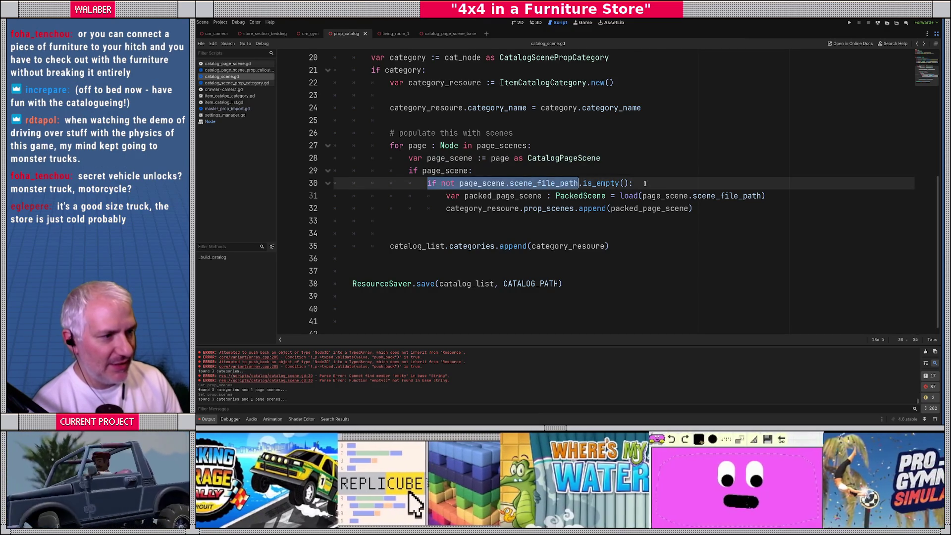
pyautogui.tripleClick(678, 182)
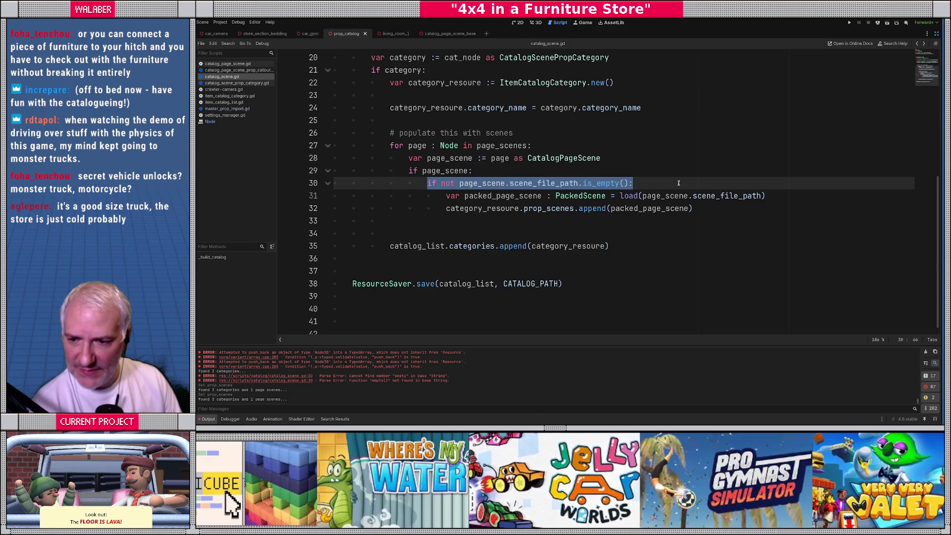
pyautogui.click(405, 170)
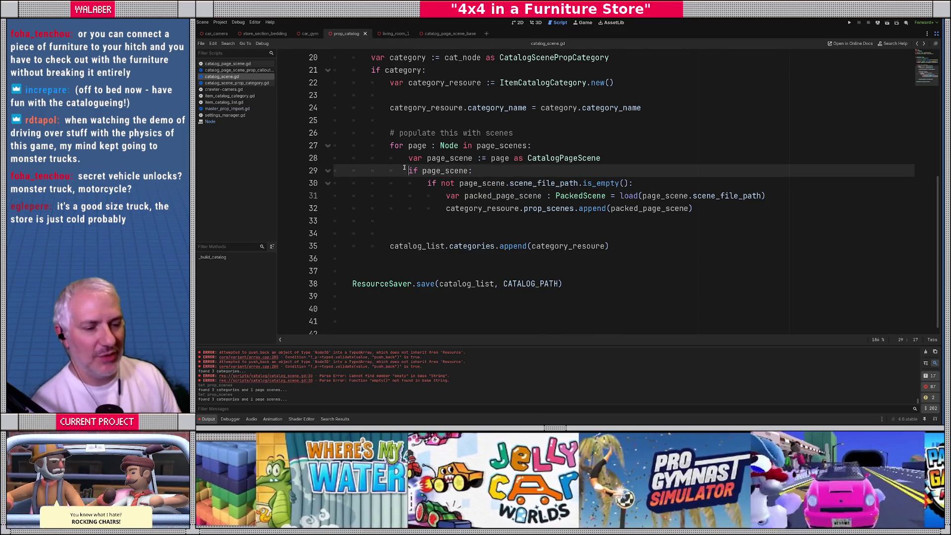
pyautogui.click(391, 146)
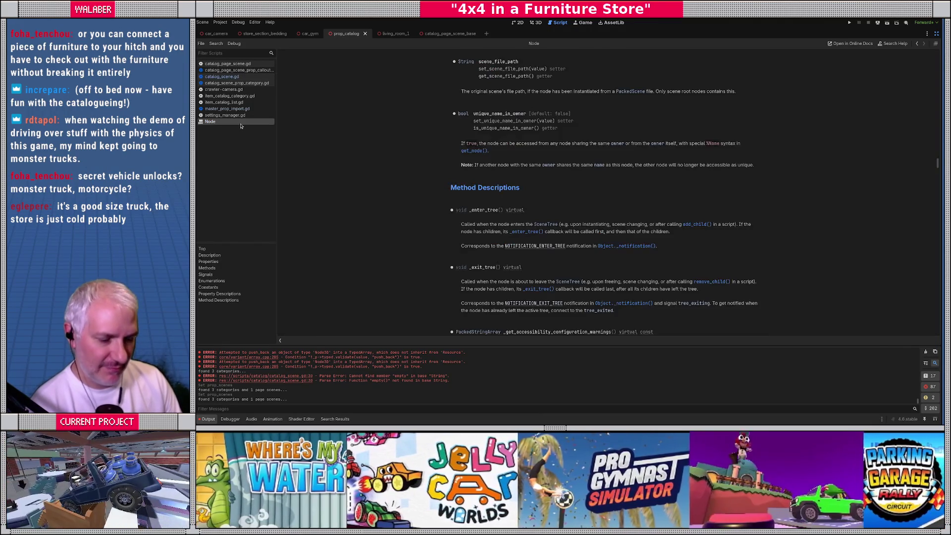
pyautogui.click(451, 159)
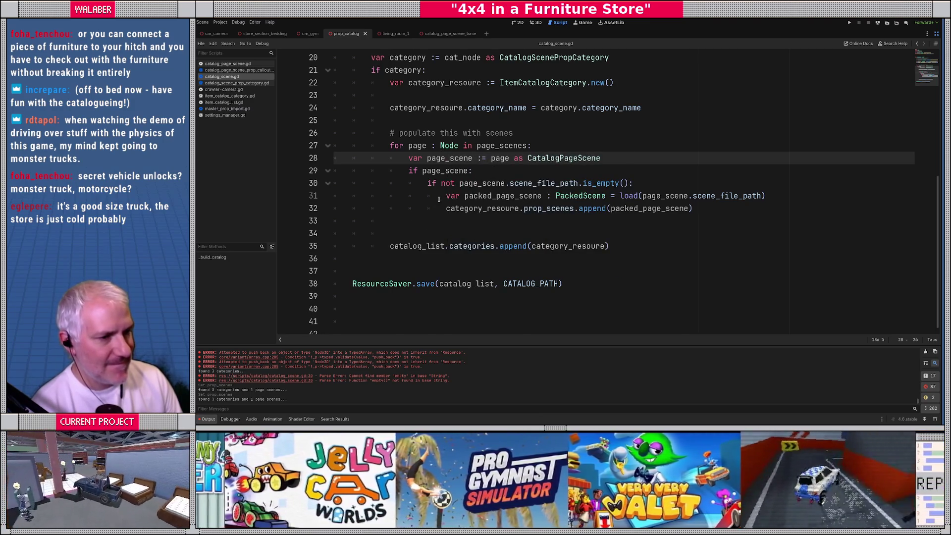
pyautogui.click(706, 183)
pyautogui.press('Return')
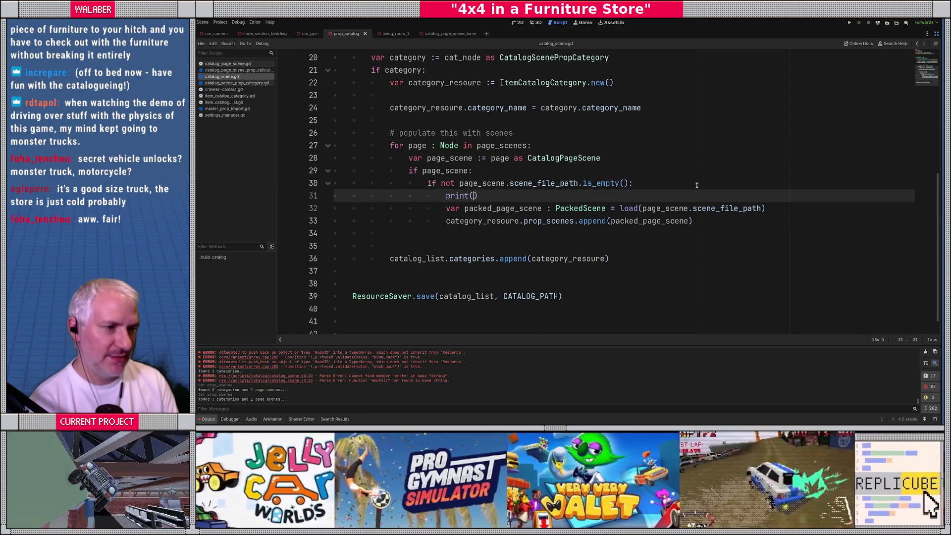
pyautogui.write('"')
pyautogui.write('page scene')
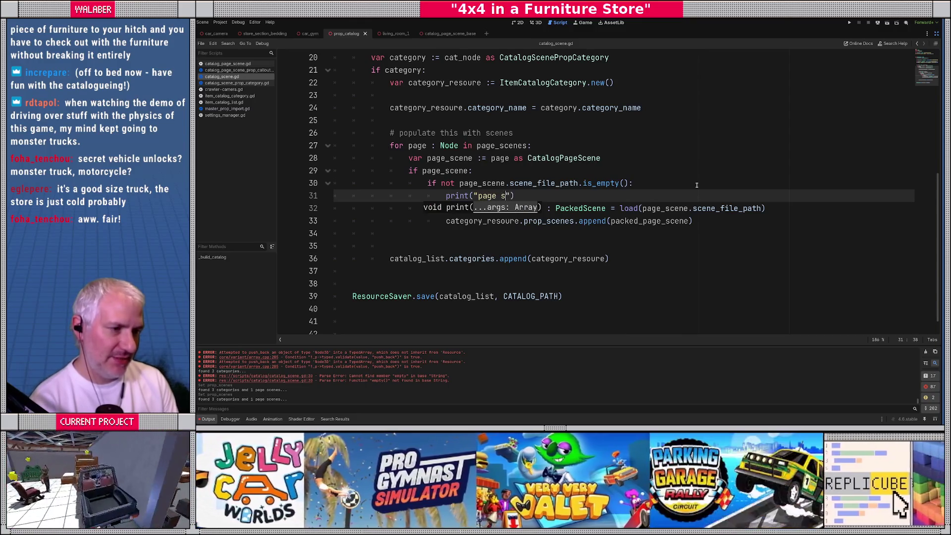
pyautogui.write(' %s ha')
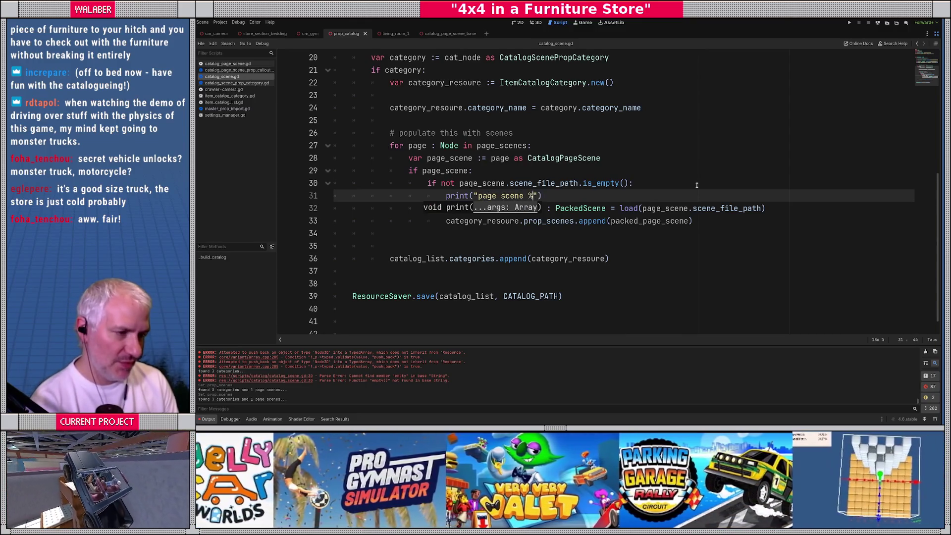
pyautogui.write('s file %s, l')
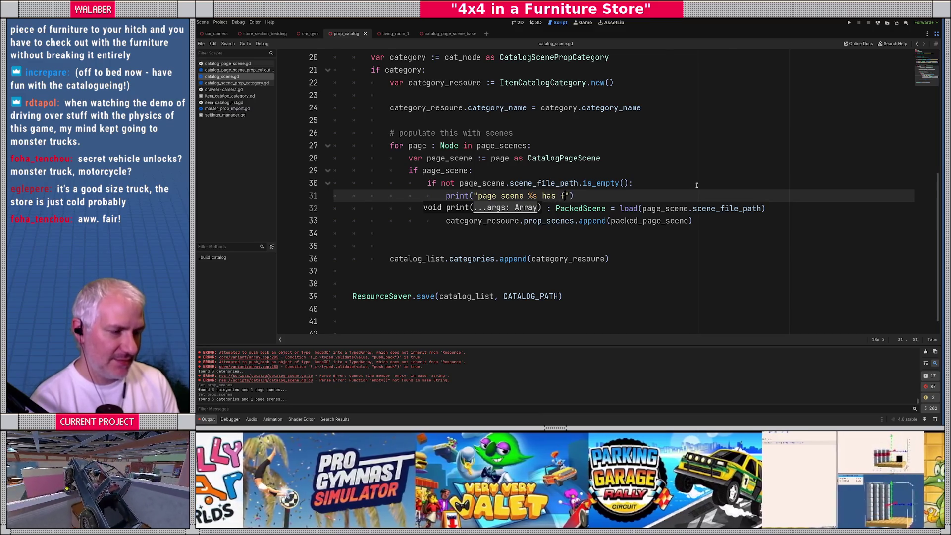
pyautogui.write('oading now..."')
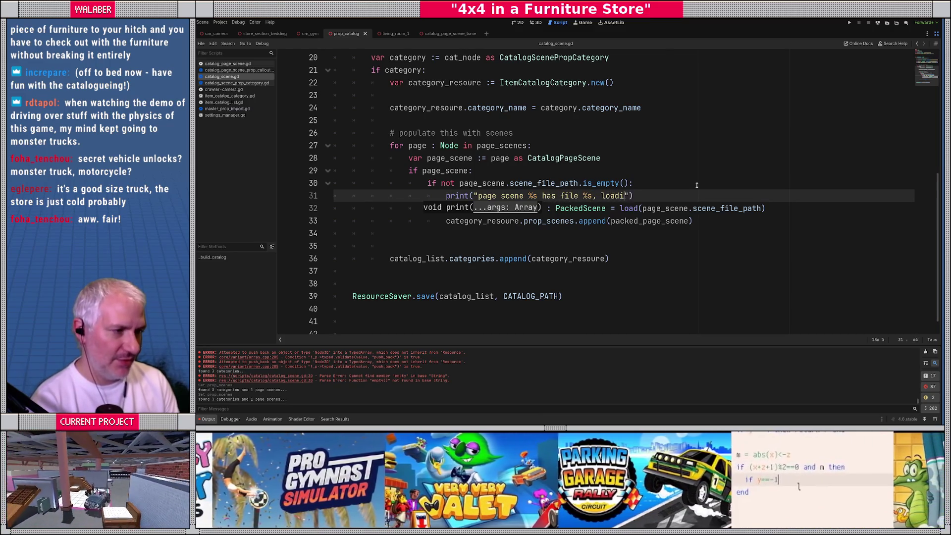
pyautogui.write(' % [p')
pyautogui.write('age_scene.name')
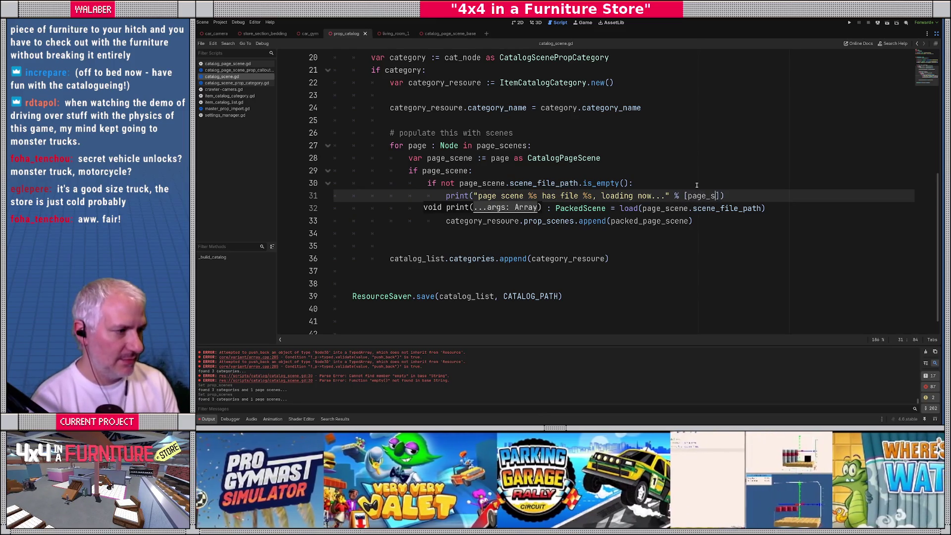
pyautogui.write(', page_scene.scene_f')
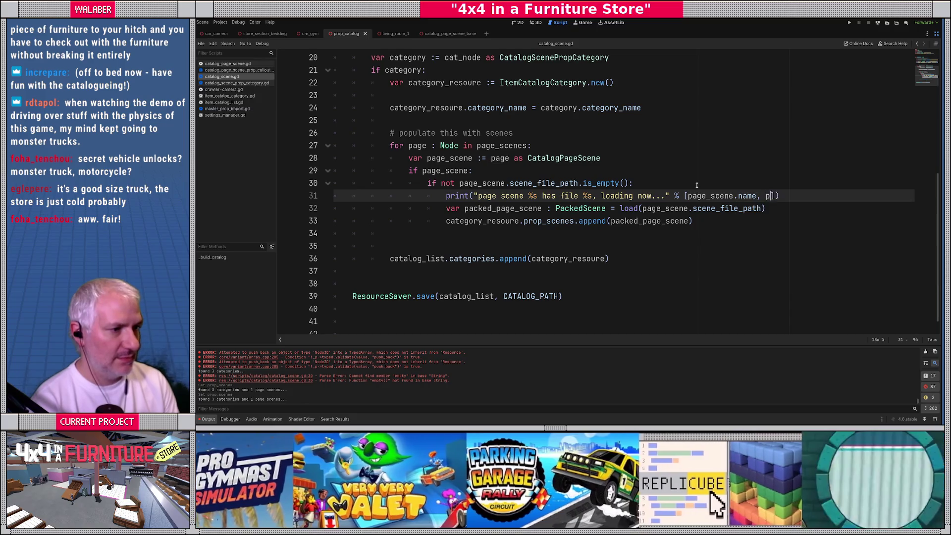
pyautogui.write('il')
# Finish the print reporting page_scene.name and scene_file_path, then restore the side docks
pyautogui.press('Tab')
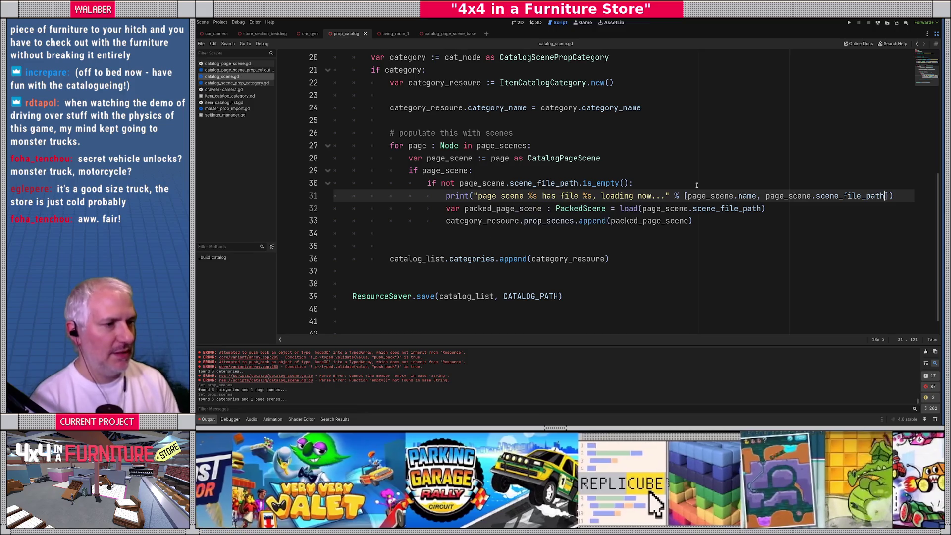
pyautogui.click(935, 33)
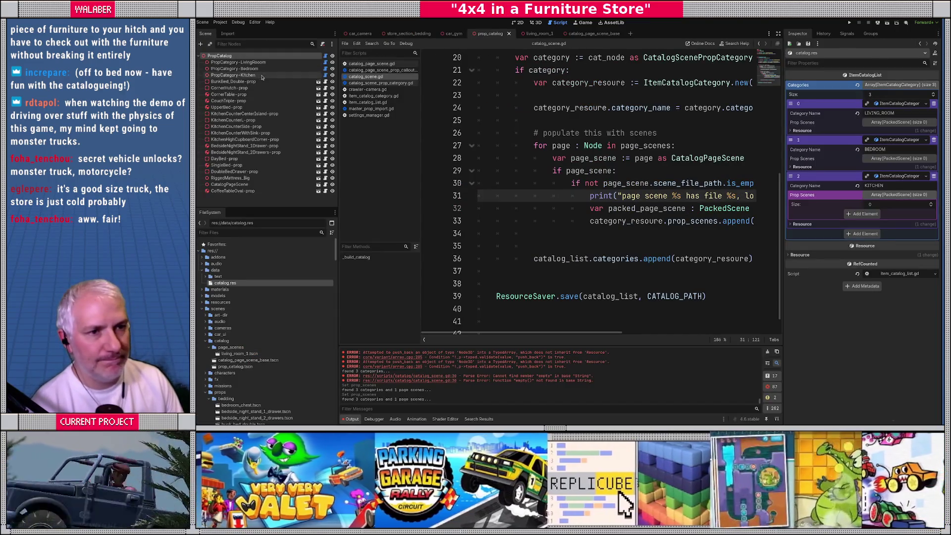
# Run Build Catalog on PropCatalog so the Output logs living_room_1.tscn being loaded
pyautogui.click(220, 56)
pyautogui.click(862, 86)
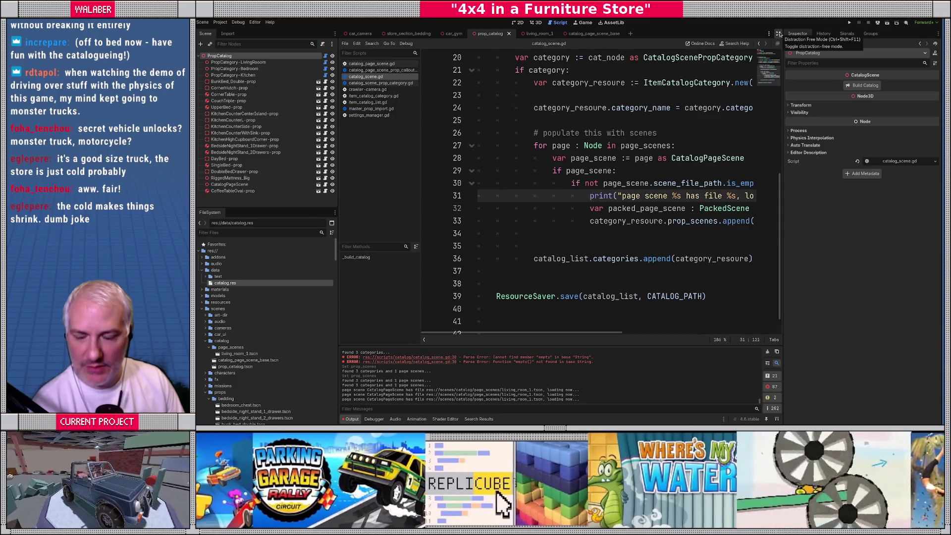
pyautogui.click(778, 34)
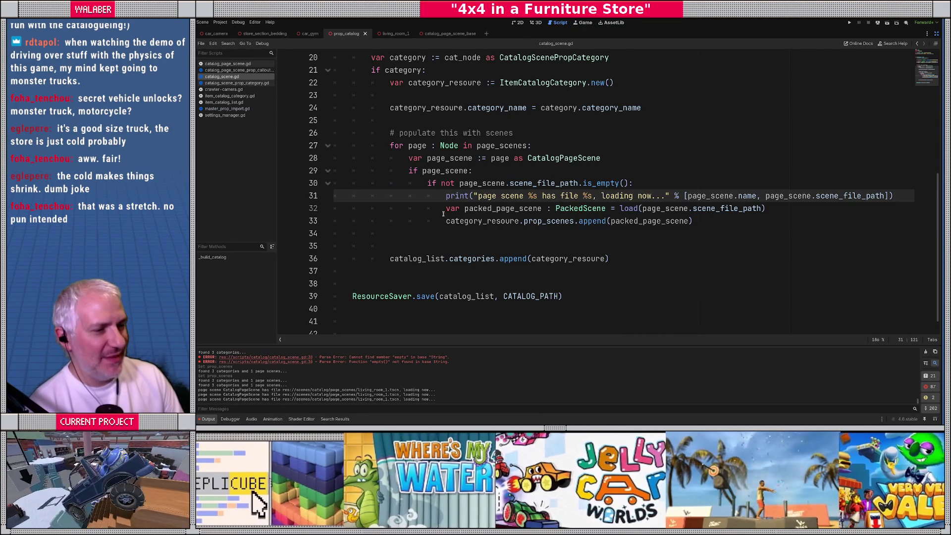
pyautogui.moveTo(445, 221)
pyautogui.mouseDown()
pyautogui.moveTo(719, 210)
pyautogui.moveTo(717, 218)
pyautogui.mouseUp()
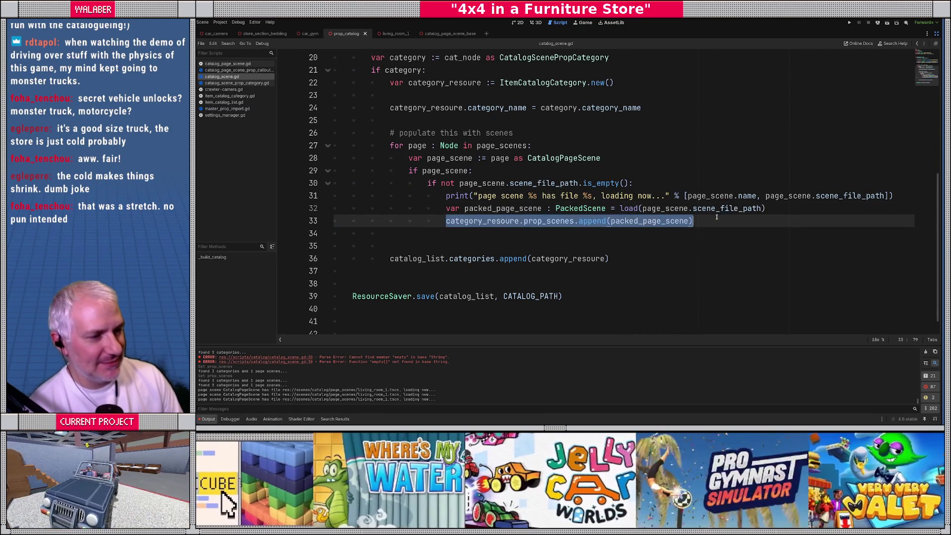
# Inspect catalog.res, expanding the LIVING_ROOM, BEDROOM and KITCHEN categories' still-empty prop lists
pyautogui.click(699, 222)
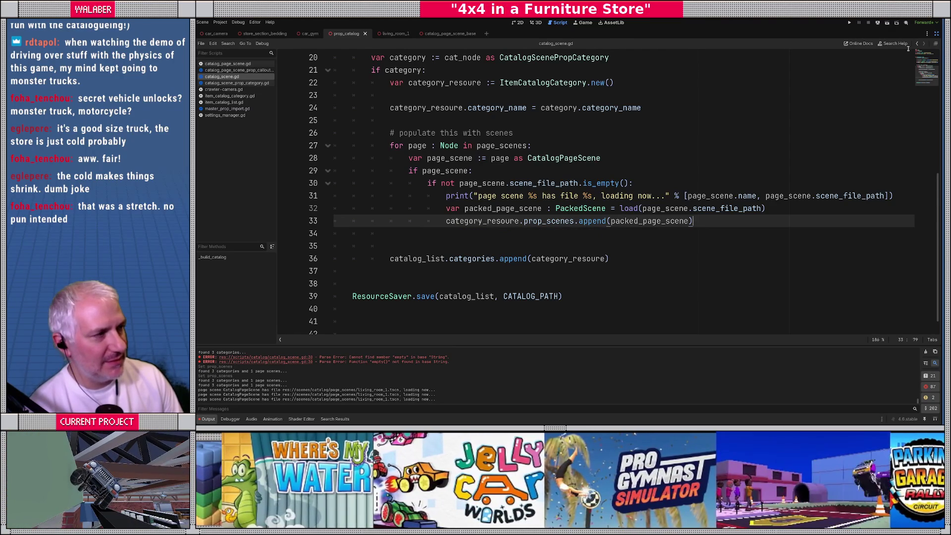
pyautogui.click(936, 35)
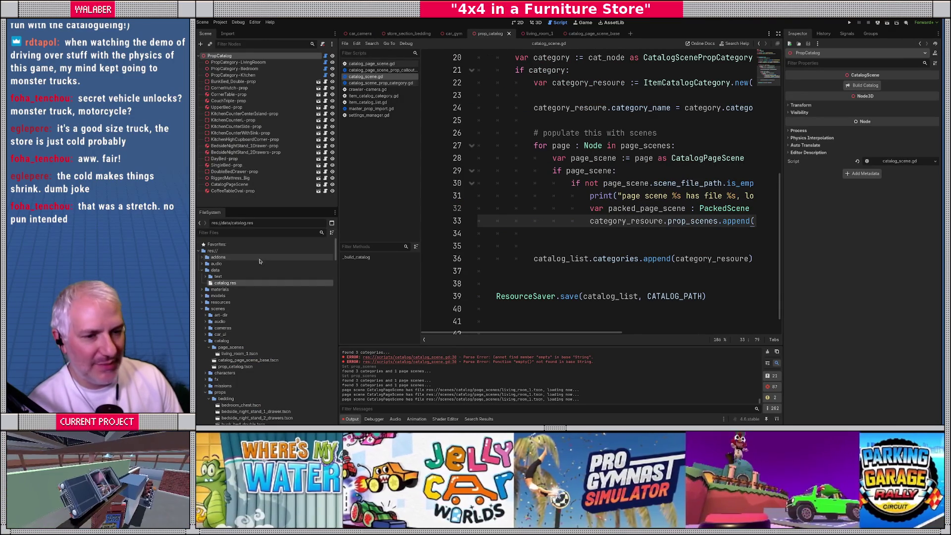
pyautogui.doubleClick(225, 283)
pyautogui.click(890, 104)
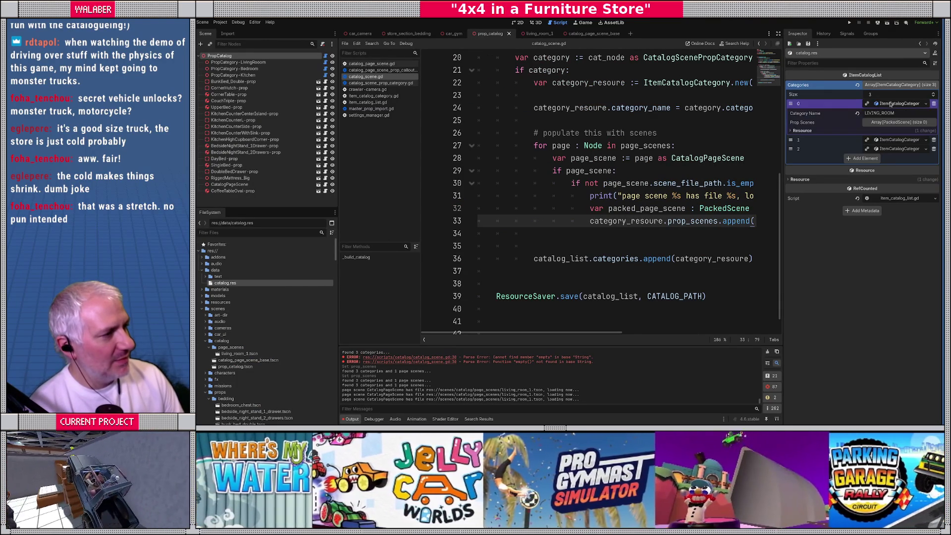
pyautogui.click(889, 140)
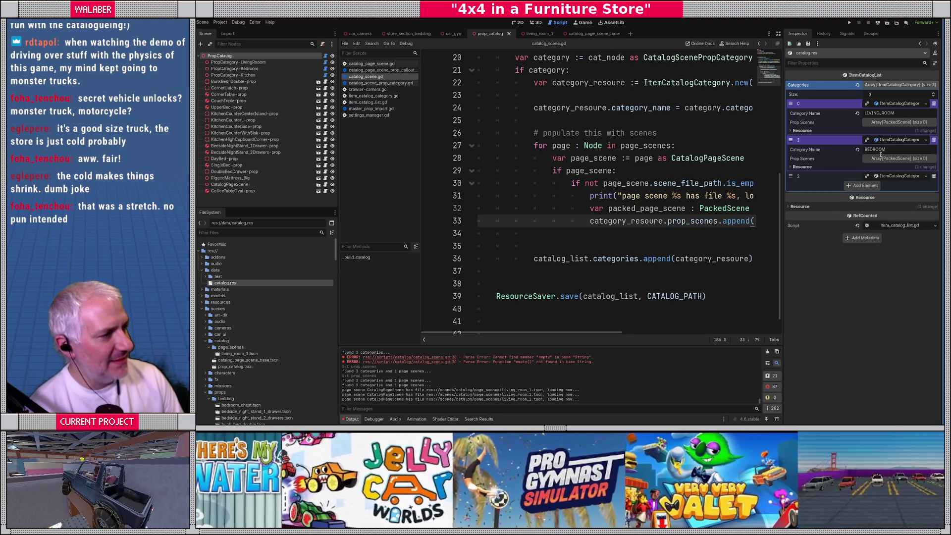
pyautogui.click(888, 176)
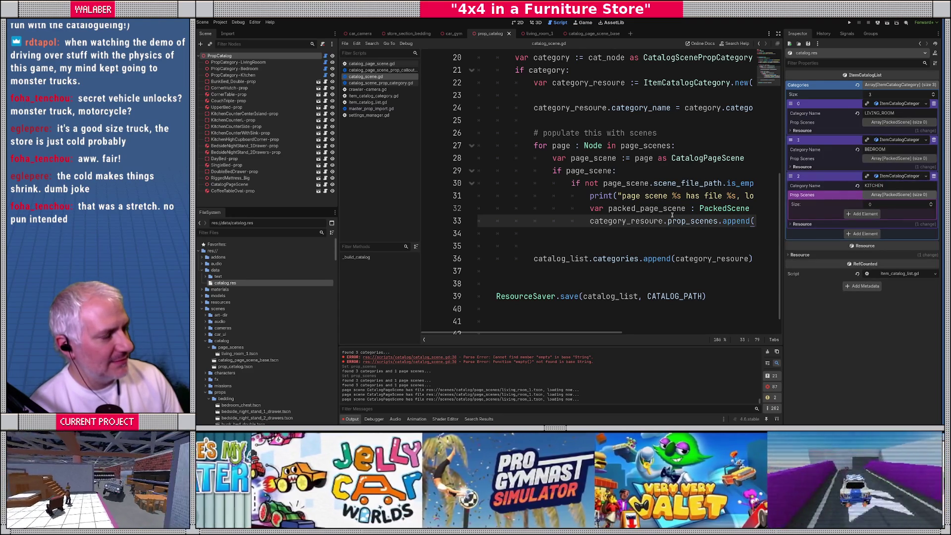
# Indent blank line 34 inside the loop body, then expand the KITCHEN resource details
pyautogui.hotkey('ctrl', 'shift', 'F11')
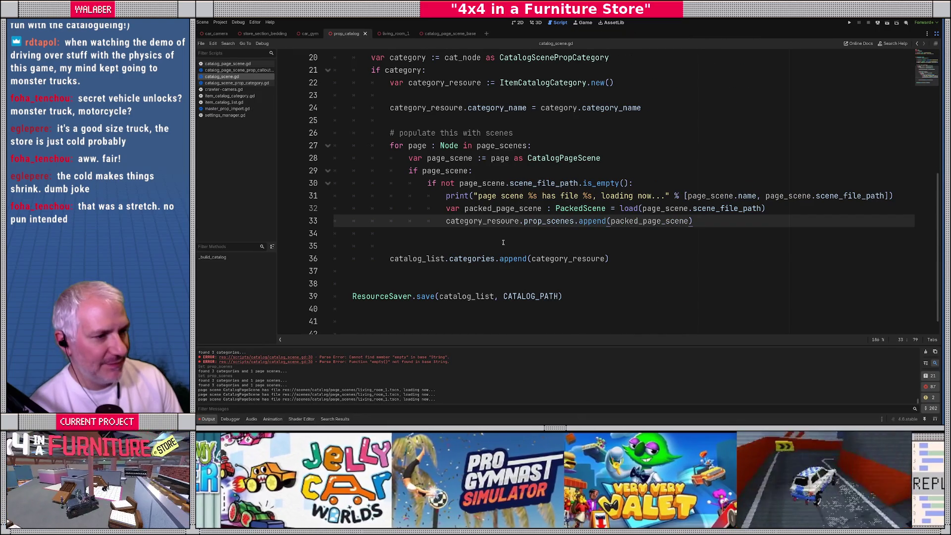
pyautogui.click(506, 243)
pyautogui.click(489, 234)
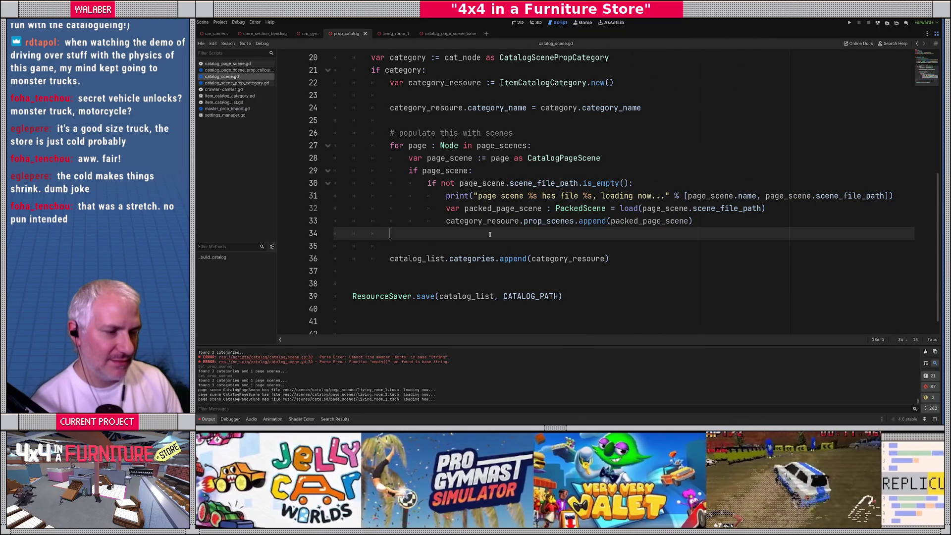
pyautogui.press('Tab')
pyautogui.hotkey('ctrl', 'shift', 'F11')
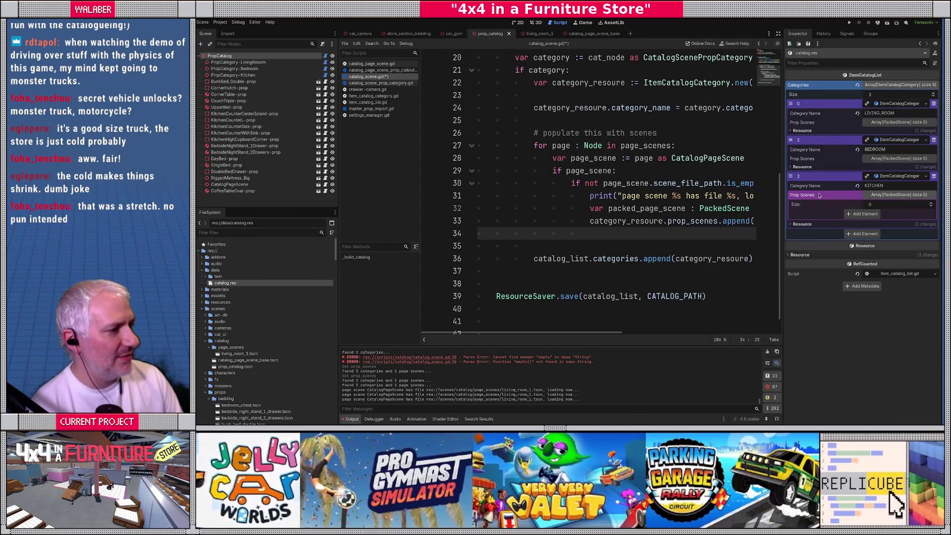
pyautogui.click(802, 224)
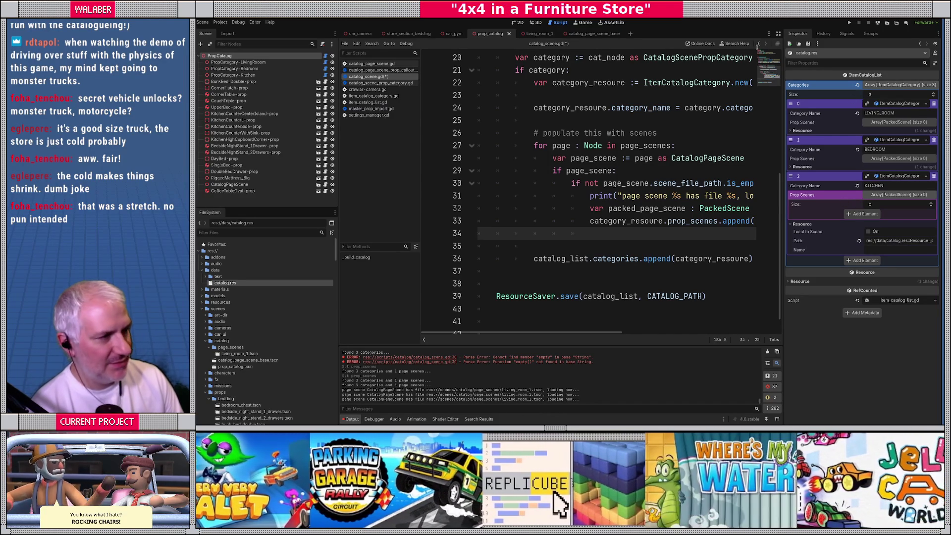
# Delete the unfinished print( on line 34 and switch to the browser's ResourceUID docs
pyautogui.click(777, 34)
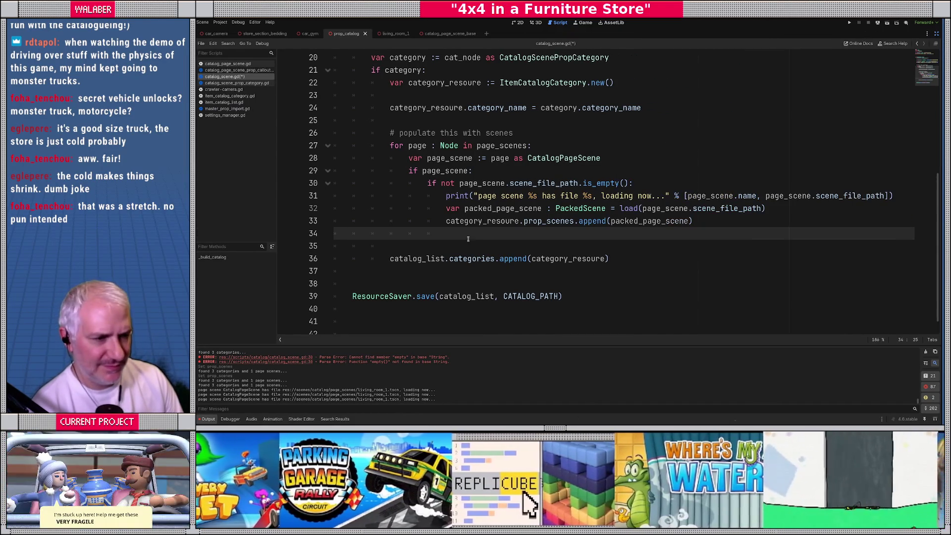
pyautogui.write('print')
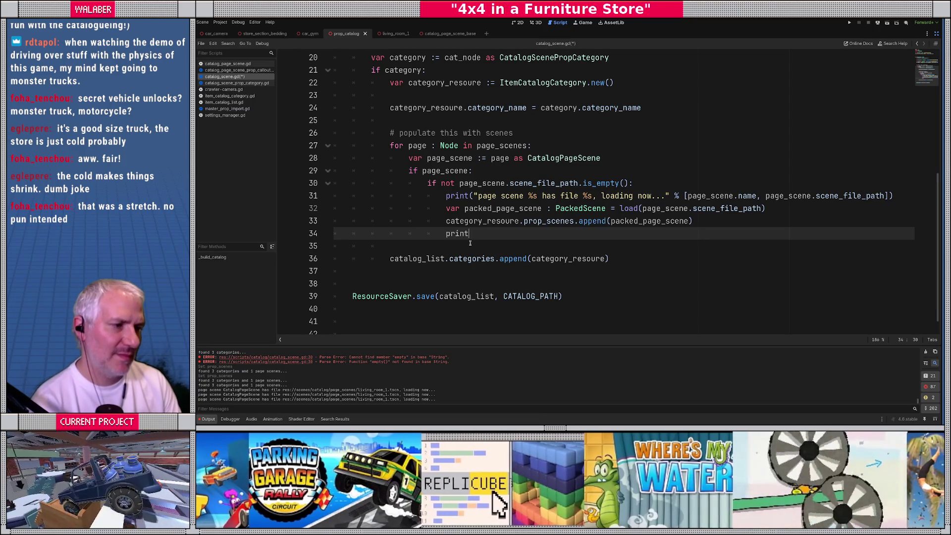
pyautogui.write('(')
pyautogui.press('Escape')
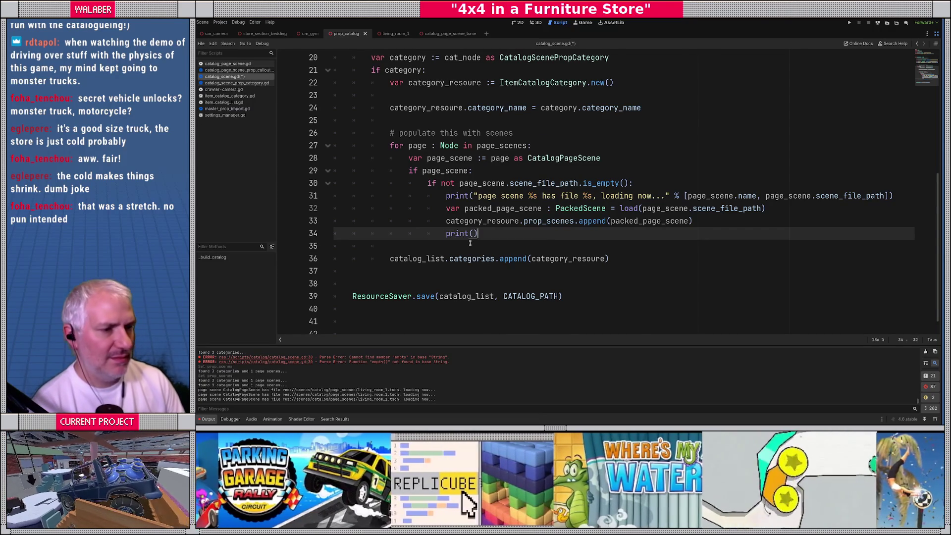
pyautogui.hotkey('shift', 'Home')
pyautogui.hotkey('shift', 'Home')
pyautogui.press('Delete')
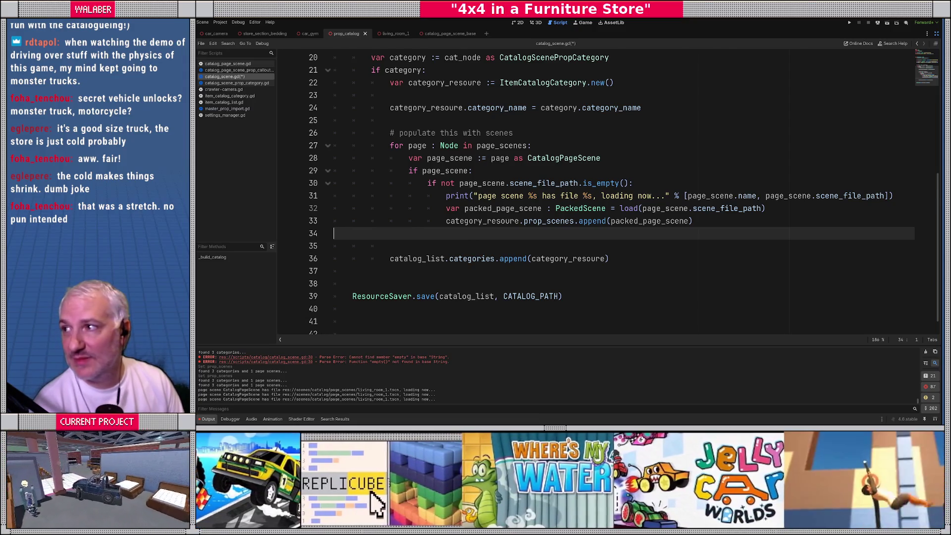
pyautogui.hotkey('alt', 'Tab')
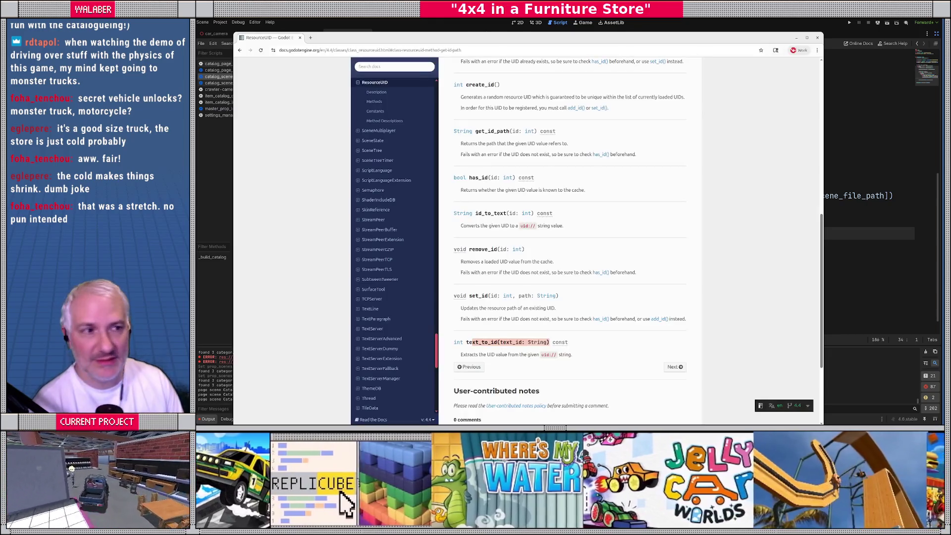
# Search Google for assigning a PackedScene reference in code and open the PackedScene Godot Docs result
pyautogui.click(347, 51)
pyautogui.write('godo')
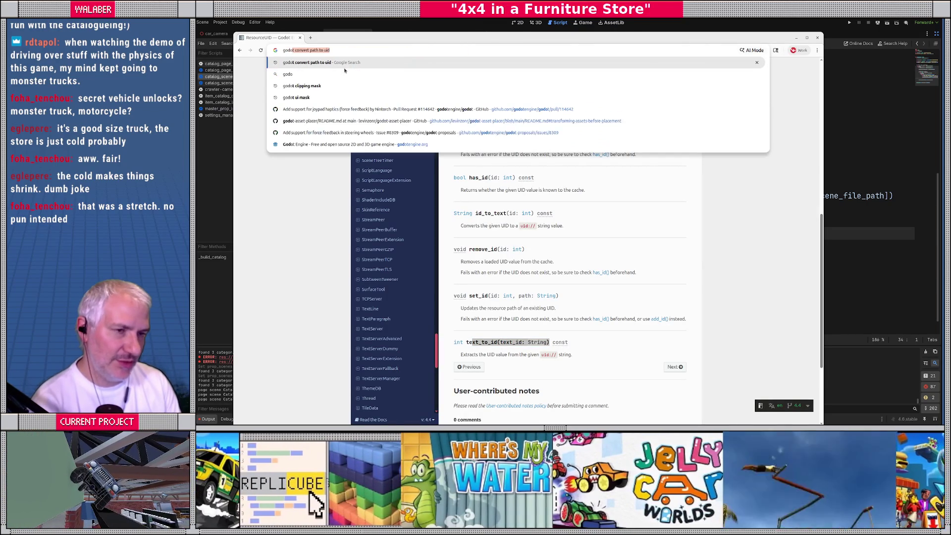
pyautogui.write('t assig')
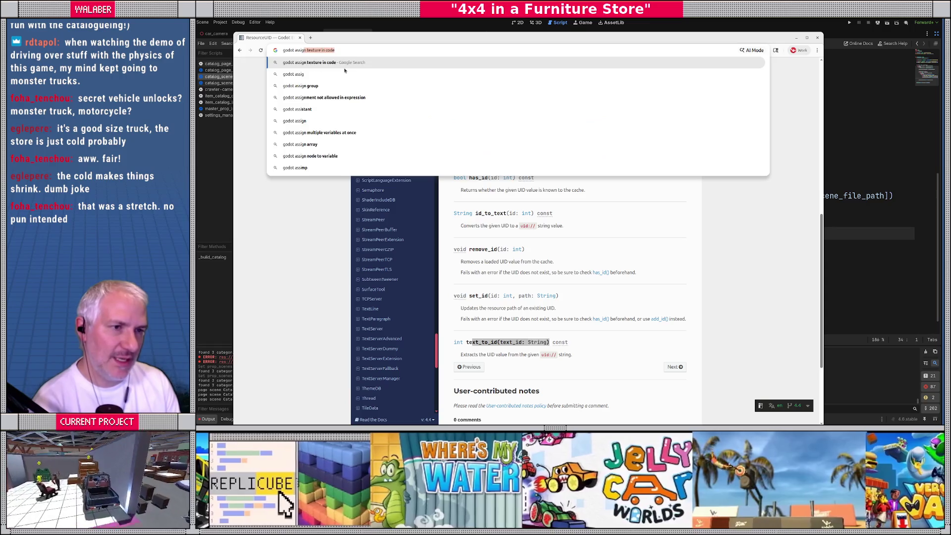
pyautogui.write('n packedsc')
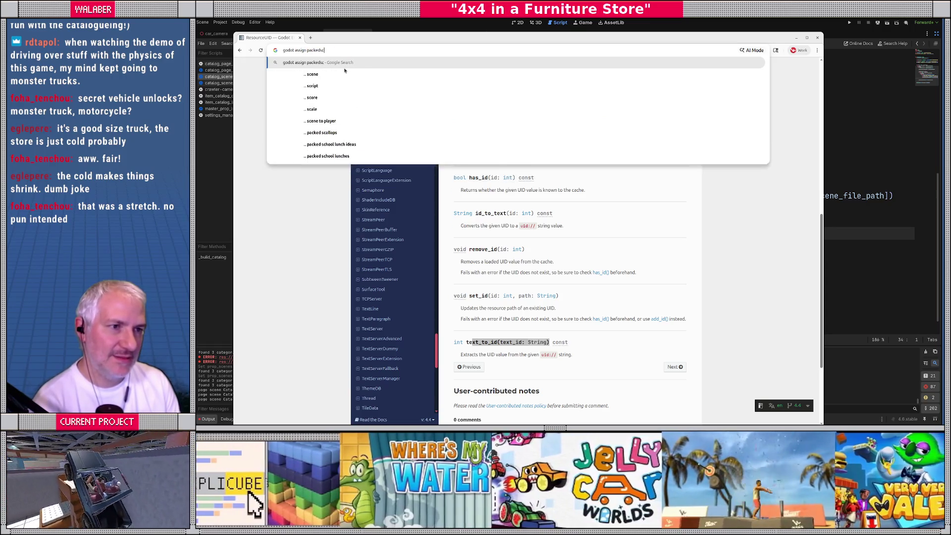
pyautogui.write('ene referen')
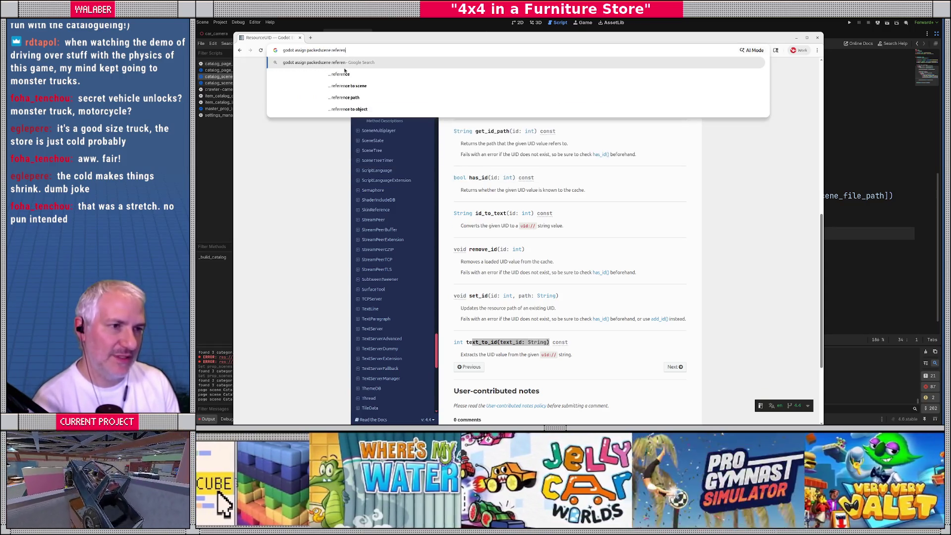
pyautogui.write('ce in code')
pyautogui.press('Return')
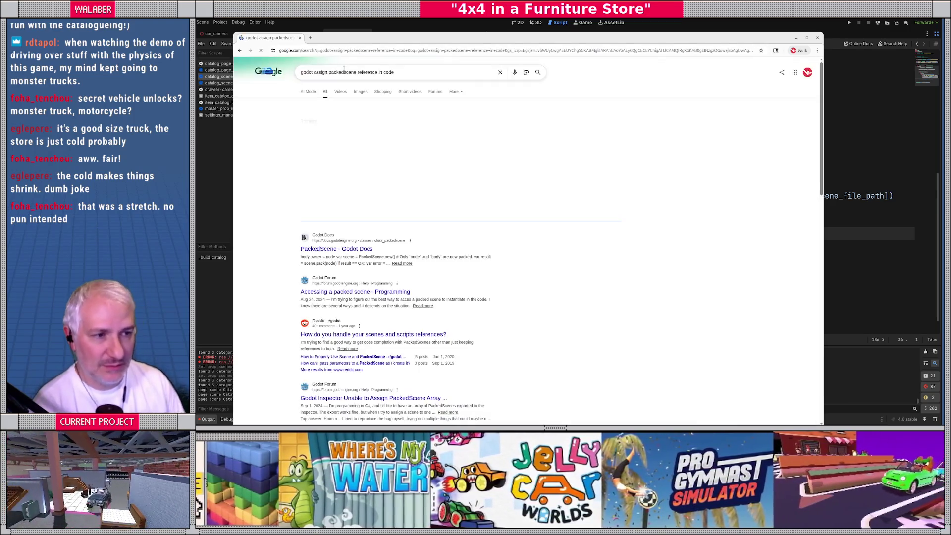
pyautogui.moveTo(394, 39); pyautogui.dragTo(407, 25)
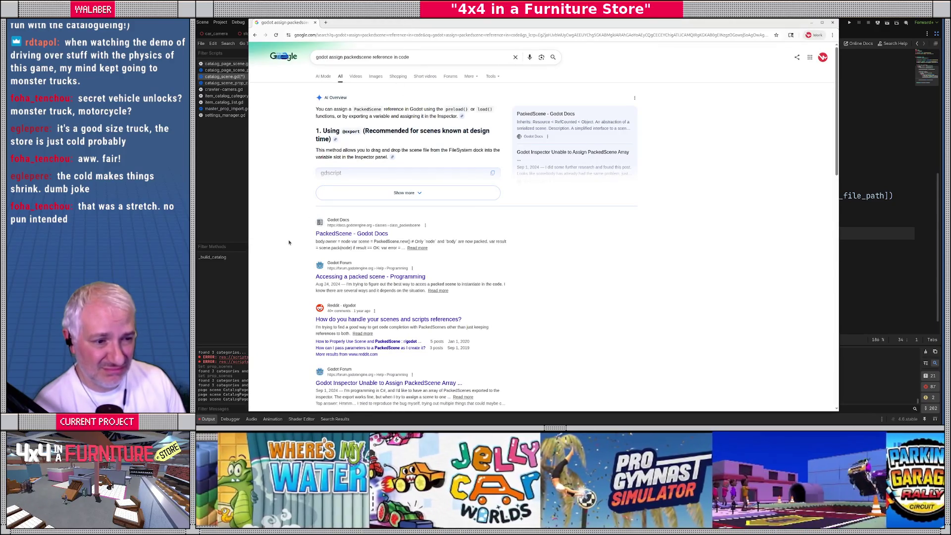
pyautogui.scroll(-1, 291, 240)
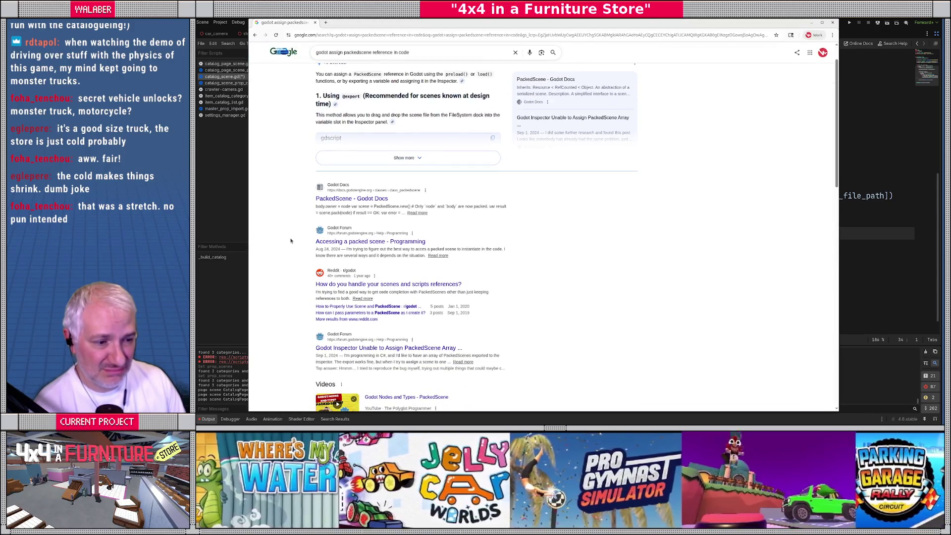
pyautogui.scroll(-3, 290, 240)
pyautogui.scroll(-3, 290, 240)
pyautogui.scroll(-3, 291, 241)
pyautogui.scroll(-2, 292, 244)
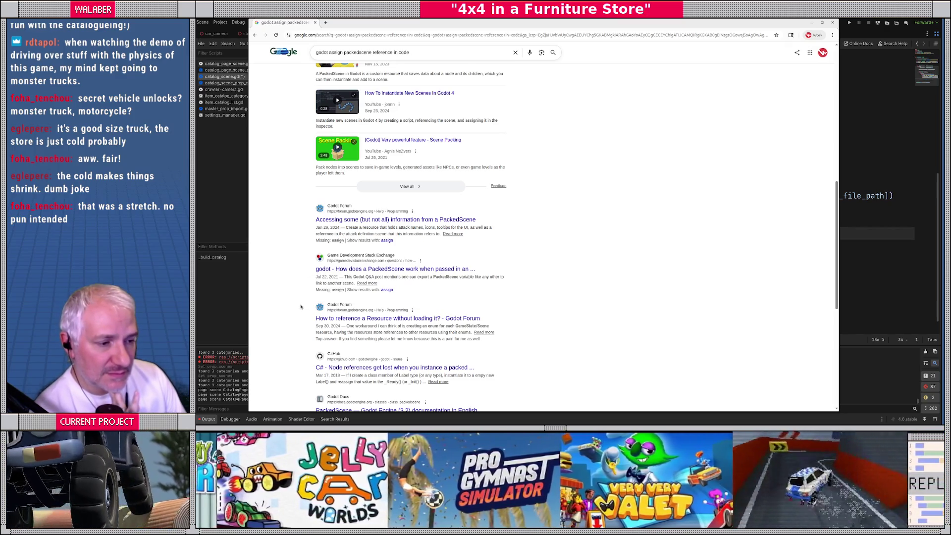
pyautogui.scroll(-2, 300, 305)
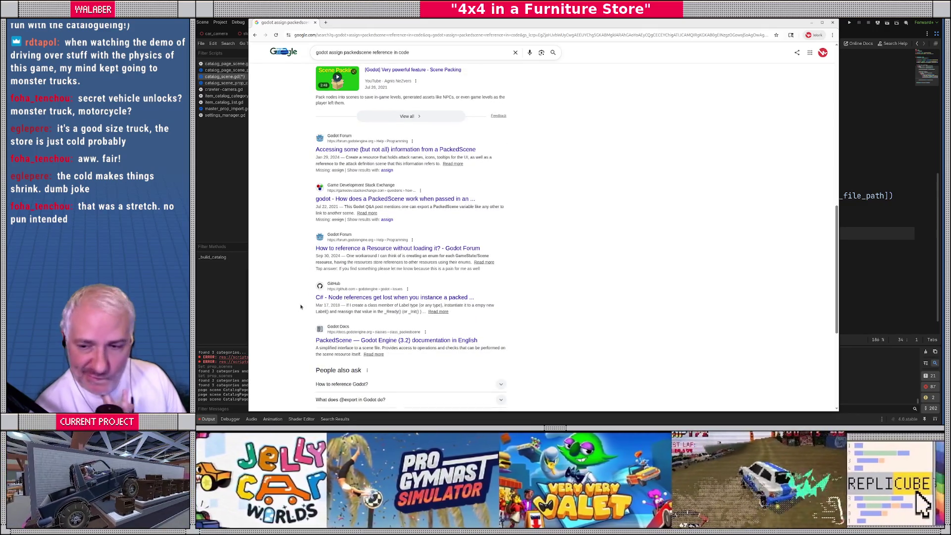
pyautogui.scroll(-3, 303, 304)
pyautogui.scroll(6, 297, 297)
pyautogui.scroll(3, 294, 289)
pyautogui.scroll(5, 294, 289)
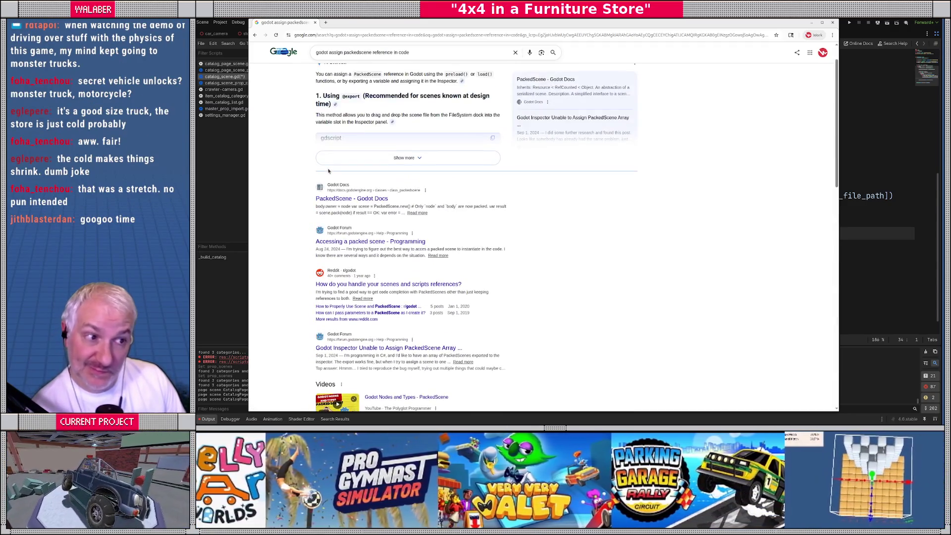
pyautogui.click(349, 197)
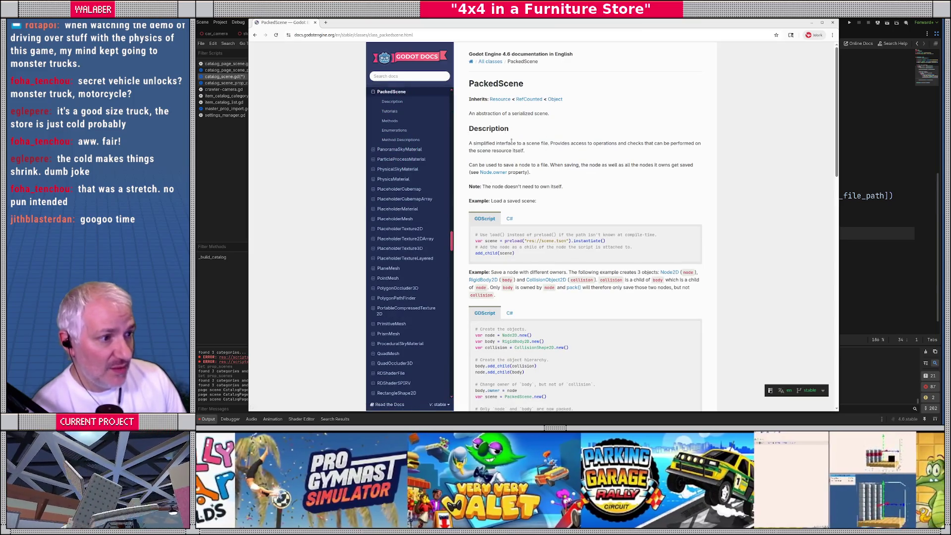
# Read the PackedScene description and preload example, then go back to the Google results
pyautogui.moveTo(481, 144); pyautogui.dragTo(536, 144)
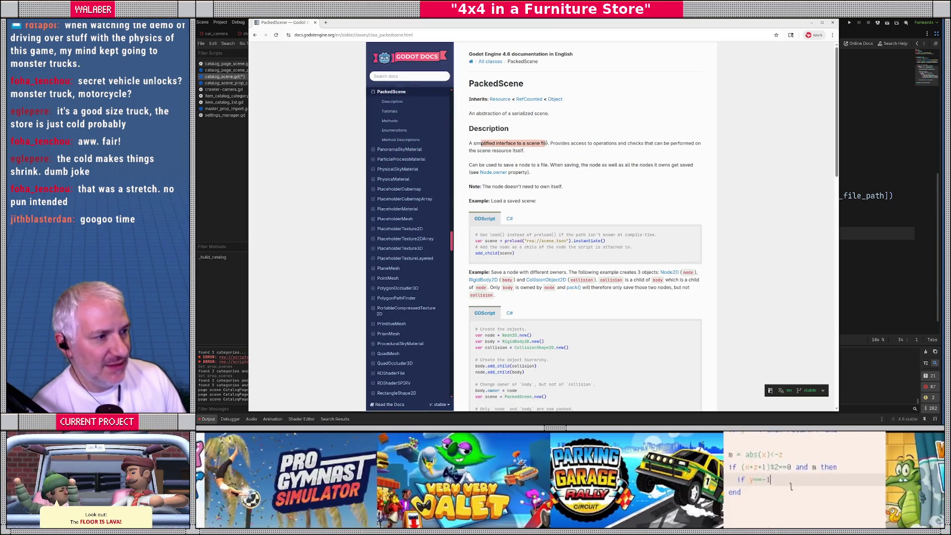
pyautogui.click(571, 153)
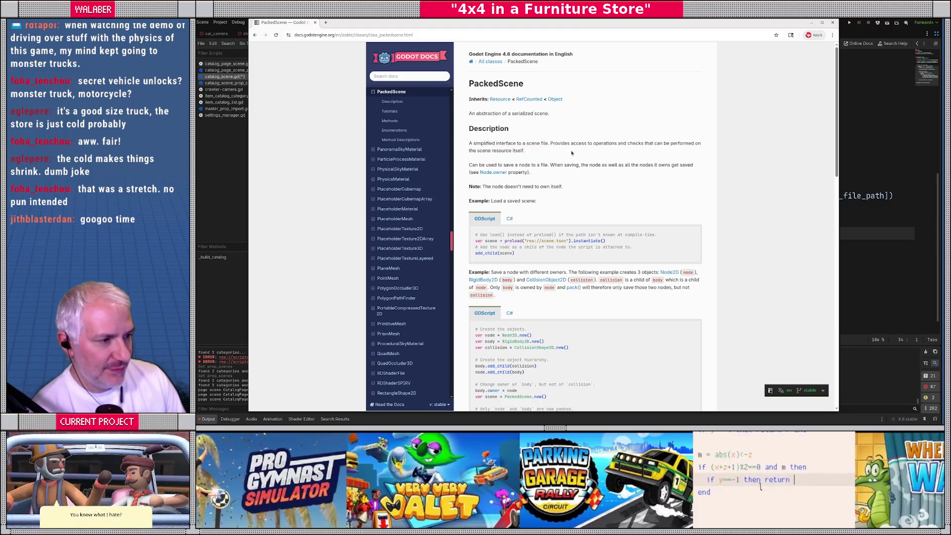
pyautogui.scroll(-1, 530, 186)
pyautogui.moveTo(505, 206); pyautogui.dragTo(562, 206)
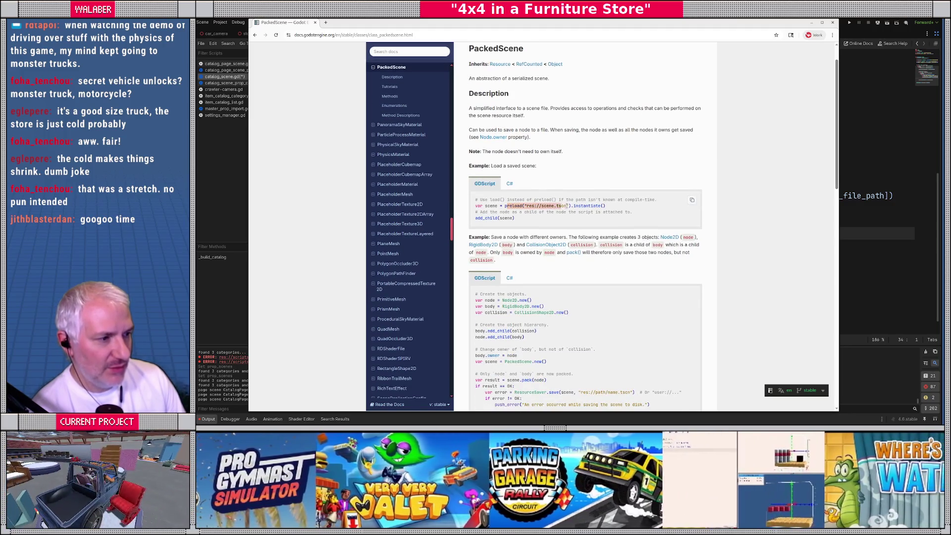
pyautogui.scroll(-3, 567, 210)
pyautogui.scroll(-3, 567, 210)
pyautogui.scroll(-2, 557, 216)
pyautogui.scroll(-2, 554, 222)
pyautogui.scroll(-1, 554, 223)
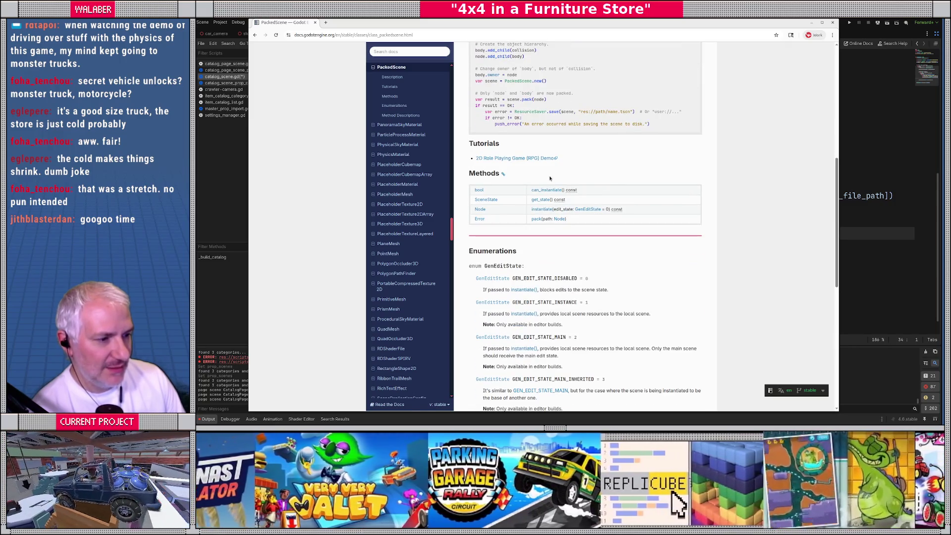
pyautogui.hotkey('alt', 'Left')
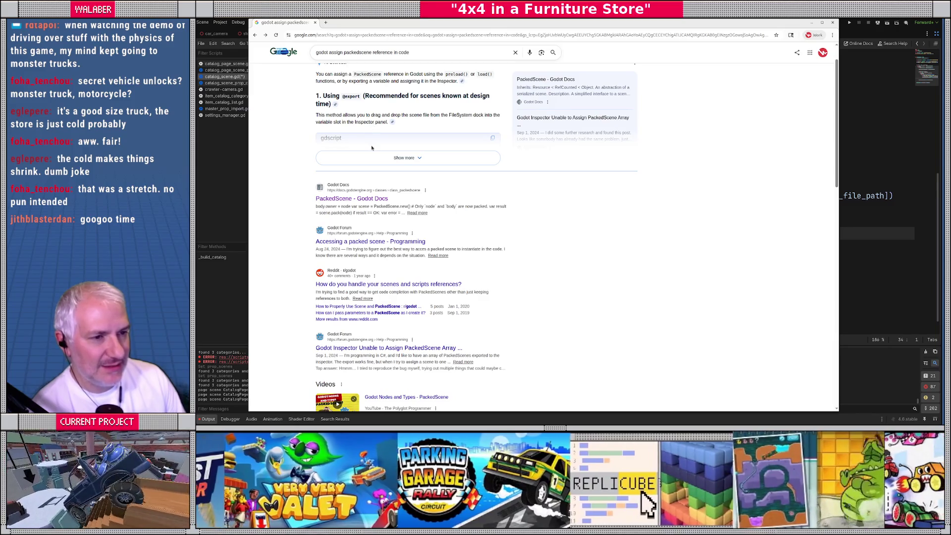